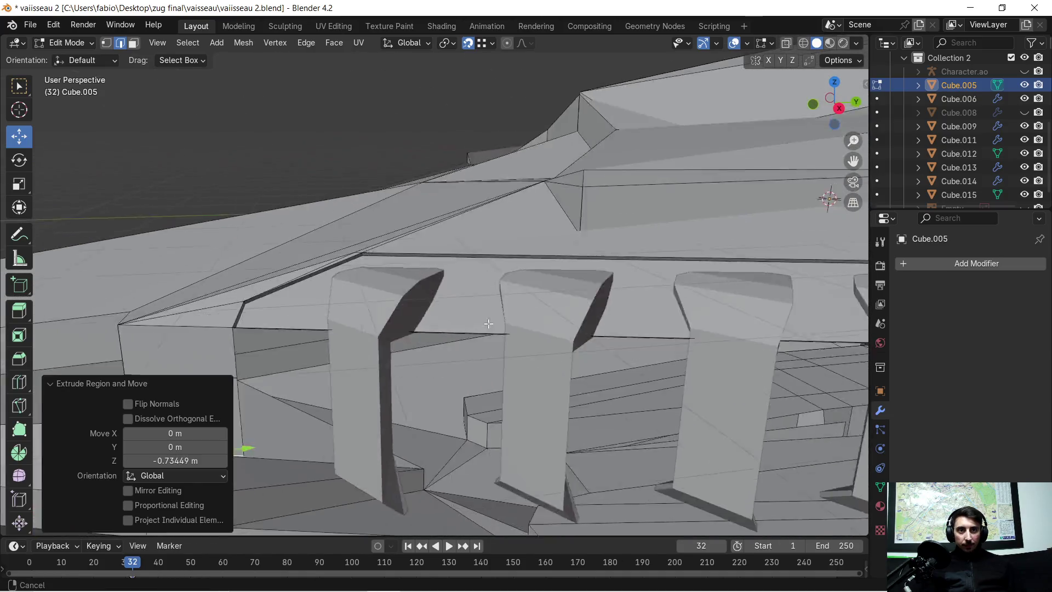
# Step: Extend the overhang's front edge straight down to -0.734 m along Z
pyautogui.moveTo(417, 329)
pyautogui.mouseDown(button='middle')
pyautogui.moveTo(435, 284)
pyautogui.moveTo(420, 296)
pyautogui.moveTo(266, 252)
pyautogui.mouseUp(button='middle')
pyautogui.scroll(4, 435, 283)
pyautogui.click(259, 258)
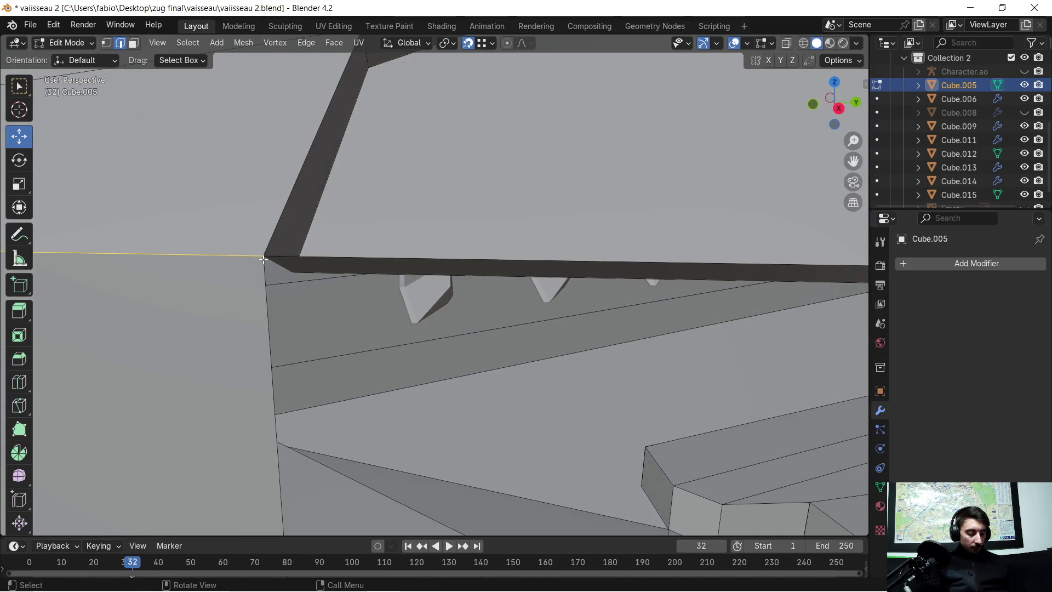
pyautogui.press('KP_Decimal')
pyautogui.moveTo(657, 316)
pyautogui.keyDown('shift'); pyautogui.mouseDown(button='middle')
pyautogui.moveTo(503, 274)
pyautogui.moveTo(474, 241)
pyautogui.moveTo(457, 264)
pyautogui.mouseUp(button='middle'); pyautogui.keyUp('shift')
pyautogui.scroll(2, 474, 241)
pyautogui.click(477, 207)
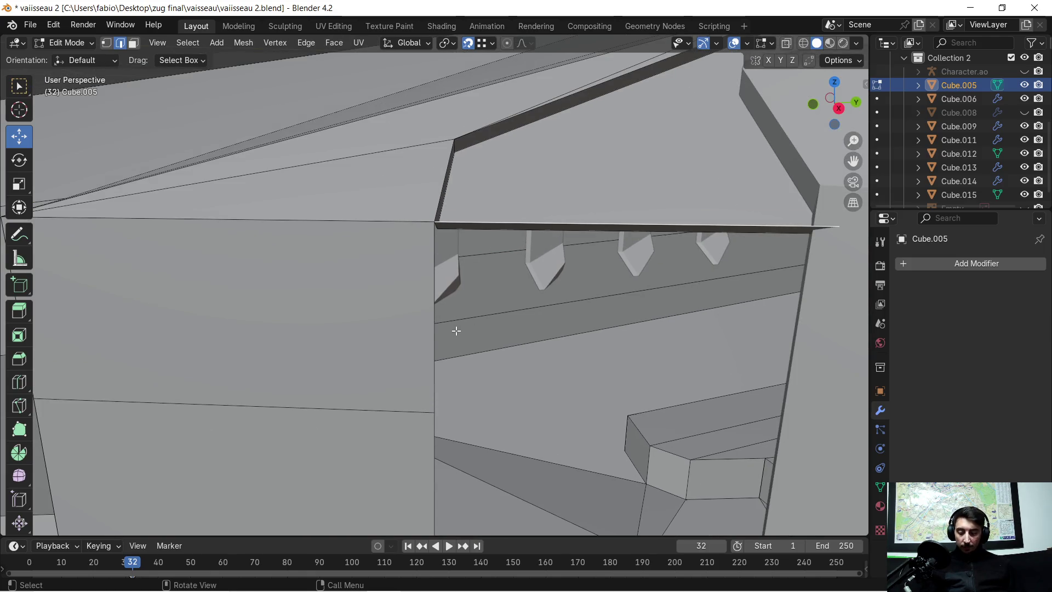
pyautogui.press('g')
pyautogui.press('z')
pyautogui.click(430, 403)
pyautogui.moveTo(500, 421)
pyautogui.mouseDown(button='middle')
pyautogui.moveTo(470, 322)
pyautogui.moveTo(456, 371)
pyautogui.moveTo(575, 281)
pyautogui.moveTo(682, 288)
pyautogui.moveTo(428, 269)
pyautogui.moveTo(466, 255)
pyautogui.mouseUp(button='middle')
pyautogui.press('g')
pyautogui.press('z')
pyautogui.click(433, 394)
# Step: Extrude the next overhang edge down to the same -0.734 m and inspect the result
pyautogui.scroll(5, 427, 269)
pyautogui.click(475, 246)
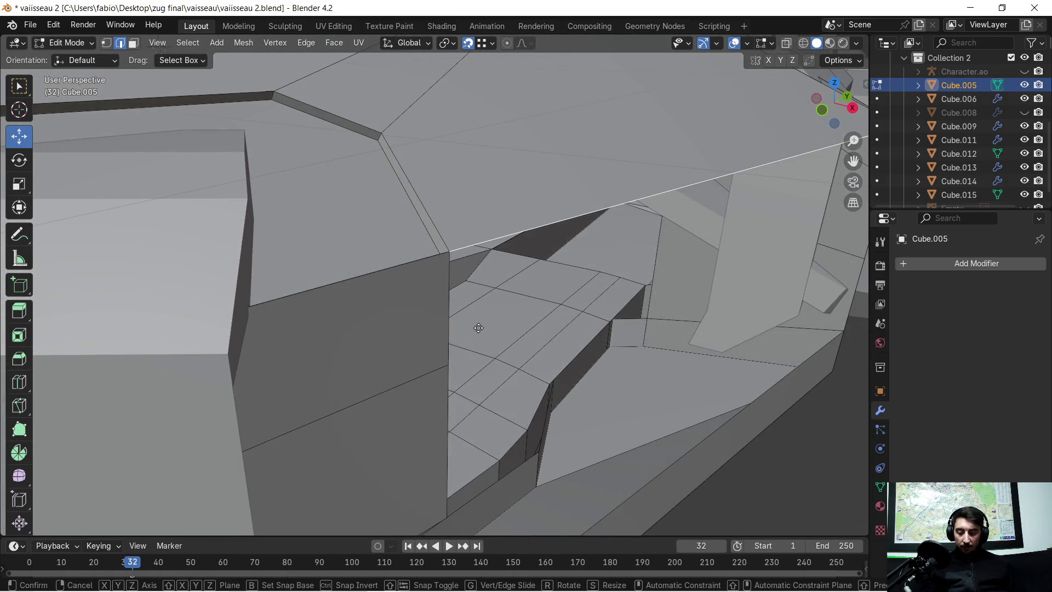
pyautogui.press('e')
pyautogui.press('z')
pyautogui.click(463, 466)
pyautogui.press('g')
pyautogui.press('z')
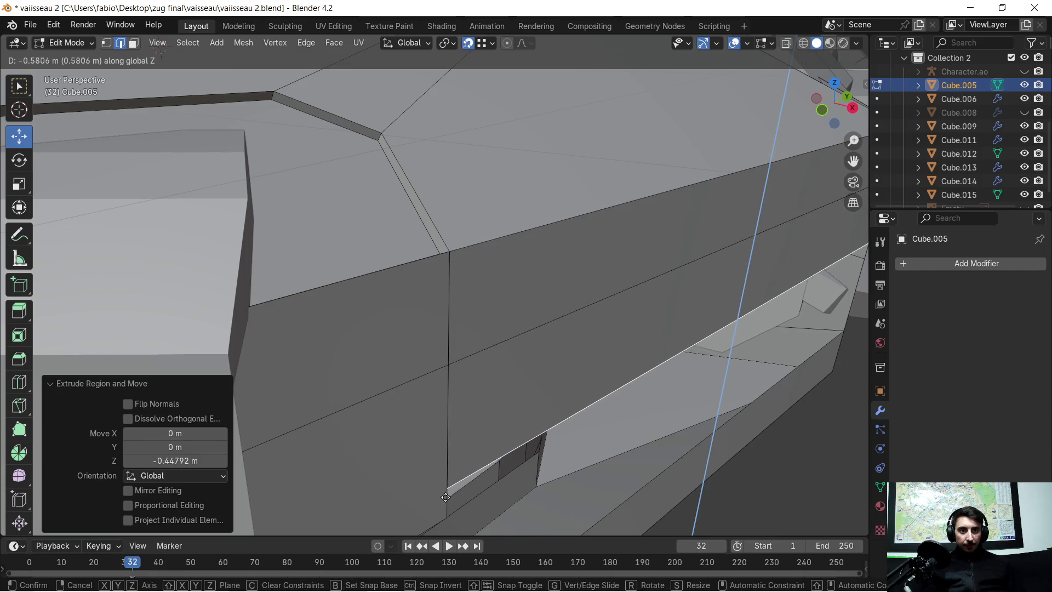
pyautogui.click(443, 509)
pyautogui.scroll(-2, 471, 376)
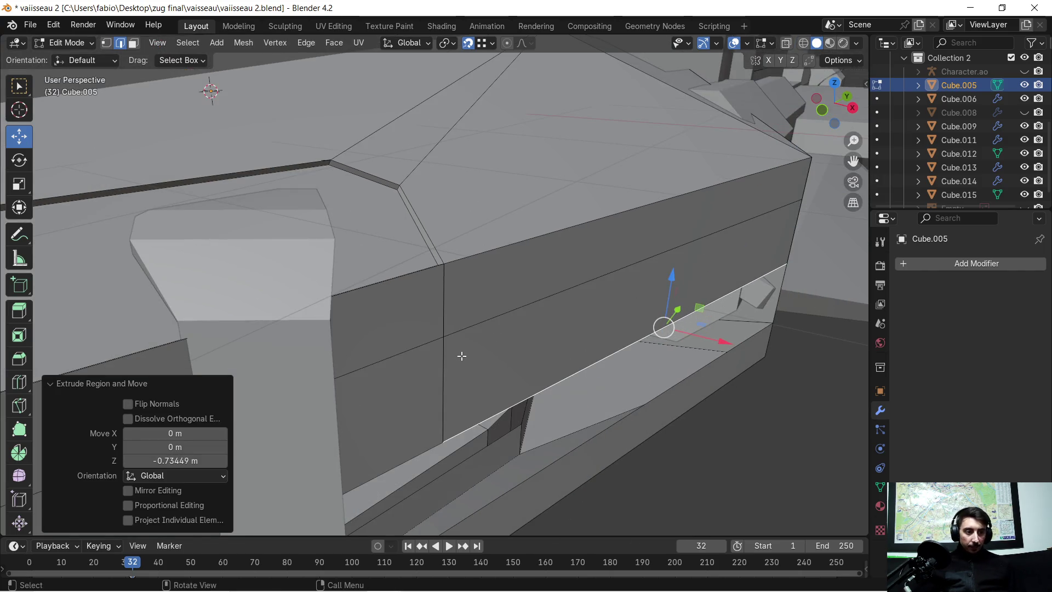
pyautogui.scroll(-1, 462, 356)
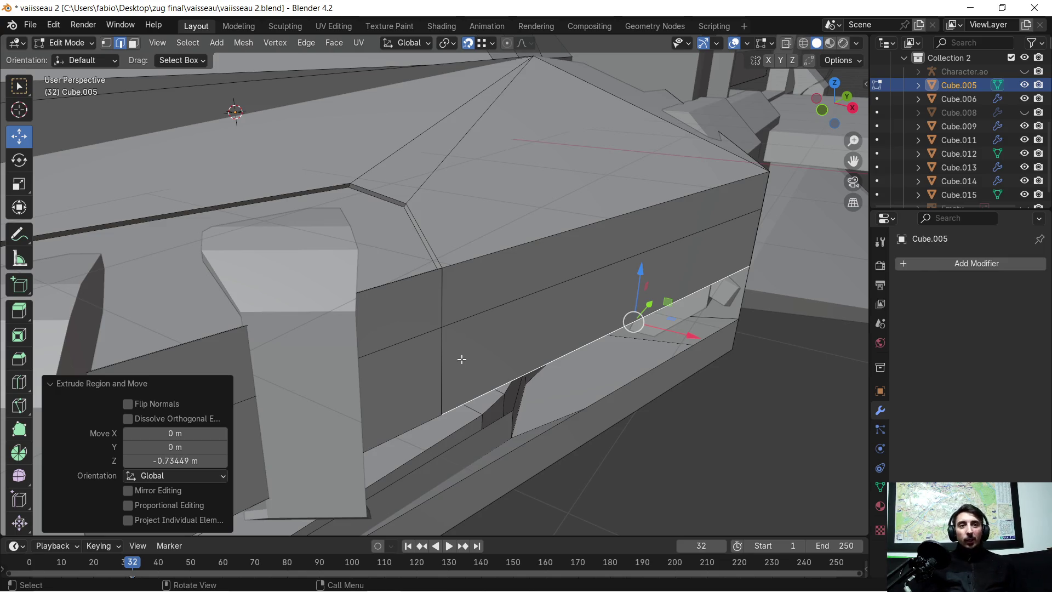
pyautogui.moveTo(440, 325)
pyautogui.mouseDown(button='middle')
pyautogui.moveTo(331, 329)
pyautogui.moveTo(336, 305)
pyautogui.moveTo(366, 310)
pyautogui.moveTo(465, 283)
pyautogui.moveTo(440, 289)
pyautogui.moveTo(505, 290)
pyautogui.moveTo(494, 280)
pyautogui.mouseUp(button='middle')
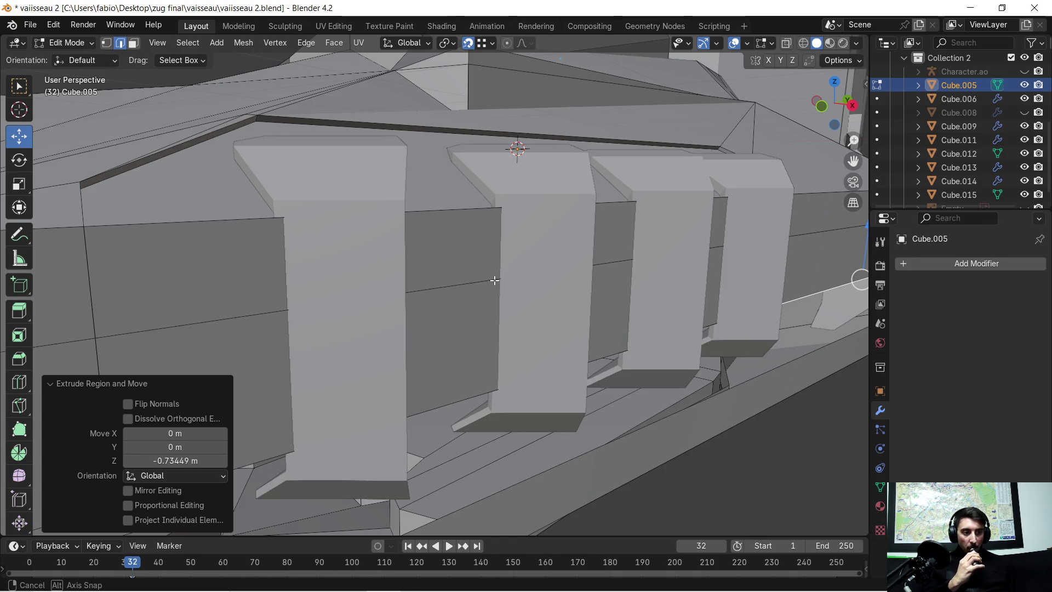
# Step: Switch to Face select mode and select the two side panel faces of the hull
pyautogui.moveTo(495, 280); pyautogui.dragTo(494, 281, button='middle')
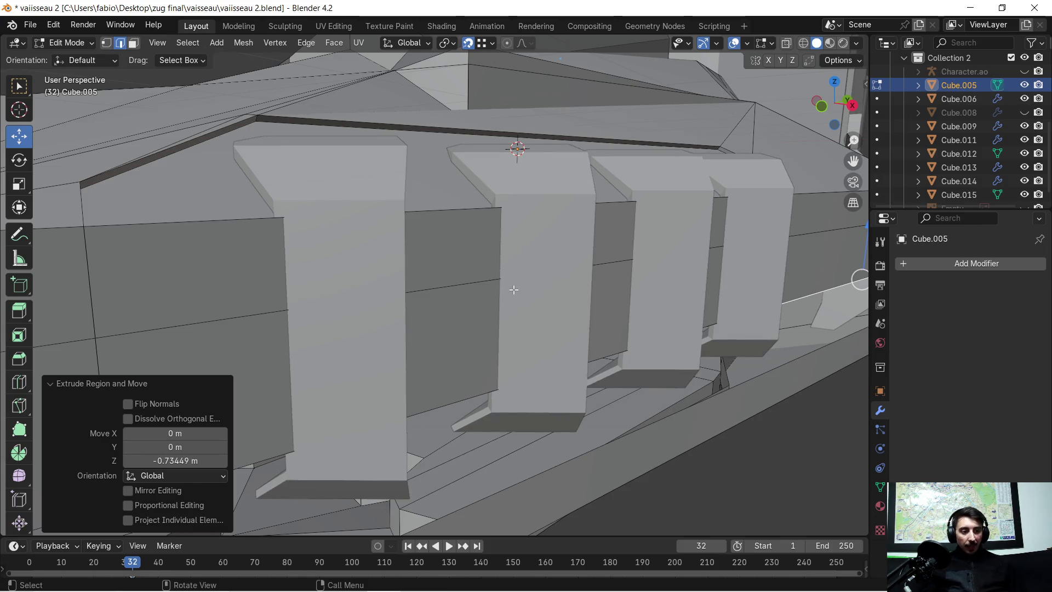
pyautogui.scroll(-5, 516, 278)
pyautogui.moveTo(515, 278); pyautogui.dragTo(488, 380, button='middle')
pyautogui.scroll(5, 488, 381)
pyautogui.moveTo(513, 447)
pyautogui.mouseDown(button='middle')
pyautogui.moveTo(465, 307)
pyautogui.moveTo(478, 321)
pyautogui.moveTo(404, 250)
pyautogui.mouseUp(button='middle')
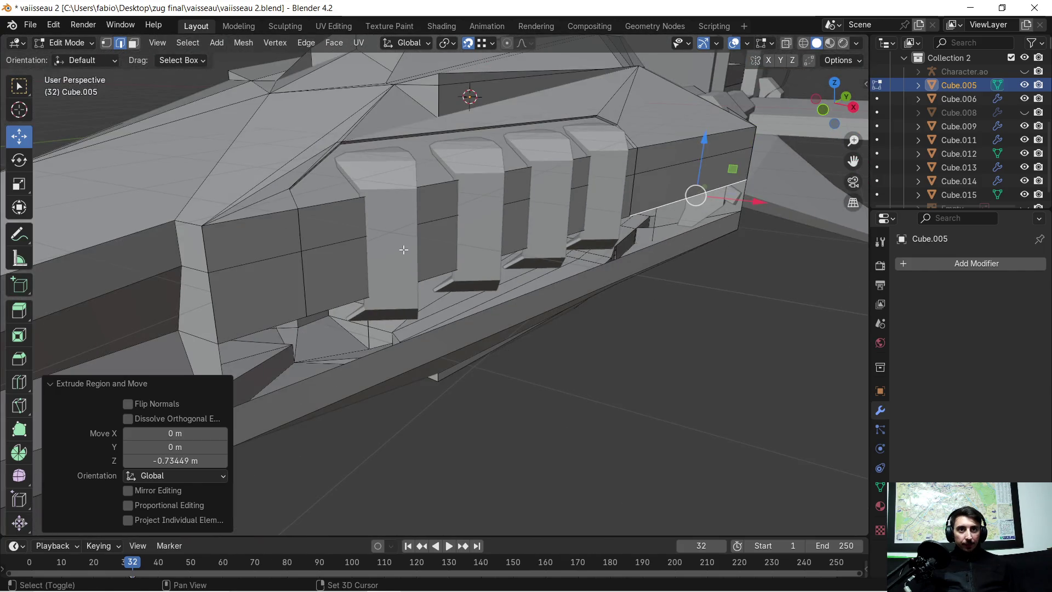
pyautogui.keyDown('alt'); pyautogui.click(339, 215); pyautogui.keyUp('alt')
pyautogui.click(133, 46)
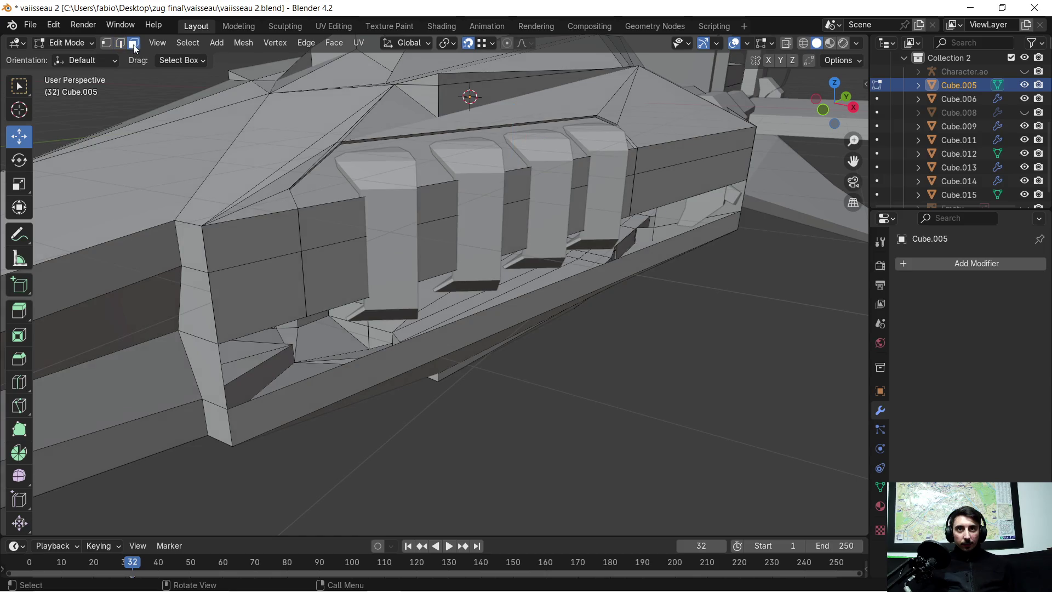
pyautogui.keyDown('alt'); pyautogui.click(324, 217); pyautogui.keyUp('alt')
pyautogui.keyDown('alt'); pyautogui.keyDown('shift'); pyautogui.click(342, 259); pyautogui.keyUp('shift'); pyautogui.keyUp('alt')
pyautogui.moveTo(342, 259)
pyautogui.mouseDown(button='middle')
pyautogui.moveTo(556, 217)
pyautogui.moveTo(646, 263)
pyautogui.moveTo(608, 277)
pyautogui.moveTo(591, 242)
pyautogui.moveTo(355, 185)
pyautogui.mouseUp(button='middle')
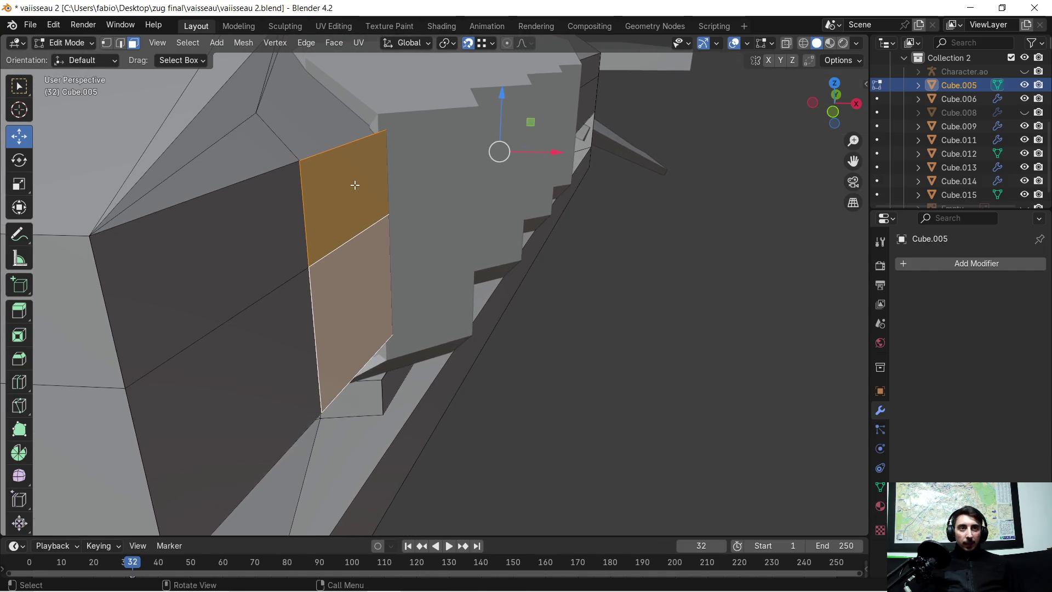
# Step: Nudge the two selected panel faces slightly down along Z, then sideways along X
pyautogui.press('g')
pyautogui.press('z')
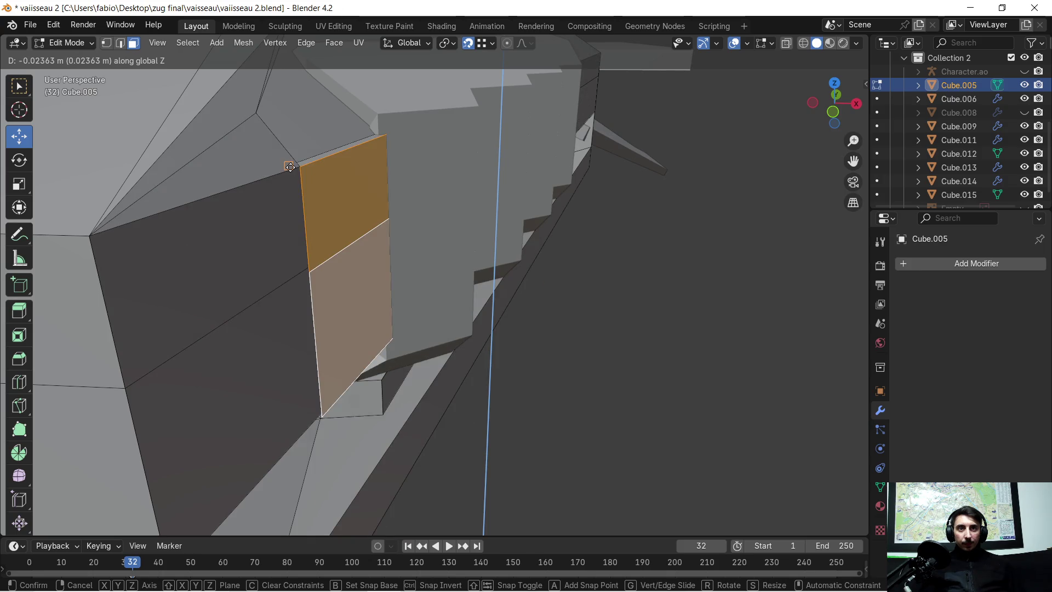
pyautogui.click(290, 167)
pyautogui.moveTo(291, 166); pyautogui.dragTo(524, 307, button='middle')
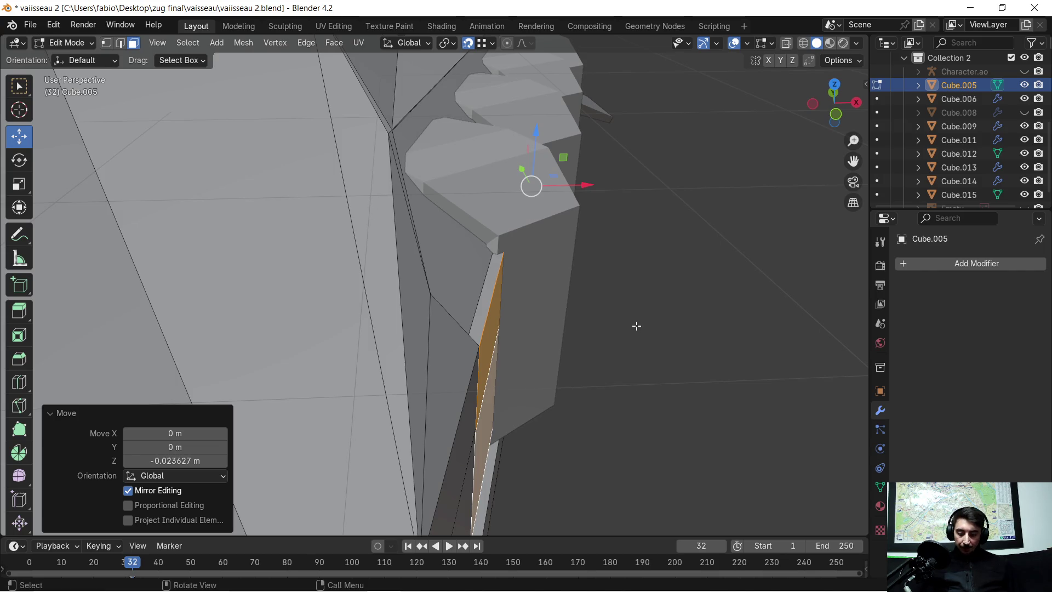
pyautogui.press('g')
pyautogui.press('x')
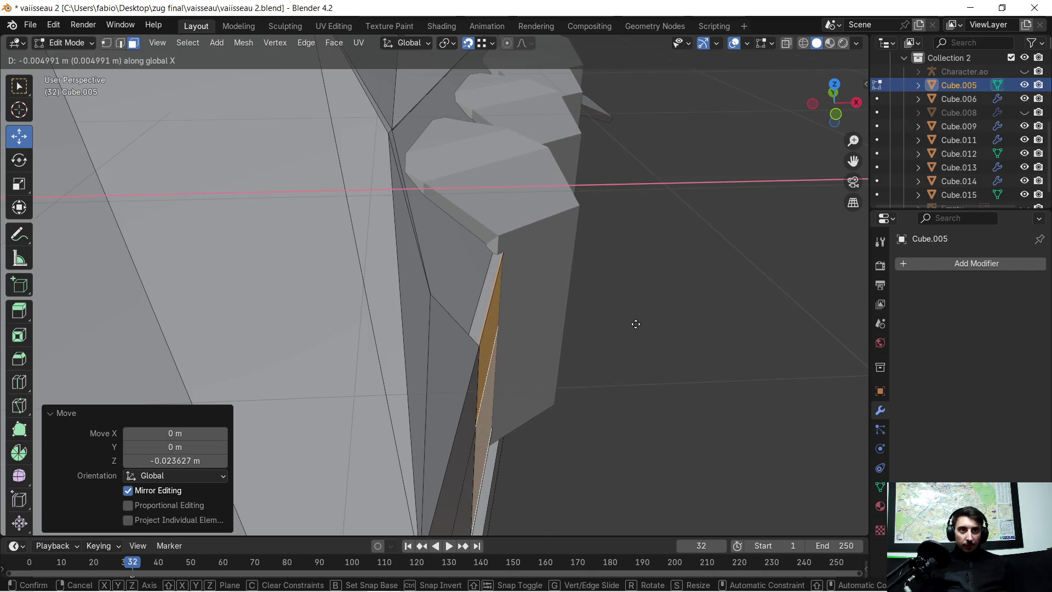
pyautogui.click(636, 324)
pyautogui.moveTo(635, 323)
pyautogui.mouseDown(button='middle')
pyautogui.moveTo(619, 337)
pyautogui.moveTo(607, 327)
pyautogui.mouseUp(button='middle')
# Step: Merge overlapping vertices by distance across the connected hull, removing 4 vertices
pyautogui.hotkey('ctrl', 'l')
pyautogui.press('m')
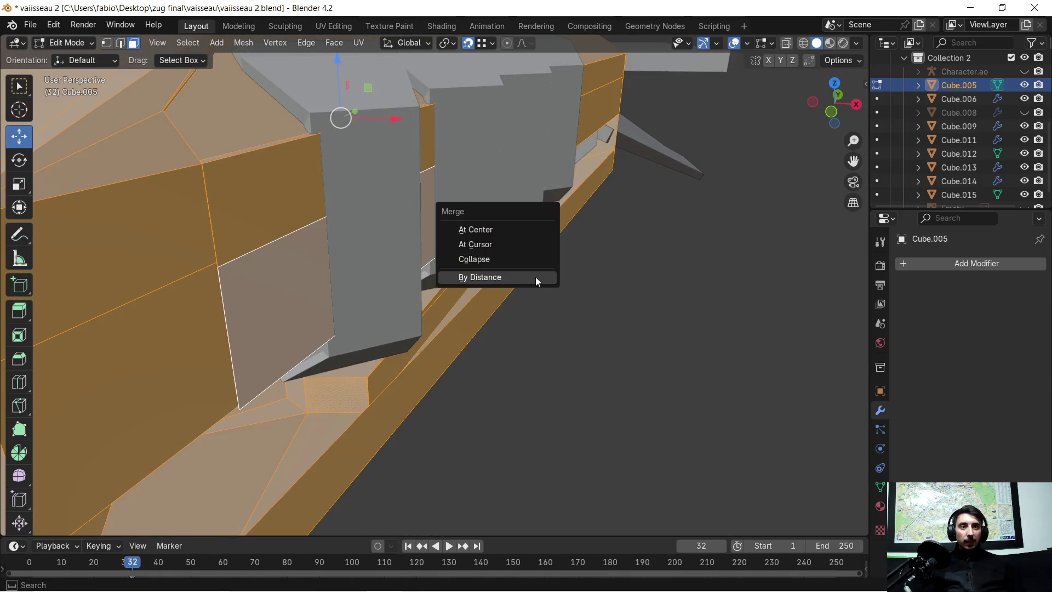
pyautogui.click(535, 277)
pyautogui.moveTo(455, 237); pyautogui.dragTo(470, 300, button='middle')
pyautogui.hotkey('alt', 'a')
# Step: Move two neighbouring side panel faces 0.054 m along X
pyautogui.click(385, 292)
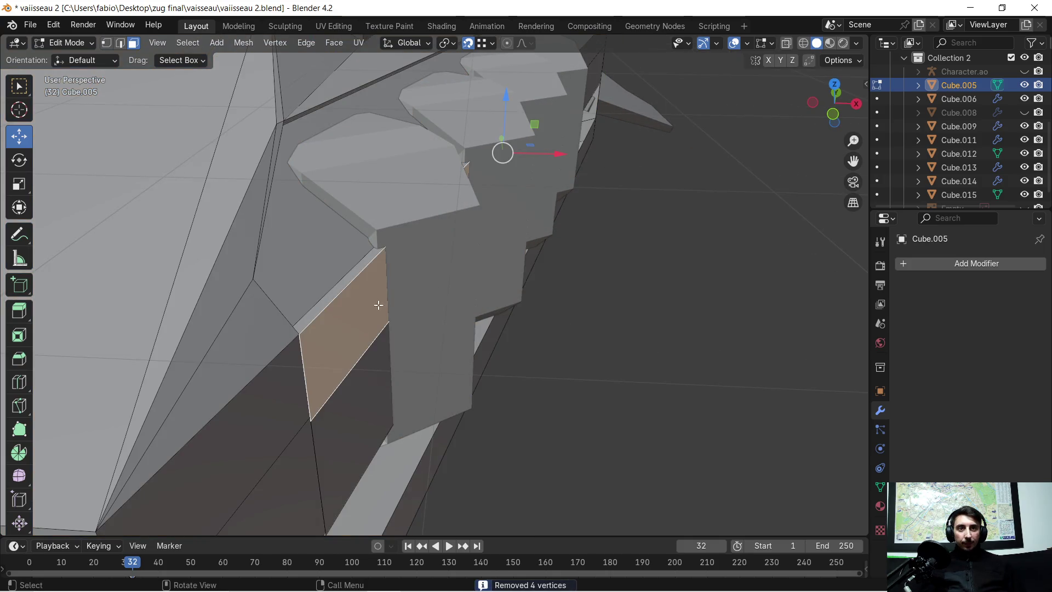
pyautogui.keyDown('shift'); pyautogui.click(364, 363); pyautogui.keyUp('shift')
pyautogui.moveTo(363, 364); pyautogui.dragTo(405, 360, button='middle')
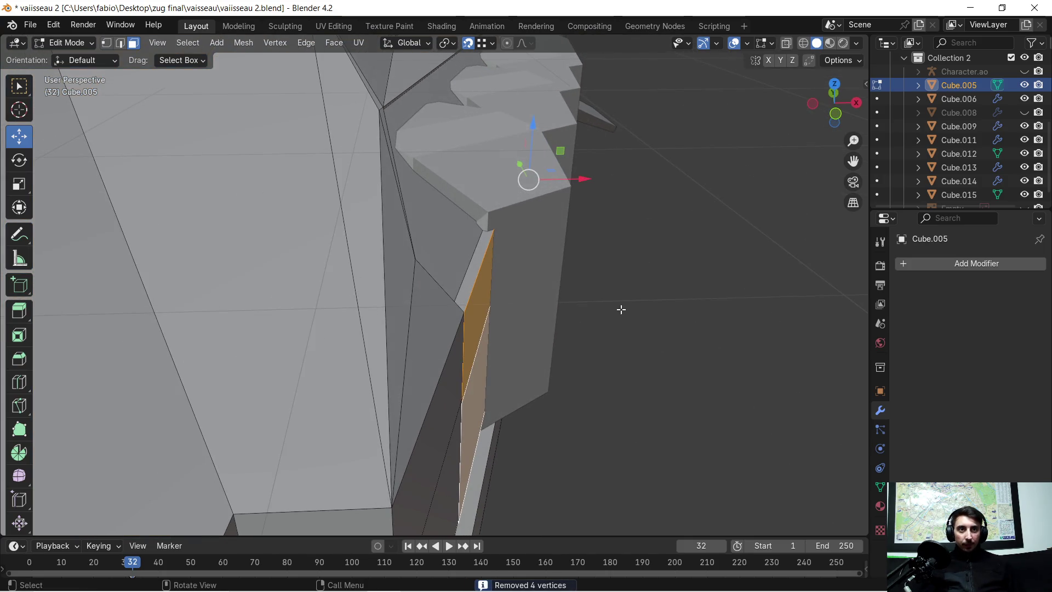
pyautogui.press('g')
pyautogui.press('x')
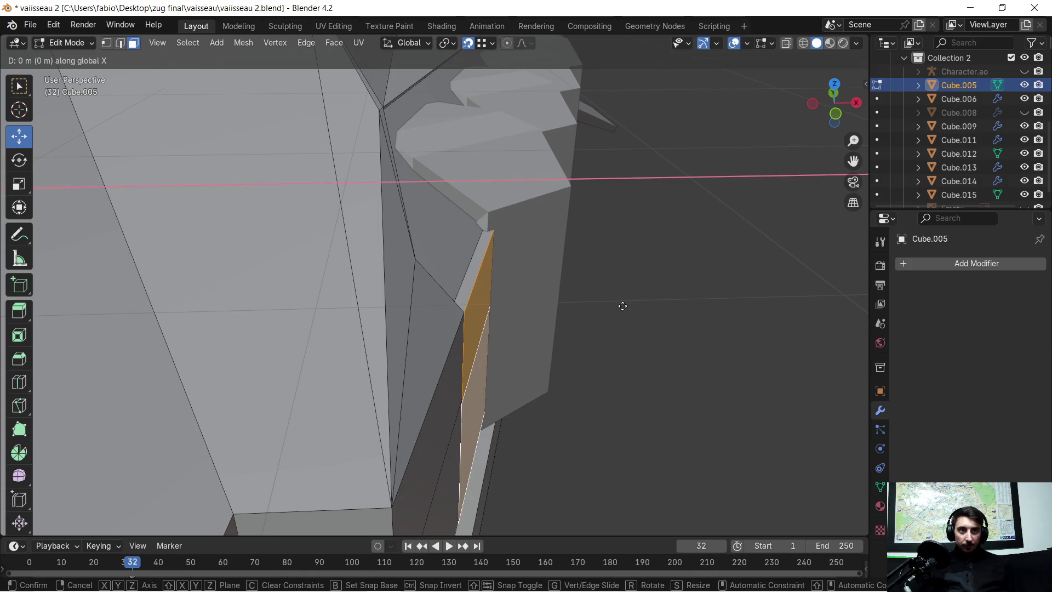
pyautogui.moveTo(625, 303)
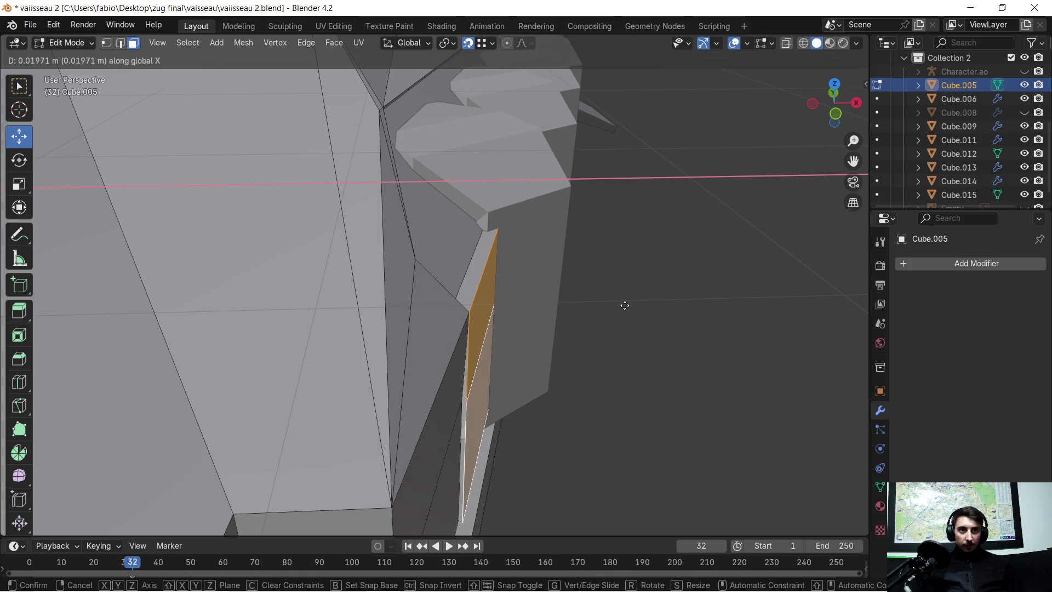
pyautogui.click(628, 301)
pyautogui.moveTo(628, 302)
pyautogui.mouseDown(button='middle')
pyautogui.moveTo(603, 319)
pyautogui.moveTo(537, 293)
pyautogui.mouseUp(button='middle')
pyautogui.scroll(-4, 603, 319)
pyautogui.moveTo(353, 282)
pyautogui.mouseDown(button='middle')
pyautogui.moveTo(329, 282)
pyautogui.moveTo(352, 282)
pyautogui.moveTo(344, 288)
pyautogui.mouseUp(button='middle')
# Step: Delete the thin sliver face beside the side panel
pyautogui.scroll(2, 351, 286)
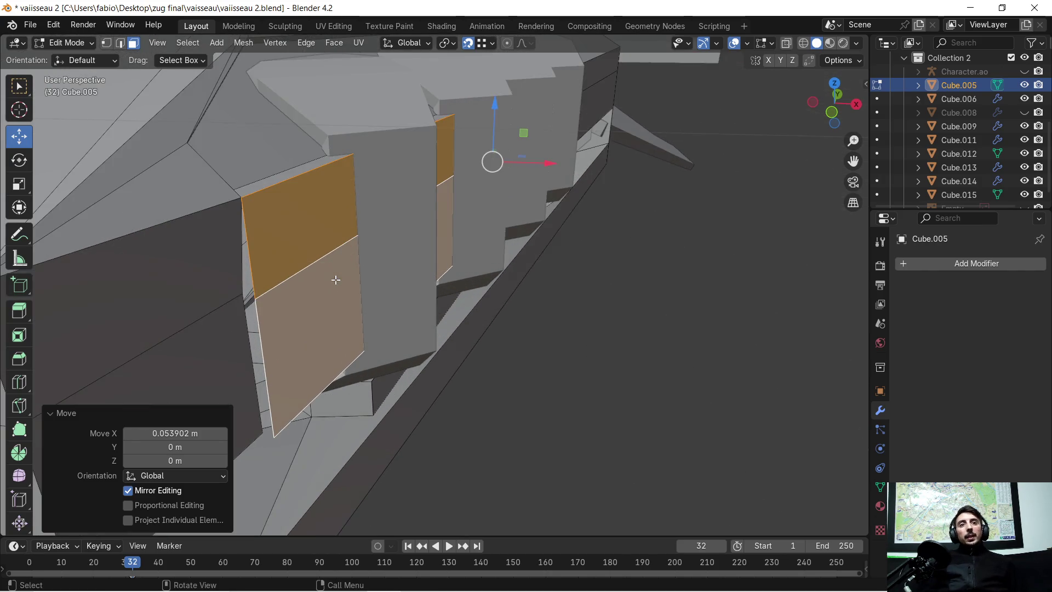
pyautogui.scroll(-2, 328, 283)
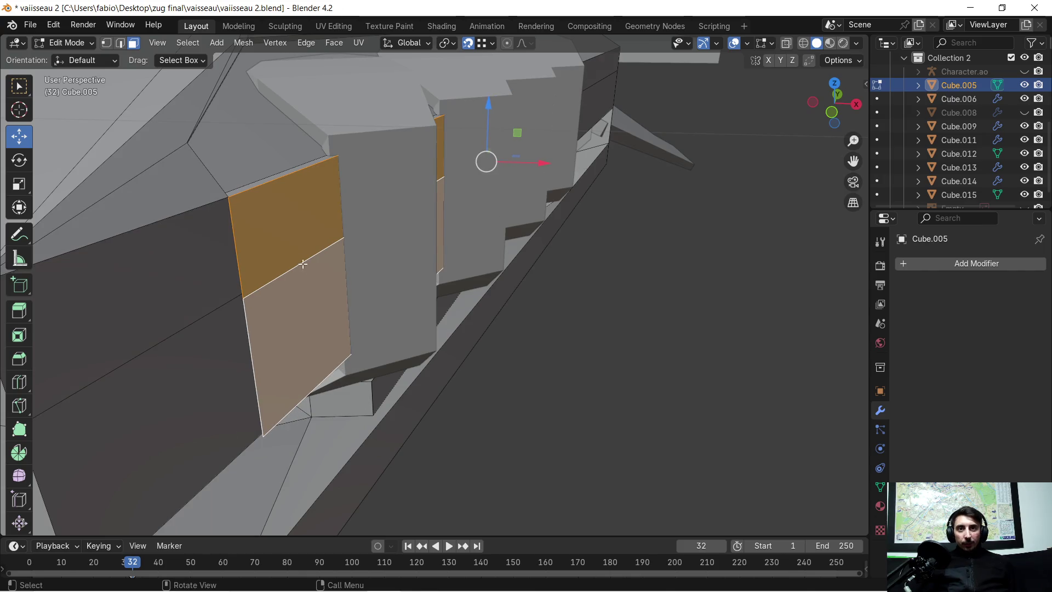
pyautogui.scroll(5, 302, 260)
pyautogui.scroll(2, 406, 266)
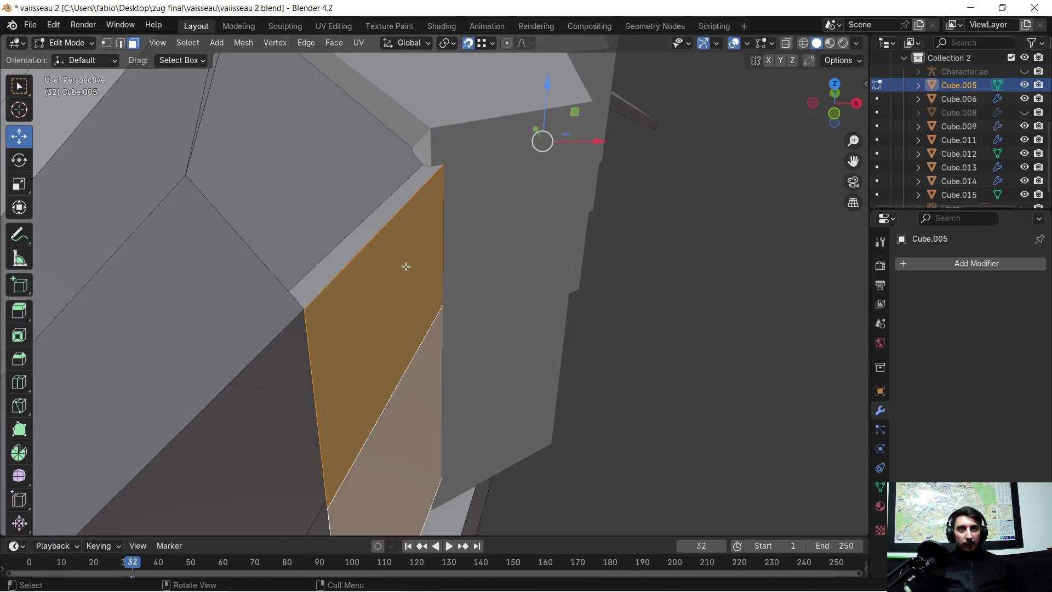
pyautogui.click(382, 221)
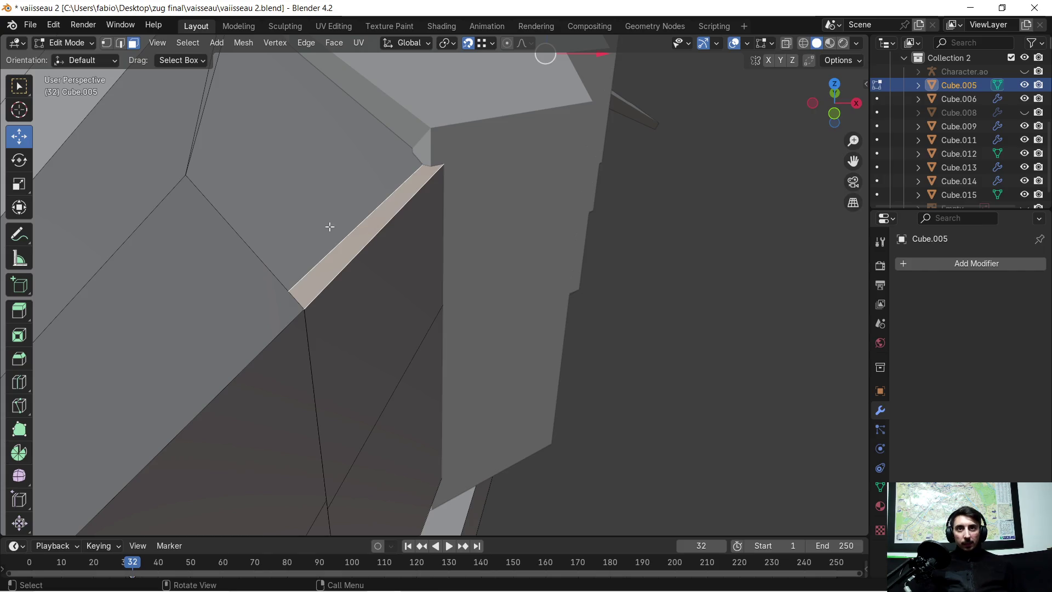
pyautogui.press('x')
pyautogui.click(360, 235)
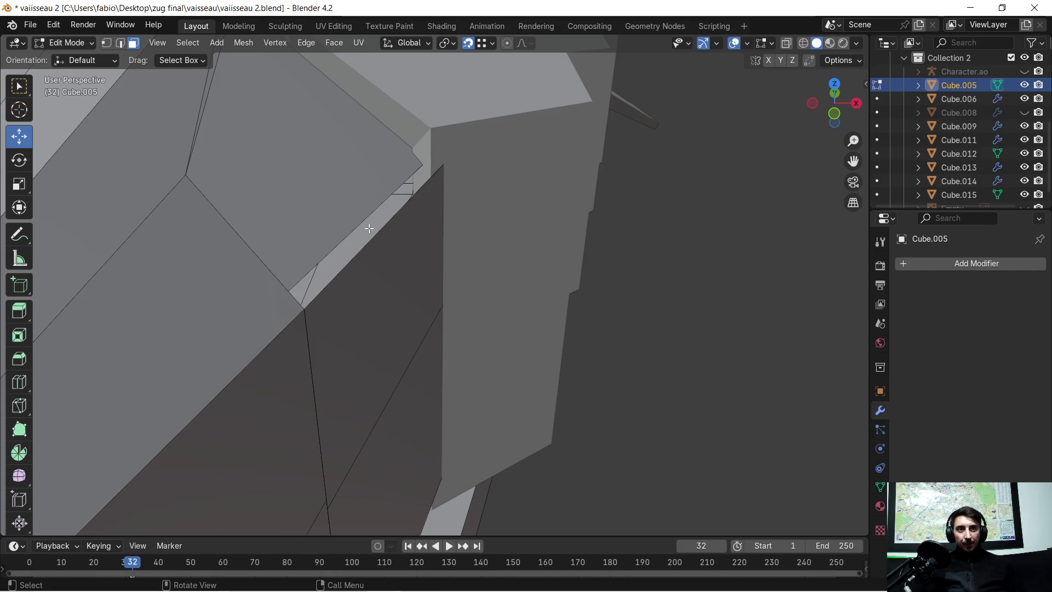
# Step: Shift the large panel face -0.0506 m along X to close its gap
pyautogui.click(374, 256)
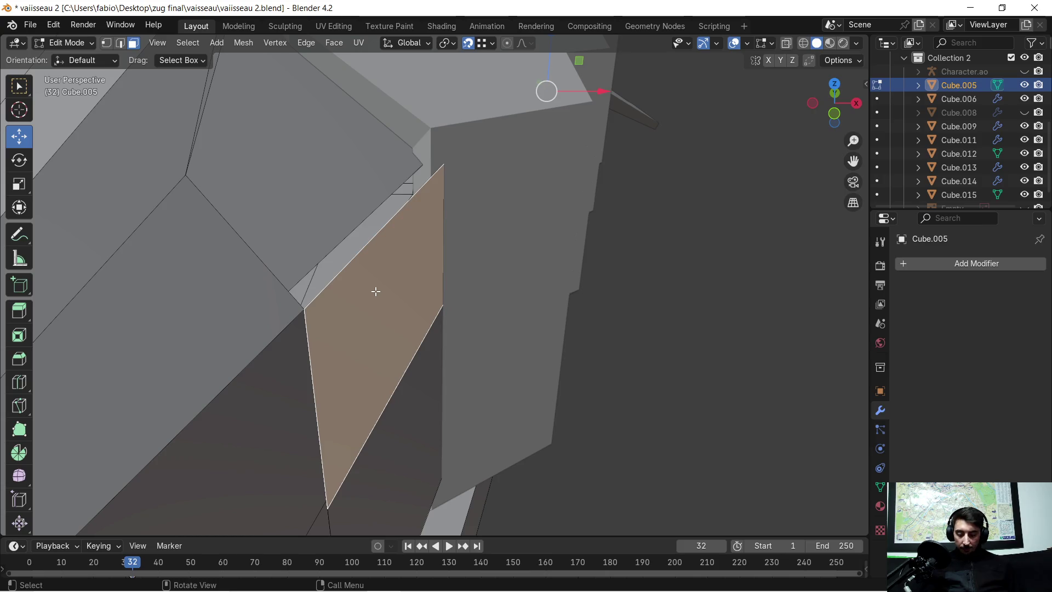
pyautogui.press('g')
pyautogui.press('z')
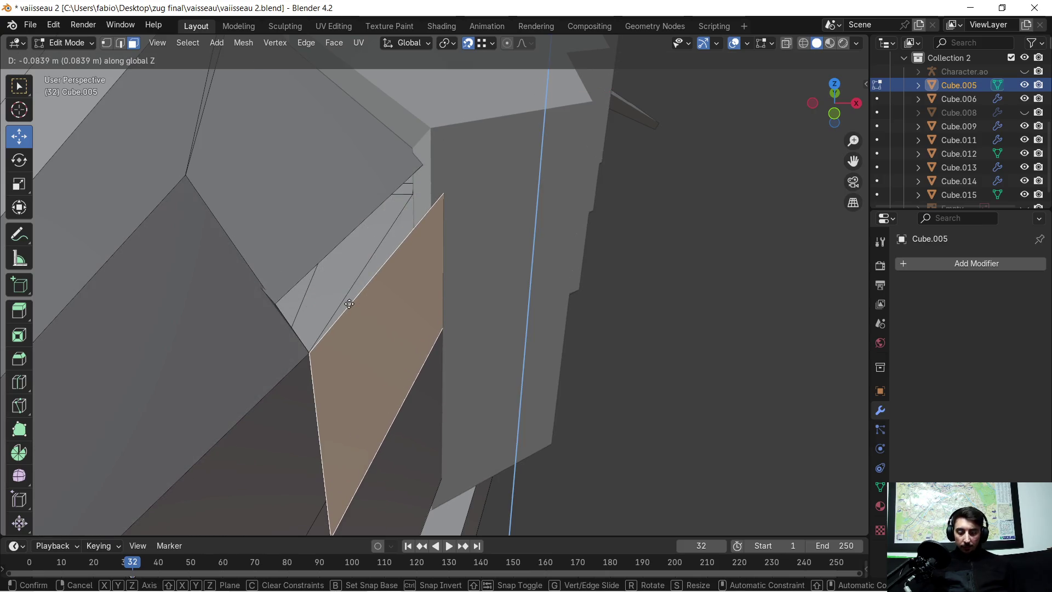
pyautogui.press('x')
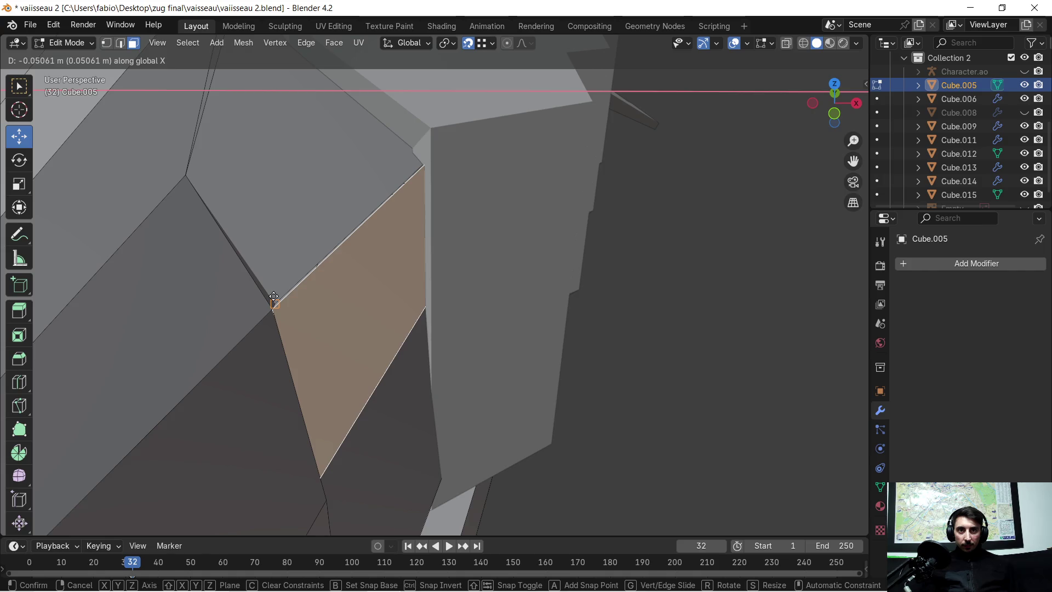
pyautogui.click(273, 297)
pyautogui.moveTo(328, 322)
pyautogui.mouseDown(button='middle')
pyautogui.moveTo(333, 312)
pyautogui.moveTo(312, 322)
pyautogui.moveTo(160, 232)
pyautogui.moveTo(571, 326)
pyautogui.moveTo(559, 310)
pyautogui.moveTo(474, 309)
pyautogui.mouseUp(button='middle')
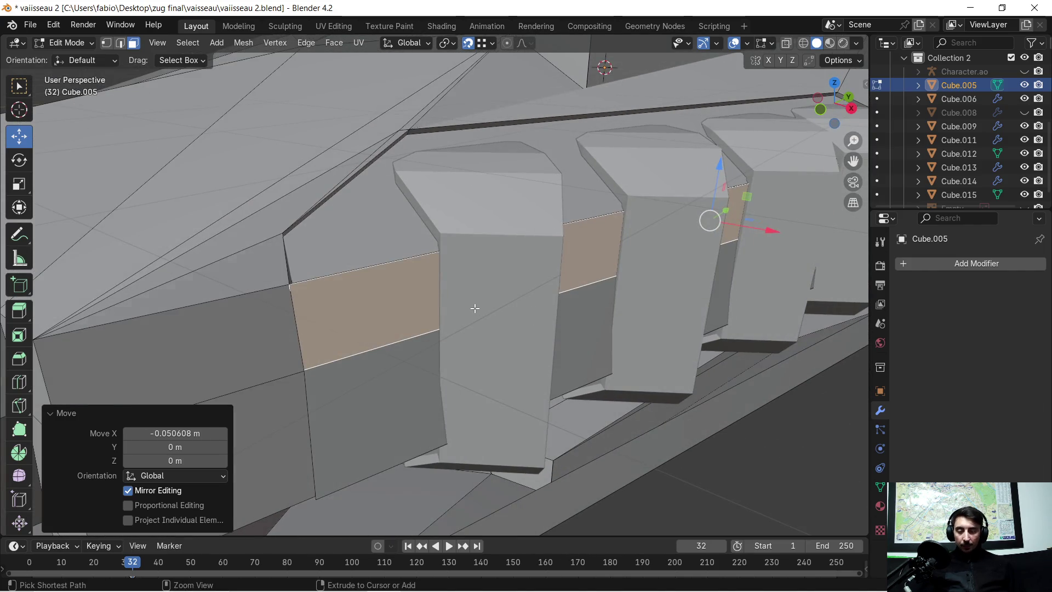
pyautogui.moveTo(387, 305)
pyautogui.mouseDown(button='middle')
pyautogui.moveTo(376, 313)
pyautogui.moveTo(462, 308)
pyautogui.mouseUp(button='middle')
# Step: Delete the two stray faces near the panel opening
pyautogui.press('x')
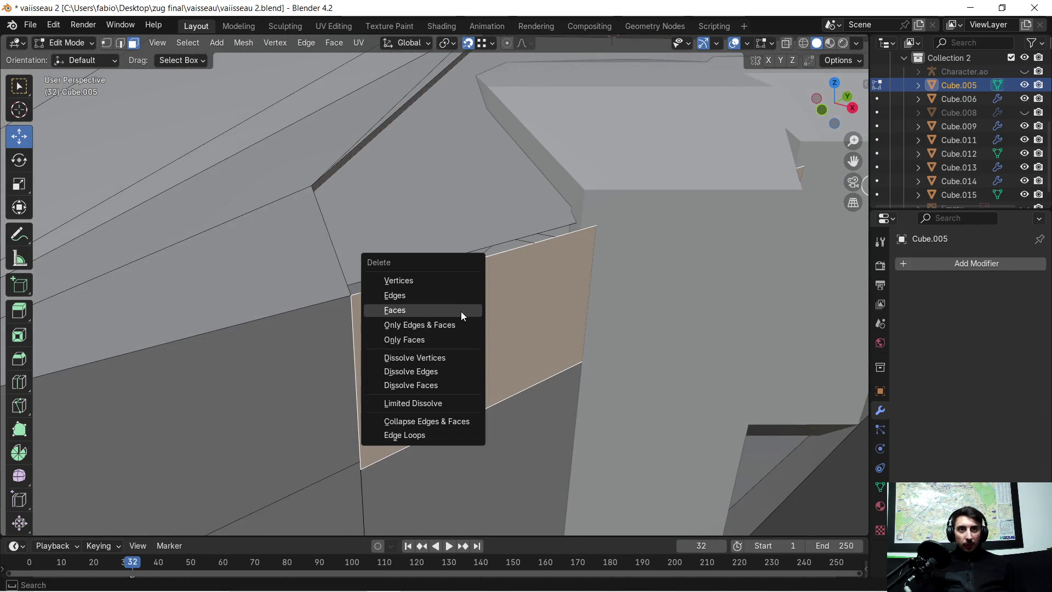
pyautogui.click(462, 310)
pyautogui.click(469, 438)
pyautogui.press('x')
pyautogui.click(469, 441)
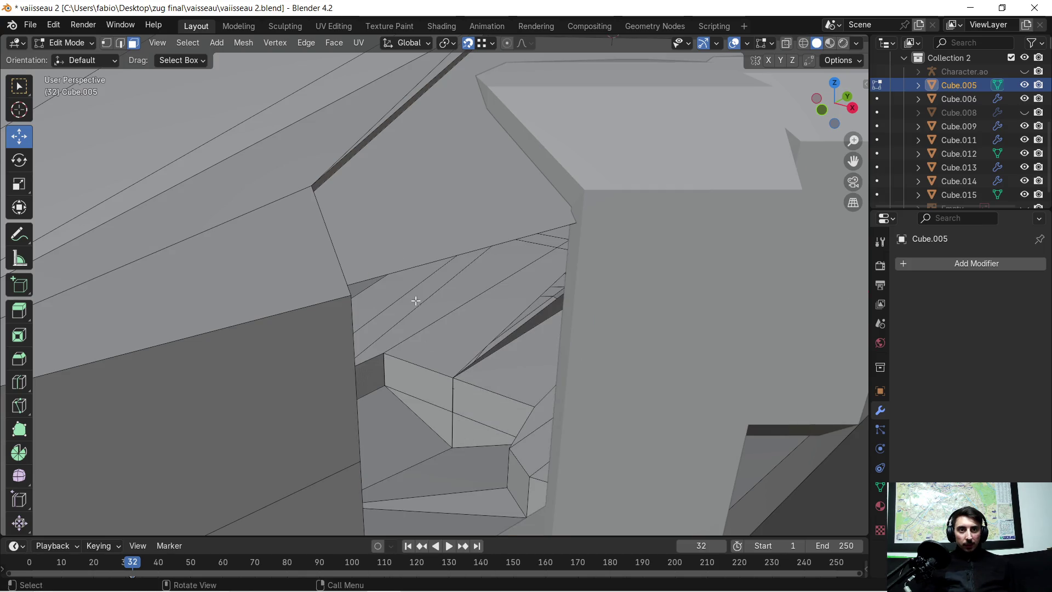
# Step: In edge mode, extrude the panel opening's lower edge down to -0.73449 m
pyautogui.click(395, 278)
pyautogui.click(121, 45)
pyautogui.click(411, 278)
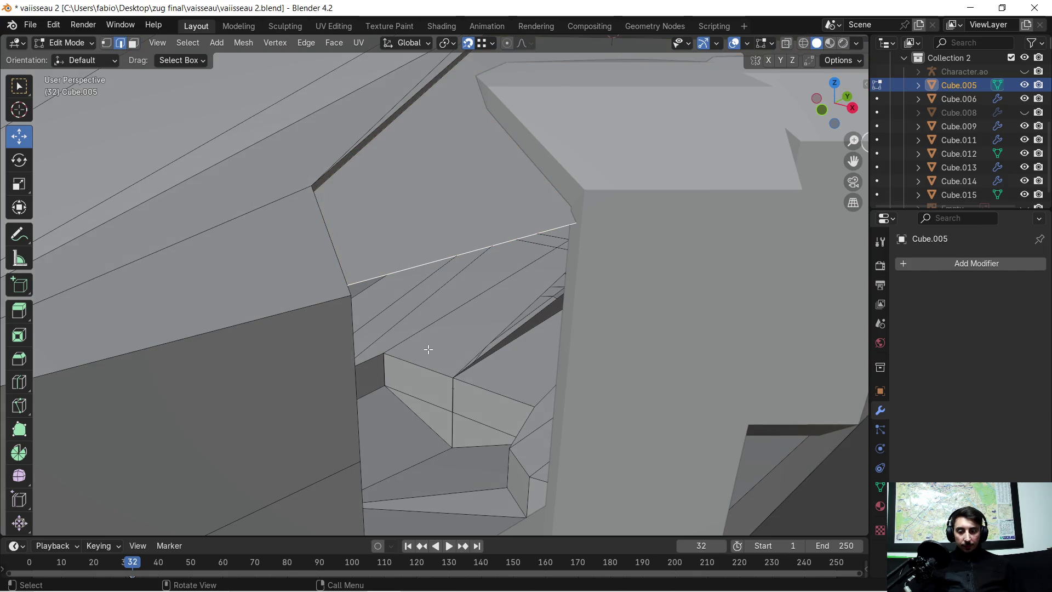
pyautogui.press('e')
pyautogui.press('z')
pyautogui.click(411, 463)
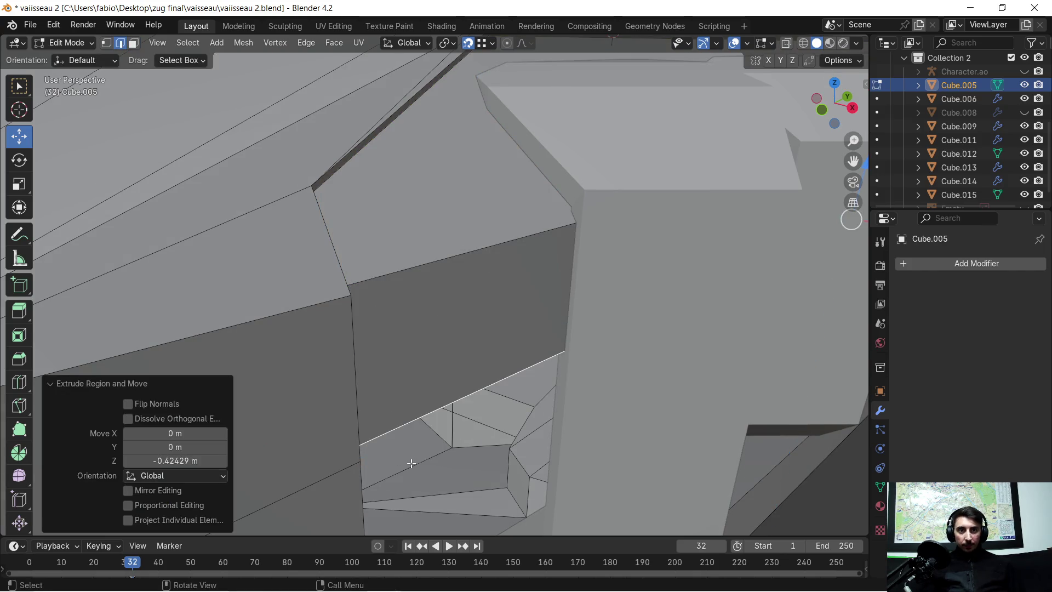
pyautogui.scroll(-5, 411, 463)
pyautogui.press('g')
pyautogui.press('z')
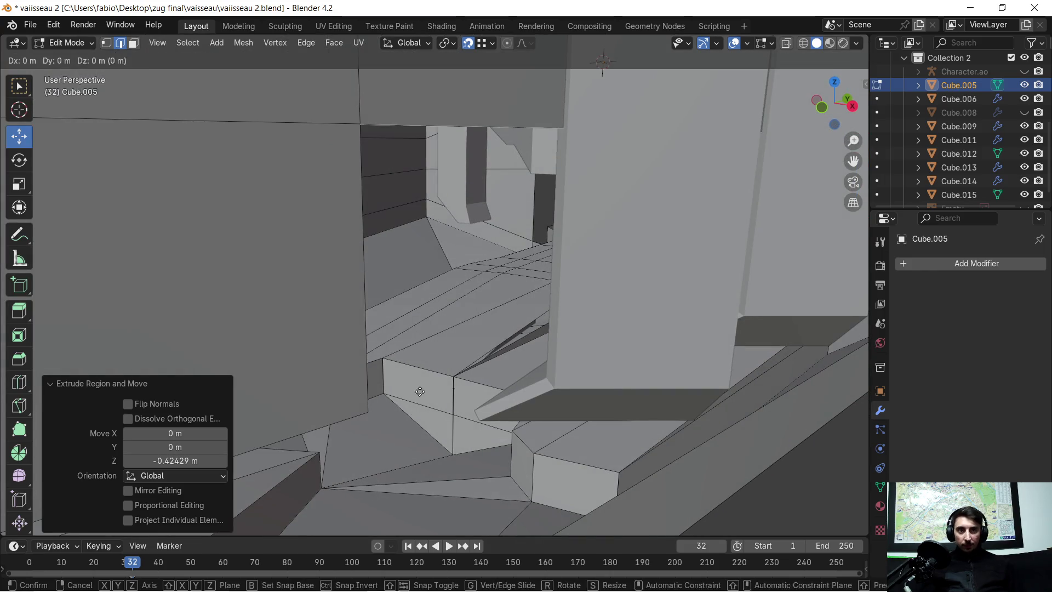
pyautogui.click(376, 403)
pyautogui.scroll(-3, 406, 289)
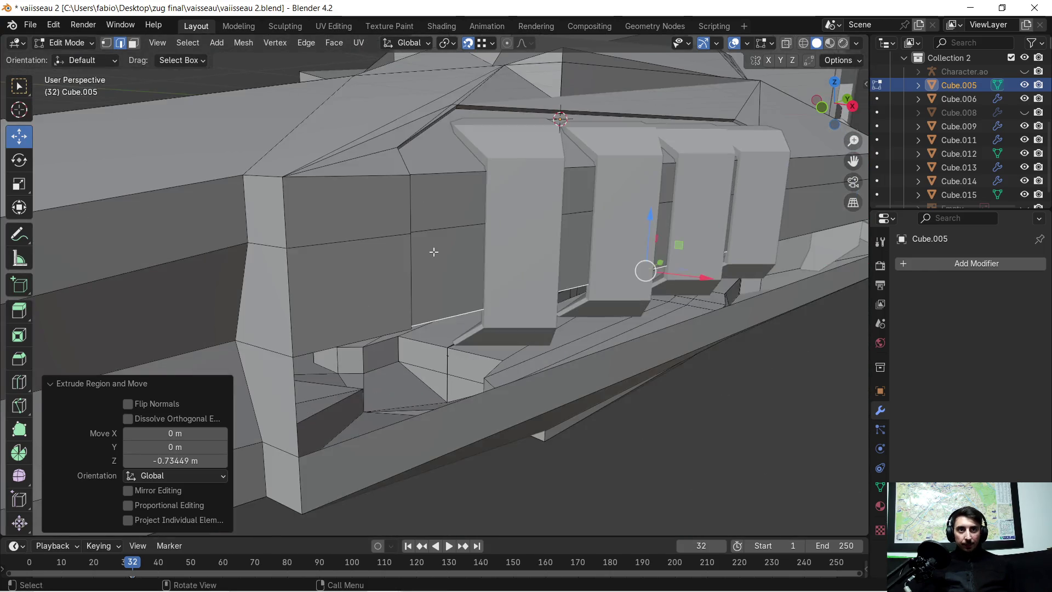
# Step: Orbit to the four pillars and select the hull panel's top-left edge
pyautogui.moveTo(430, 251); pyautogui.dragTo(280, 240, button='middle')
pyautogui.scroll(8, 181, 246)
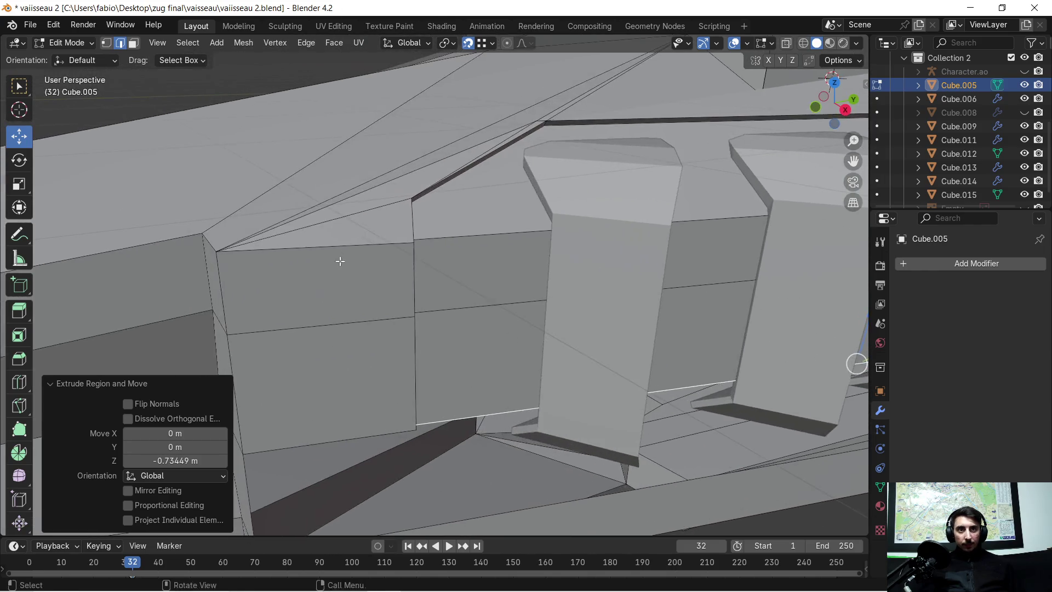
pyautogui.scroll(2, 113, 237)
pyautogui.scroll(-5, 187, 243)
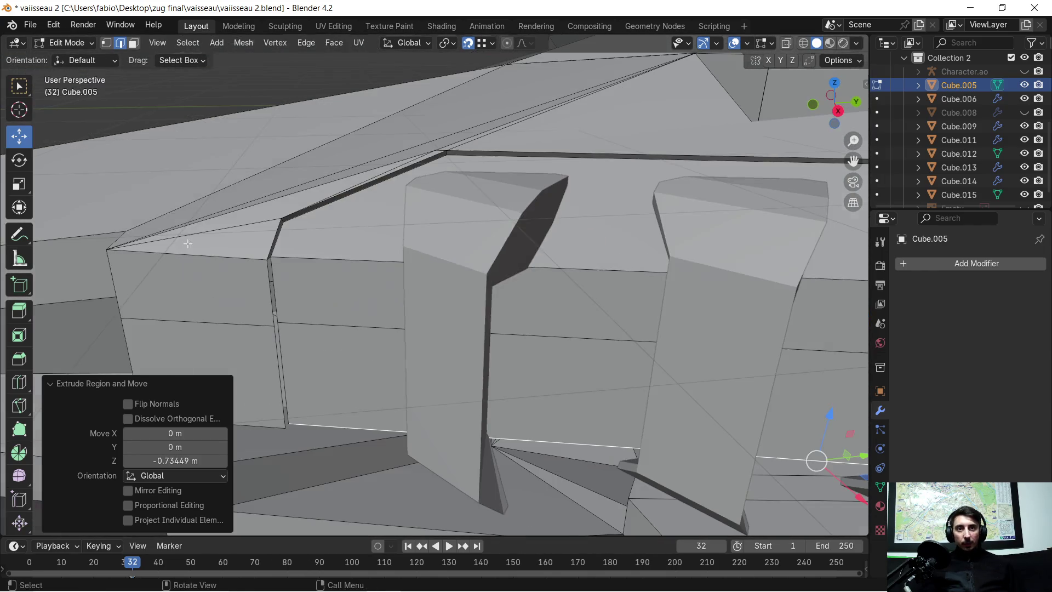
pyautogui.click(261, 261)
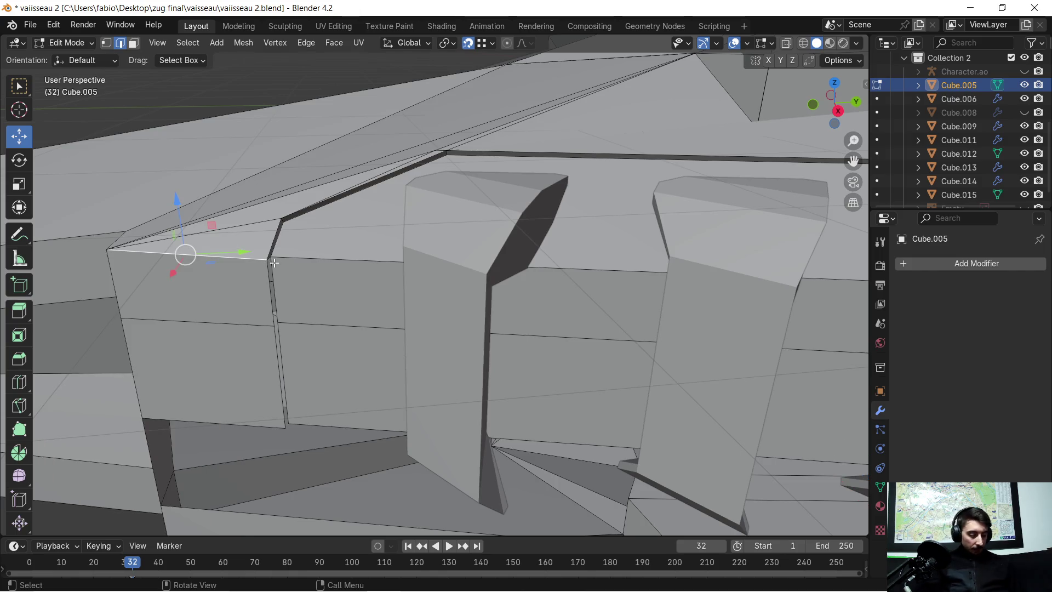
# Step: Extrude the short edge at the top of the strip straight down
pyautogui.press('KP_Decimal')
pyautogui.moveTo(633, 318); pyautogui.dragTo(382, 228, button='middle')
pyautogui.click(448, 263)
pyautogui.press('e')
pyautogui.press('z')
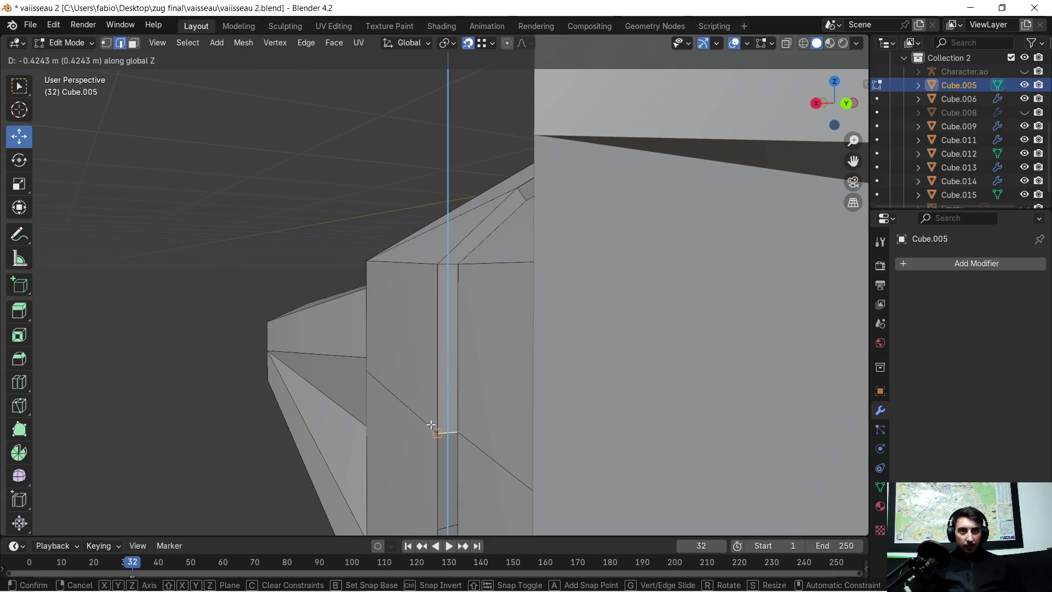
pyautogui.click(431, 424)
# Step: Redo the extrusion so the edge reaches -0.73449 m, then check the hull side
pyautogui.press('KP_Decimal')
pyautogui.hotkey('ctrl', 'z')
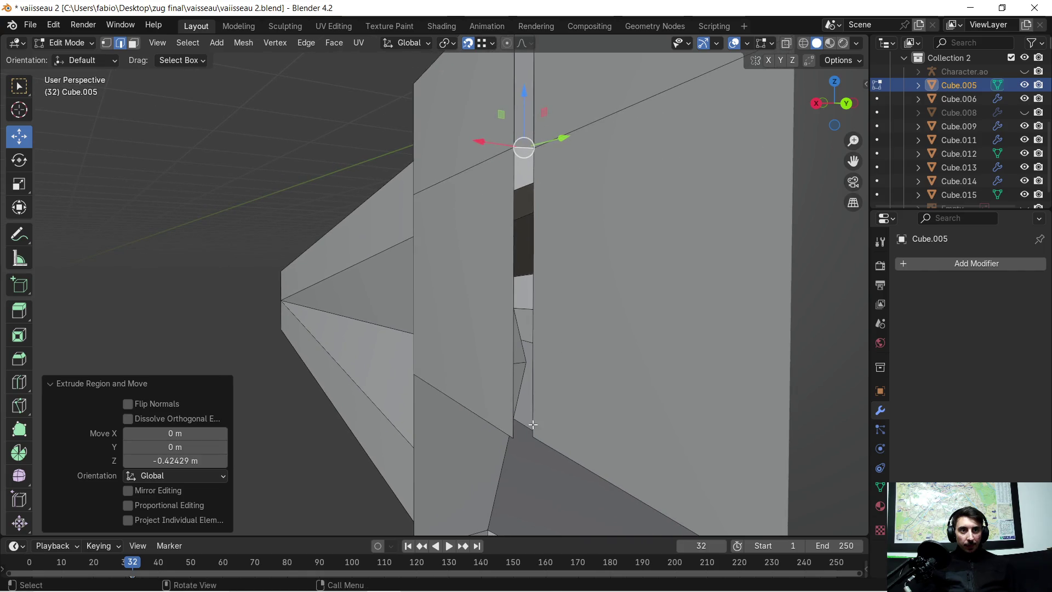
pyautogui.press('e')
pyautogui.press('z')
pyautogui.click(500, 307)
pyautogui.moveTo(500, 307)
pyautogui.mouseDown(button='middle')
pyautogui.moveTo(504, 277)
pyautogui.moveTo(622, 303)
pyautogui.moveTo(552, 207)
pyautogui.moveTo(543, 295)
pyautogui.moveTo(526, 251)
pyautogui.moveTo(597, 243)
pyautogui.moveTo(549, 244)
pyautogui.moveTo(592, 232)
pyautogui.moveTo(419, 247)
pyautogui.mouseUp(button='middle')
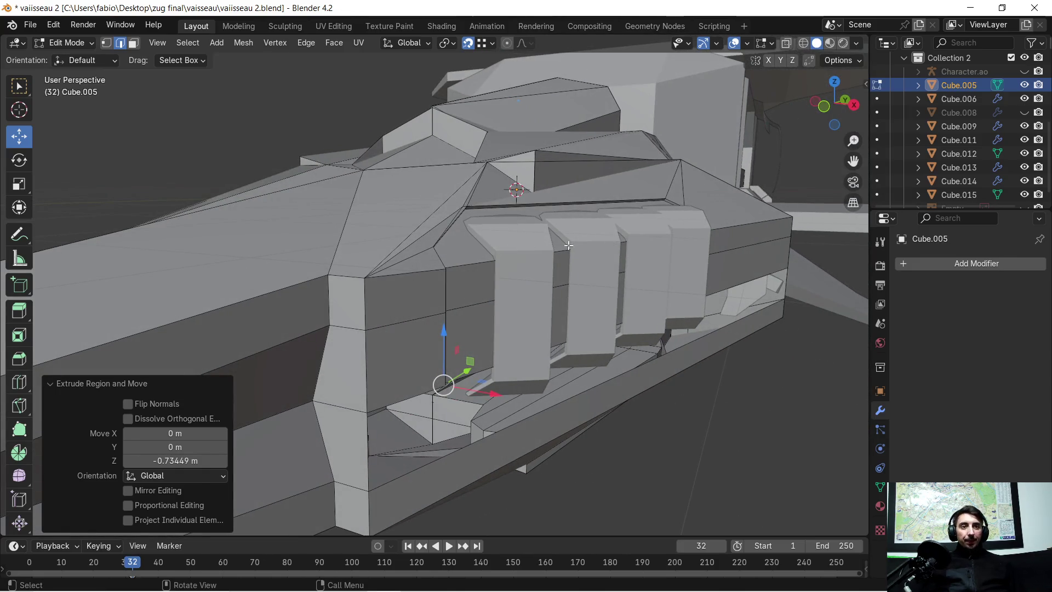
pyautogui.scroll(2, 509, 246)
pyautogui.moveTo(563, 226)
pyautogui.mouseDown(button='middle')
pyautogui.moveTo(521, 247)
pyautogui.moveTo(476, 250)
pyautogui.moveTo(457, 269)
pyautogui.moveTo(446, 263)
pyautogui.mouseUp(button='middle')
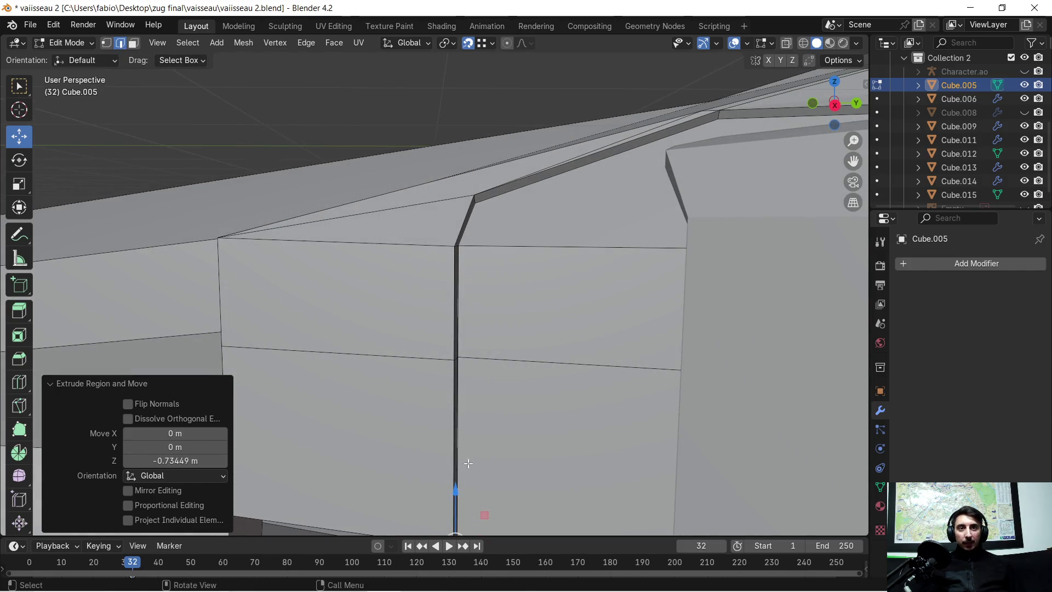
# Step: Select the four groove edges: lower and upper vertical, diagonal, and upper strip edge
pyautogui.click(454, 398)
pyautogui.keyDown('shift'); pyautogui.click(451, 274); pyautogui.keyUp('shift')
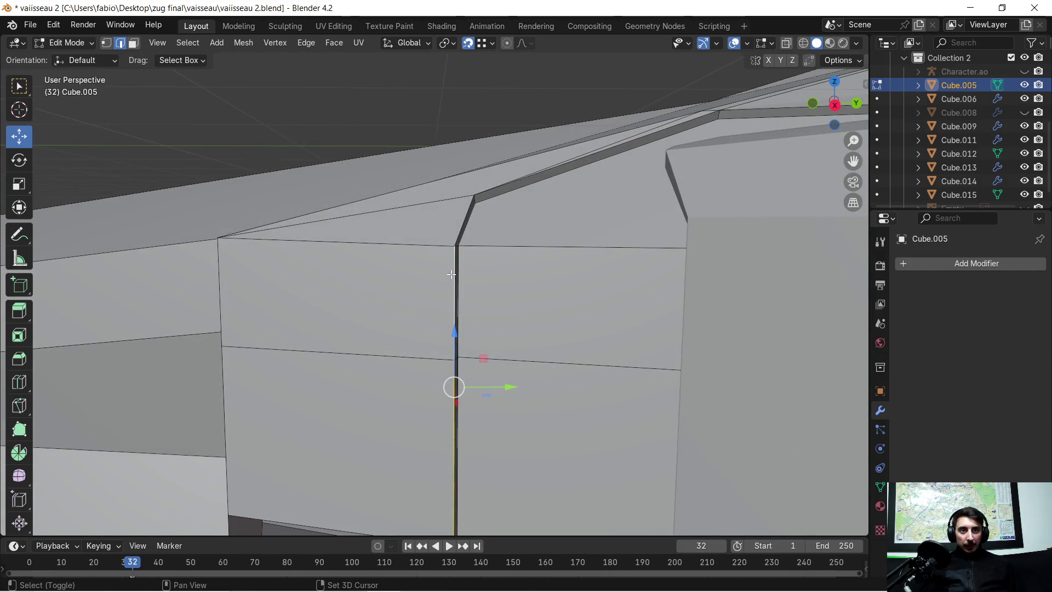
pyautogui.keyDown('shift'); pyautogui.click(474, 209); pyautogui.keyUp('shift')
pyautogui.keyDown('shift'); pyautogui.click(486, 196); pyautogui.keyUp('shift')
pyautogui.moveTo(488, 195)
pyautogui.mouseDown(button='middle')
pyautogui.moveTo(551, 198)
pyautogui.moveTo(523, 306)
pyautogui.moveTo(469, 343)
pyautogui.mouseUp(button='middle')
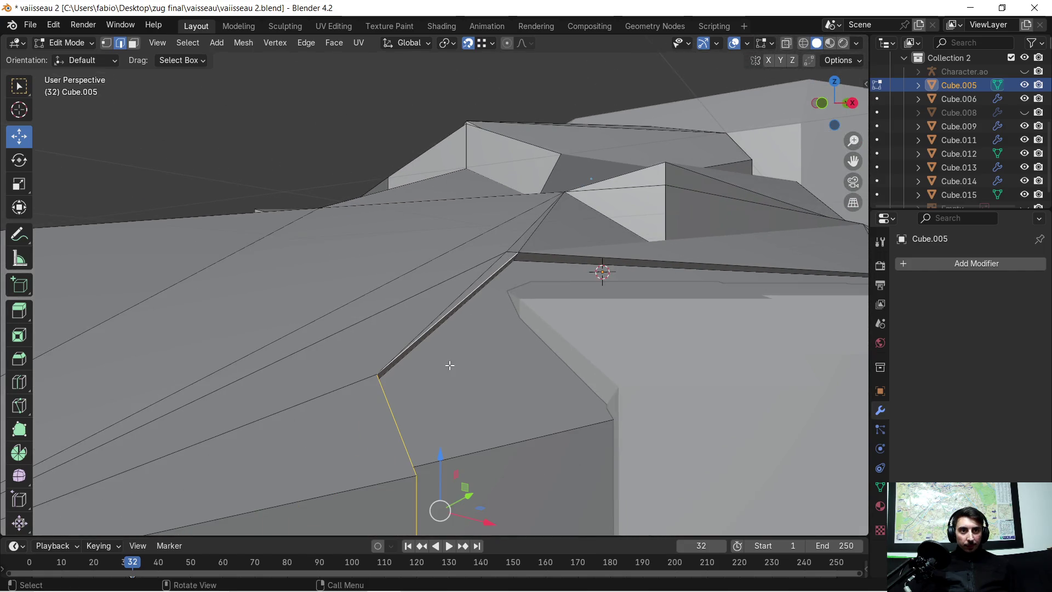
pyautogui.scroll(-5, 450, 365)
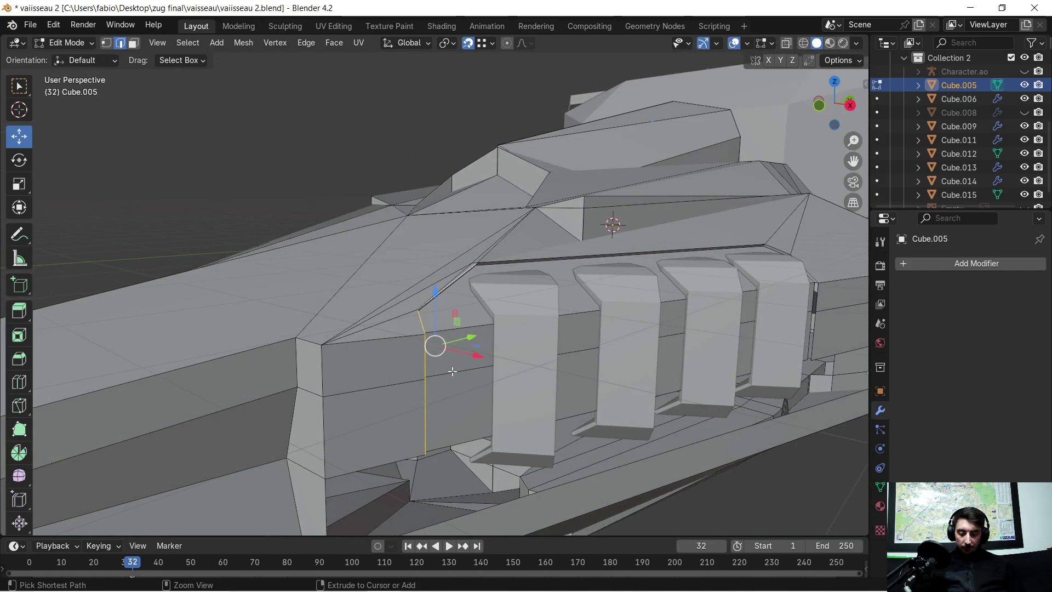
# Step: Bevel the selected groove edges with 7 segments at about 0.062 m offset
pyautogui.hotkey('ctrl', 'b')
pyautogui.scroll(6, 466, 375)
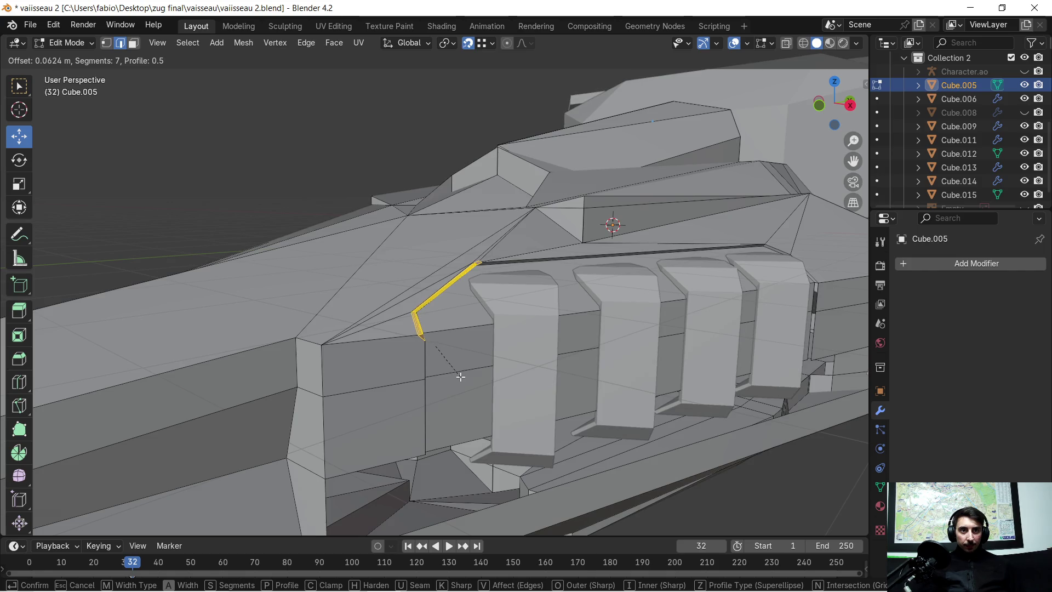
pyautogui.click(462, 375)
pyautogui.scroll(2, 456, 331)
pyautogui.click(449, 372)
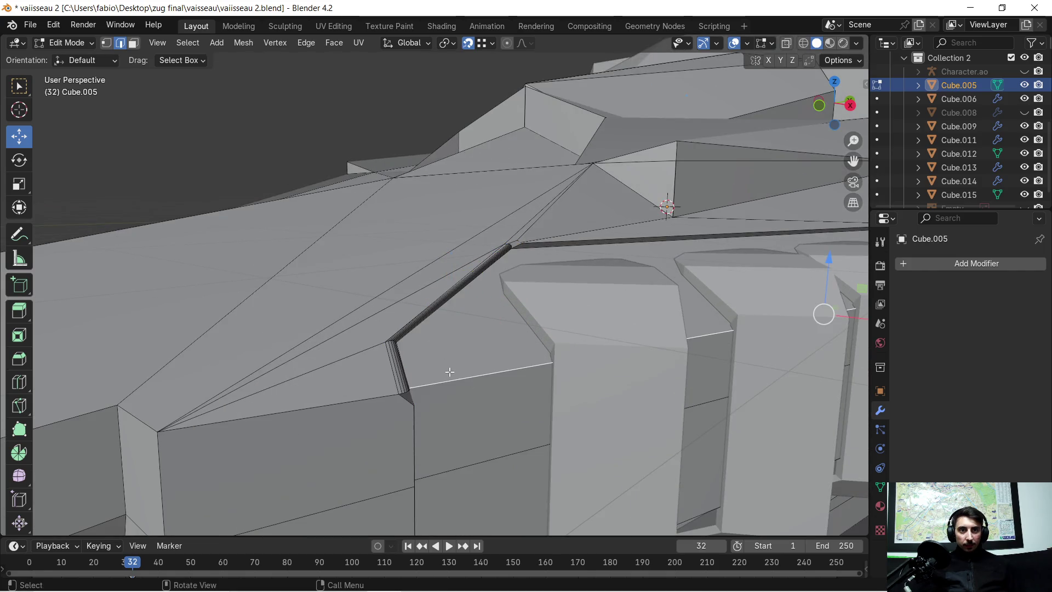
# Step: Undo the bevel and merge duplicate vertices over the whole mesh, removing 4
pyautogui.moveTo(439, 384)
pyautogui.mouseDown(button='middle')
pyautogui.moveTo(432, 399)
pyautogui.moveTo(500, 374)
pyautogui.moveTo(414, 367)
pyautogui.mouseUp(button='middle')
pyautogui.hotkey('ctrl', 'z')
pyautogui.hotkey('ctrl', 'z')
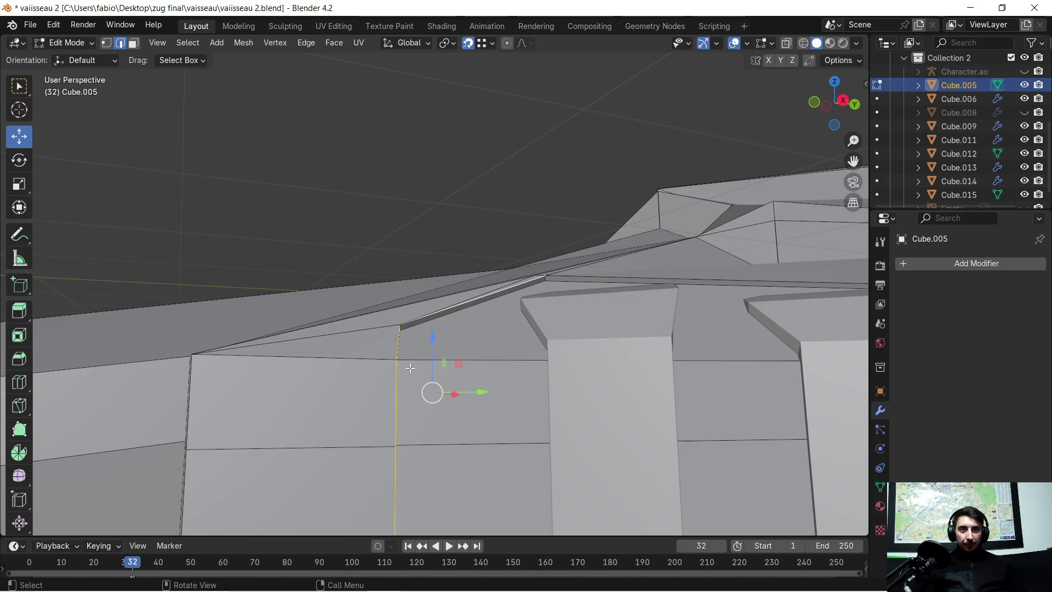
pyautogui.press('a')
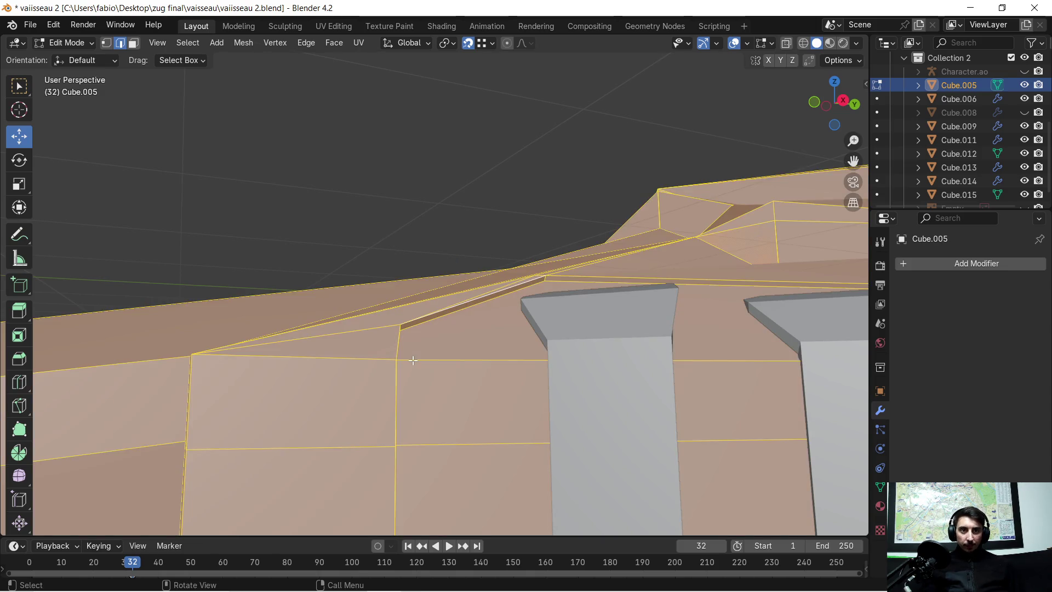
pyautogui.press('m')
pyautogui.click(412, 360)
# Step: Reselect the groove edge chain (ridge and vertical edges) and start a new bevel
pyautogui.click(405, 357)
pyautogui.moveTo(405, 357)
pyautogui.mouseDown(button='middle')
pyautogui.moveTo(398, 362)
pyautogui.moveTo(420, 338)
pyautogui.mouseUp(button='middle')
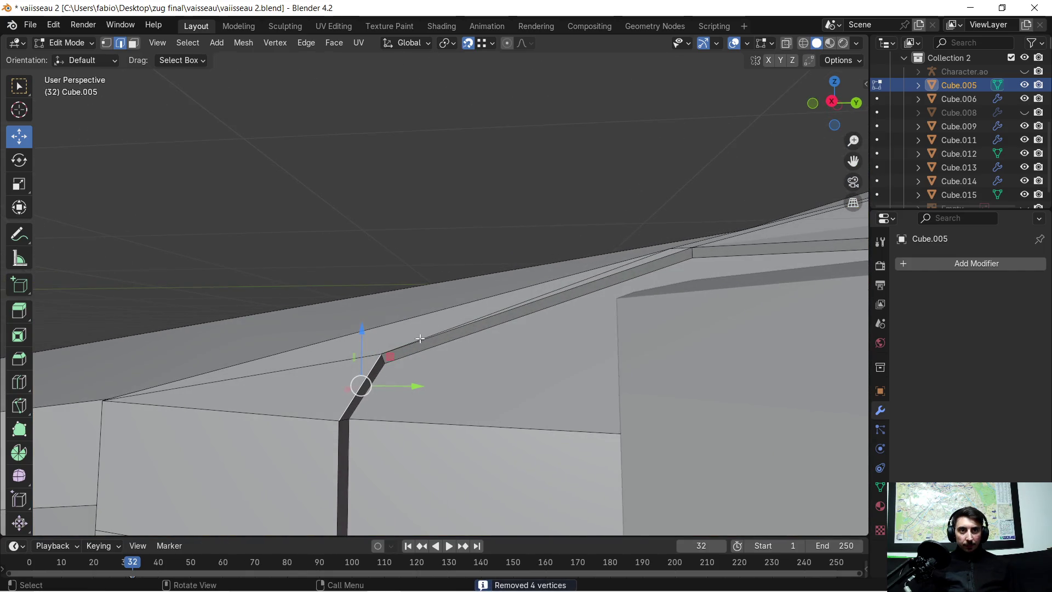
pyautogui.keyDown('shift'); pyautogui.click(547, 296); pyautogui.keyUp('shift')
pyautogui.keyDown('shift'); pyautogui.click(550, 293); pyautogui.keyUp('shift')
pyautogui.keyDown('shift'); pyautogui.click(550, 295); pyautogui.keyUp('shift')
pyautogui.keyDown('shift'); pyautogui.click(343, 464); pyautogui.keyUp('shift')
pyautogui.keyDown('shift'); pyautogui.click(351, 442); pyautogui.keyUp('shift')
pyautogui.keyDown('shift'); pyautogui.click(342, 450); pyautogui.keyUp('shift')
pyautogui.keyDown('shift'); pyautogui.moveTo(343, 451); pyautogui.dragTo(387, 371, button='middle'); pyautogui.keyUp('shift')
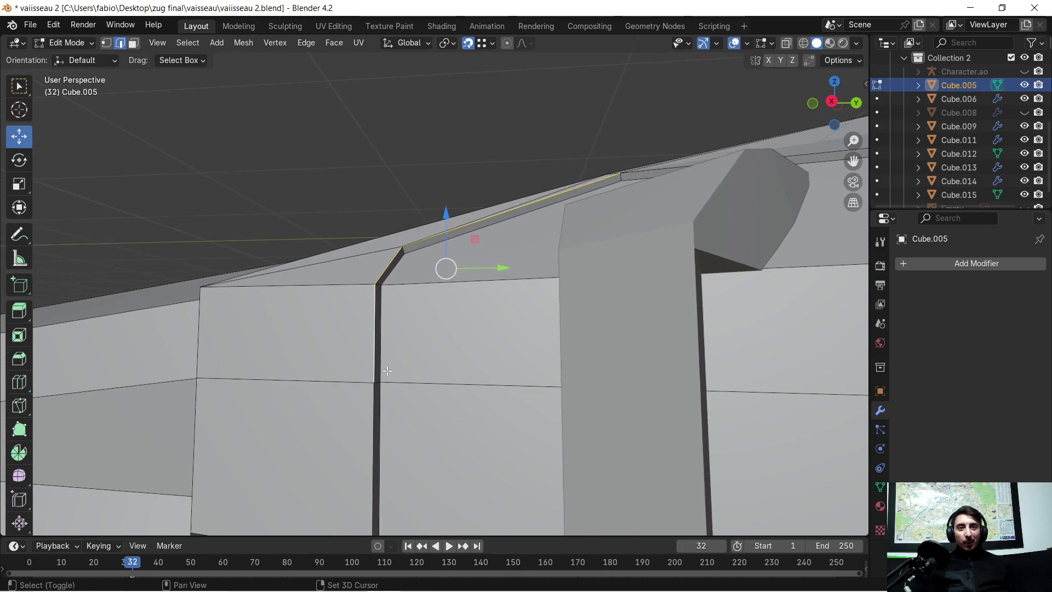
pyautogui.keyDown('shift'); pyautogui.click(376, 405); pyautogui.keyUp('shift')
pyautogui.moveTo(380, 342); pyautogui.dragTo(467, 378, button='middle')
pyautogui.moveTo(504, 289)
pyautogui.mouseDown(button='middle')
pyautogui.moveTo(533, 303)
pyautogui.moveTo(456, 279)
pyautogui.mouseUp(button='middle')
pyautogui.hotkey('ctrl', 'b')
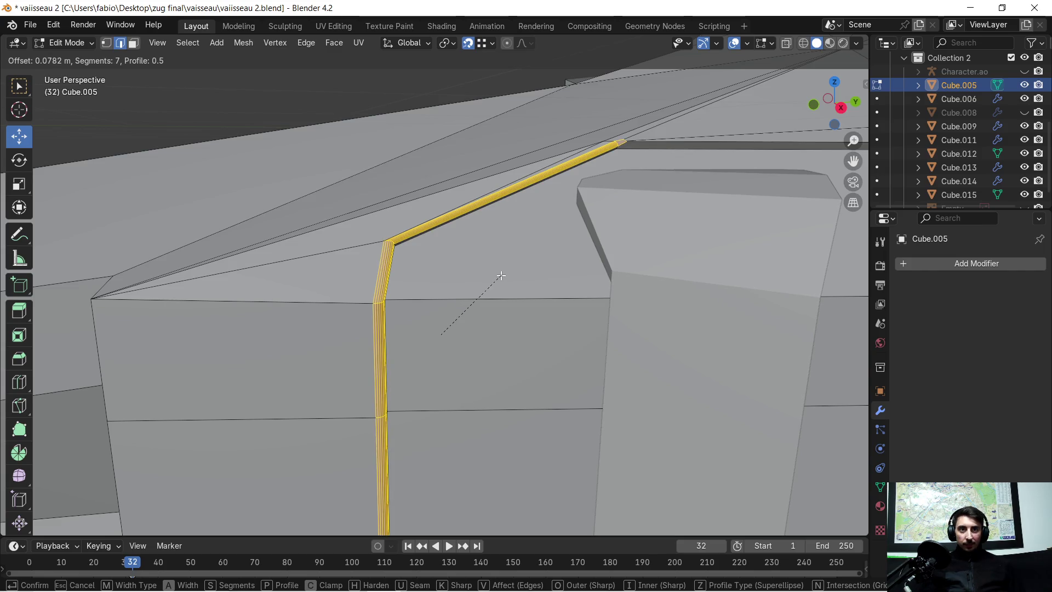
# Step: Confirm the groove bevel at 0.0607 m with a single segment, then select the strip's long edge
pyautogui.click(498, 279)
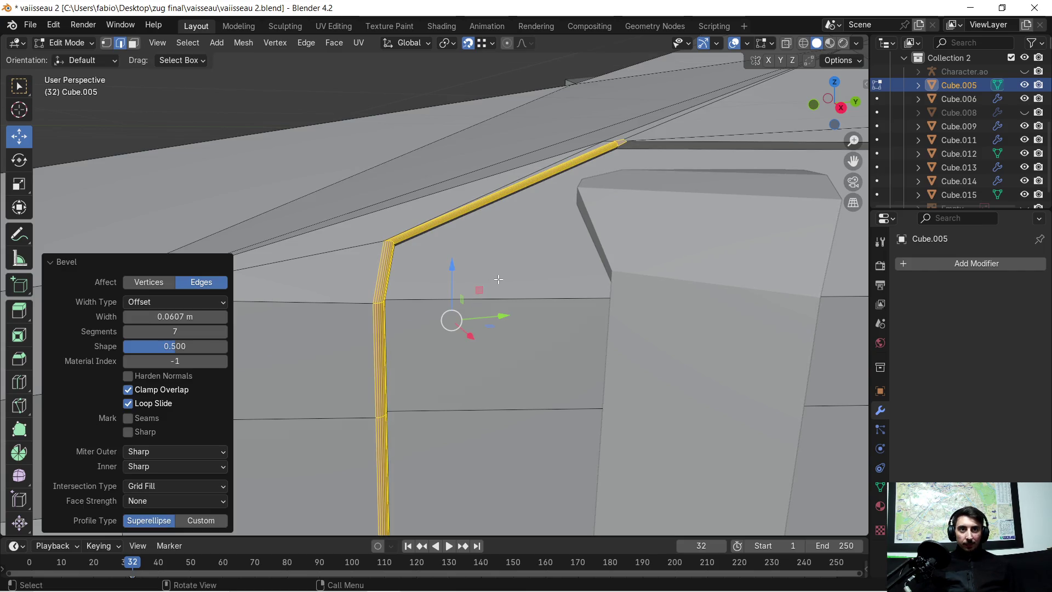
pyautogui.moveTo(175, 331); pyautogui.dragTo(123, 332)
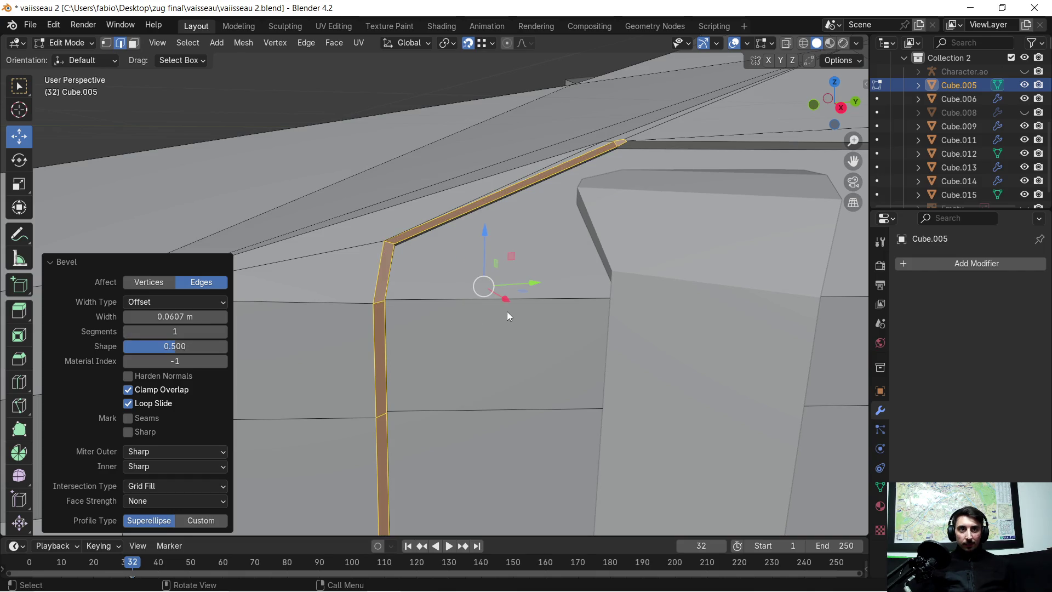
pyautogui.moveTo(468, 327)
pyautogui.mouseDown(button='middle')
pyautogui.moveTo(429, 323)
pyautogui.moveTo(441, 335)
pyautogui.moveTo(517, 327)
pyautogui.moveTo(498, 323)
pyautogui.moveTo(486, 235)
pyautogui.mouseUp(button='middle')
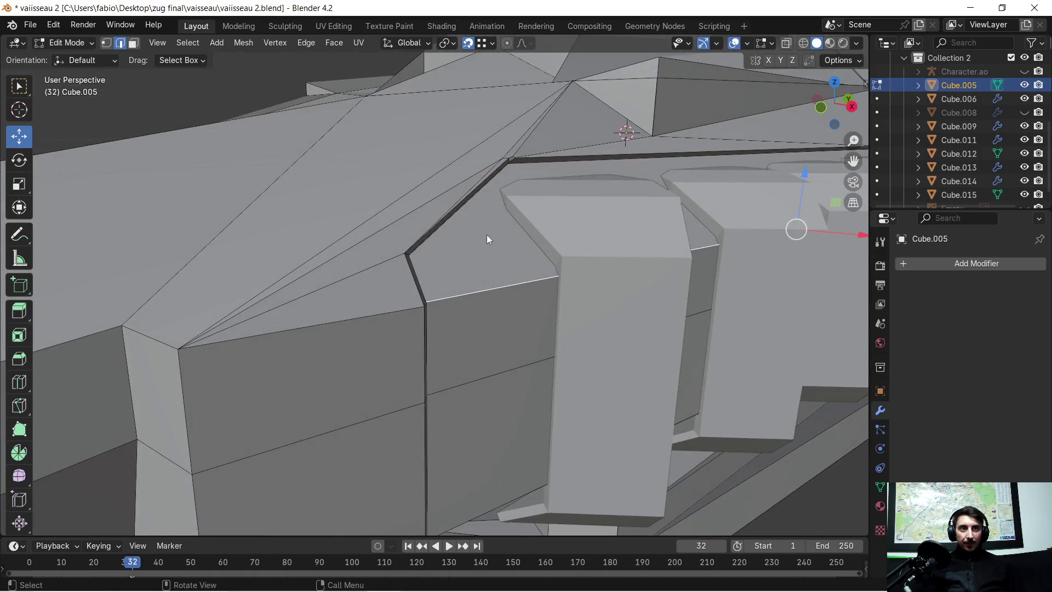
pyautogui.scroll(3, 498, 198)
pyautogui.moveTo(499, 198)
pyautogui.mouseDown(button='middle')
pyautogui.moveTo(492, 380)
pyautogui.moveTo(509, 351)
pyautogui.moveTo(500, 383)
pyautogui.moveTo(505, 369)
pyautogui.mouseUp(button='middle')
pyautogui.click(505, 415)
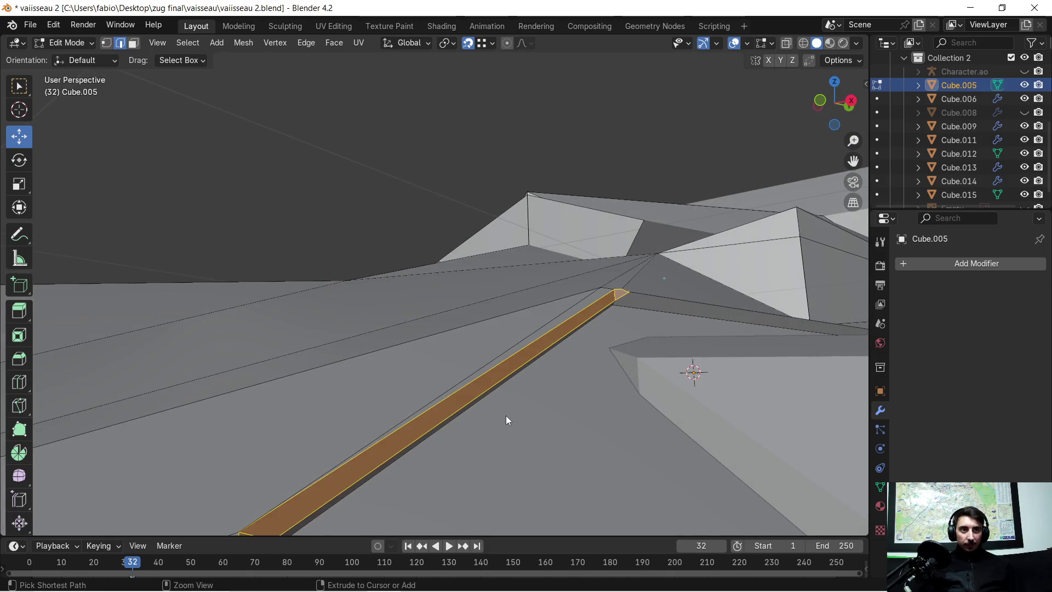
pyautogui.moveTo(505, 415); pyautogui.dragTo(462, 288, button='middle')
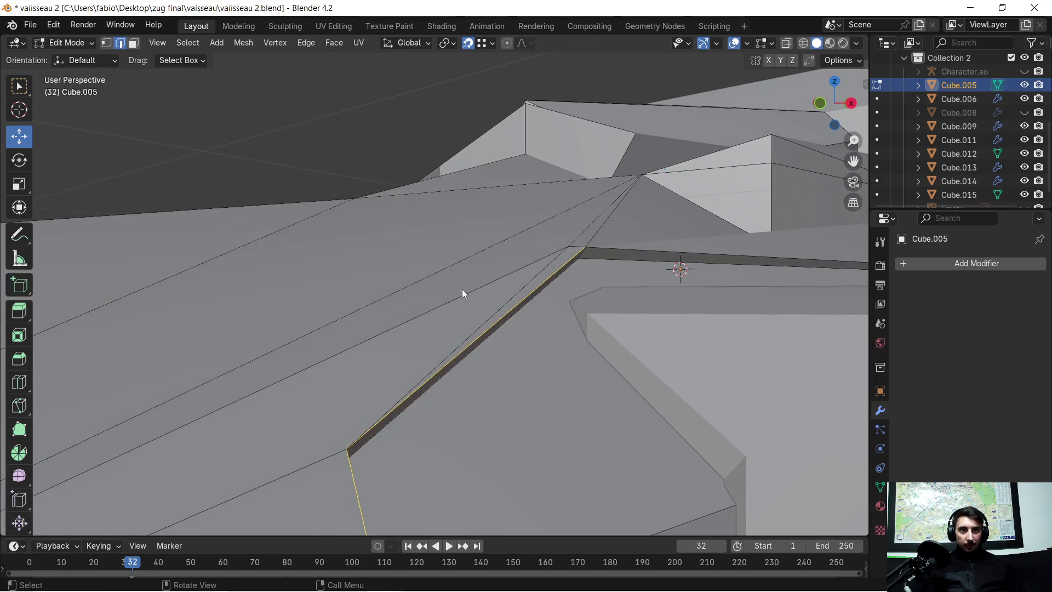
# Step: Delete the selected long edge of the bevelled strip
pyautogui.press('x')
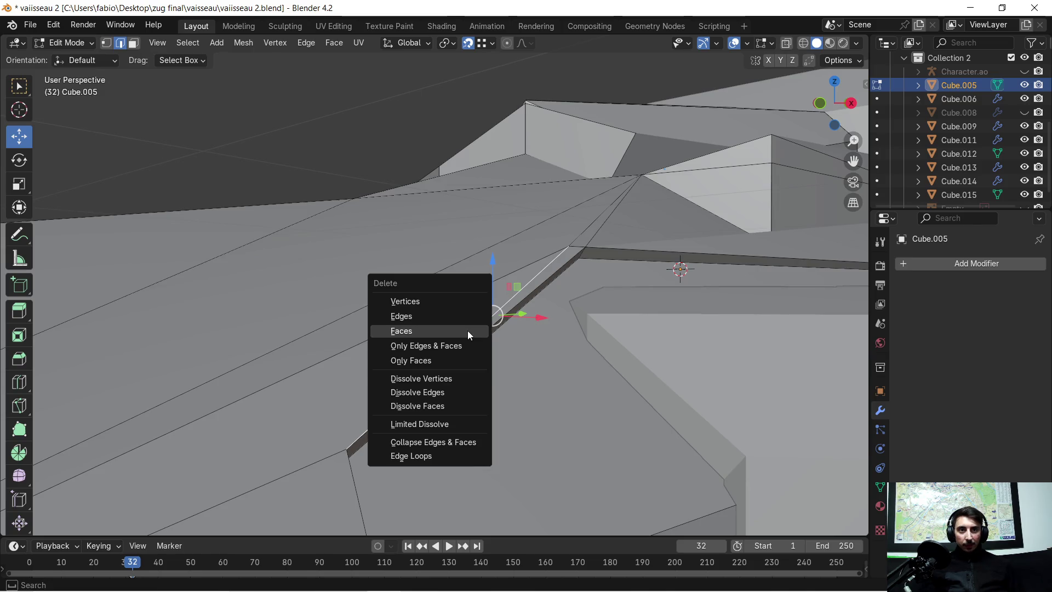
pyautogui.click(453, 311)
pyautogui.moveTo(454, 324)
pyautogui.mouseDown(button='middle')
pyautogui.moveTo(477, 307)
pyautogui.moveTo(446, 321)
pyautogui.moveTo(249, 309)
pyautogui.mouseUp(button='middle')
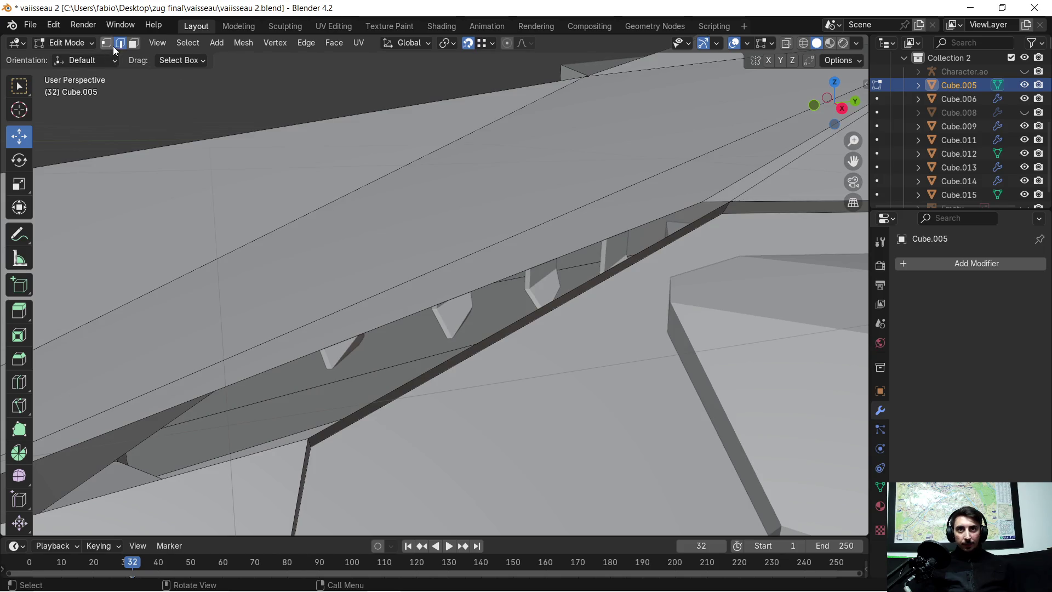
# Step: Select the strip's corner vertices and its long face, centring the view on it
pyautogui.click(307, 436)
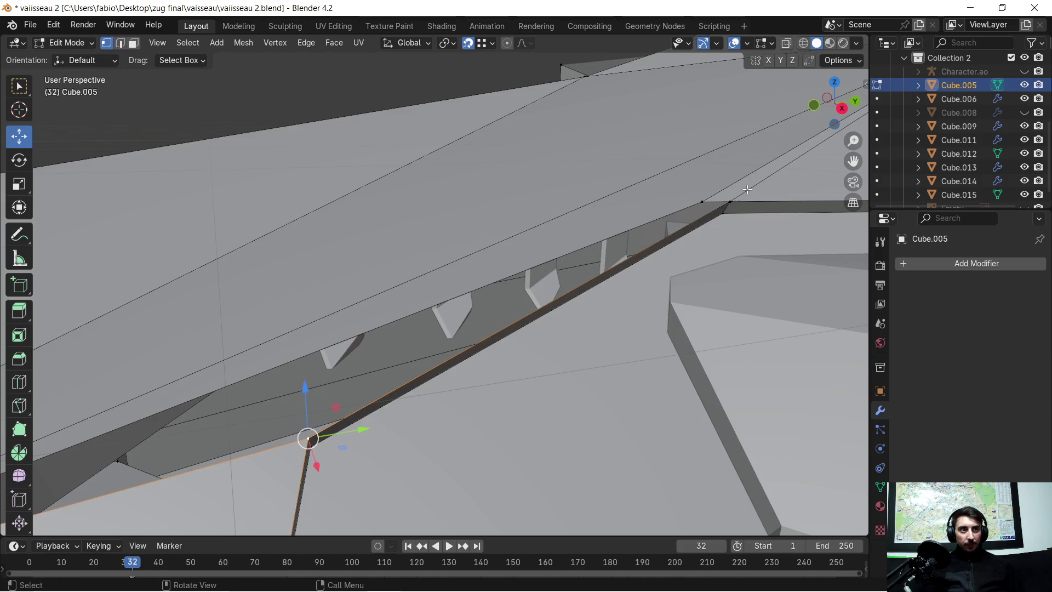
pyautogui.keyDown('shift'); pyautogui.moveTo(739, 216); pyautogui.dragTo(477, 328, button='middle'); pyautogui.keyUp('shift')
pyautogui.scroll(4, 482, 378)
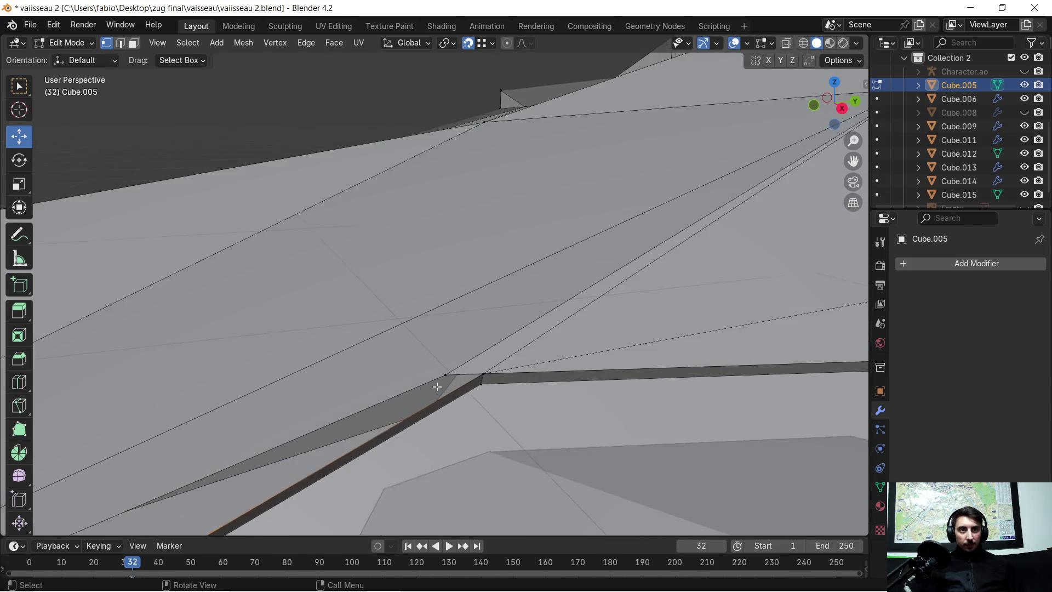
pyautogui.keyDown('shift'); pyautogui.click(522, 438); pyautogui.keyUp('shift')
pyautogui.moveTo(460, 441)
pyautogui.mouseDown(button='middle')
pyautogui.moveTo(488, 380)
pyautogui.moveTo(199, 94)
pyautogui.moveTo(209, 99)
pyautogui.mouseUp(button='middle')
pyautogui.keyDown('shift'); pyautogui.click(89, 449); pyautogui.keyUp('shift')
pyautogui.keyDown('shift'); pyautogui.click(269, 363); pyautogui.keyUp('shift')
pyautogui.press('KP_Decimal')
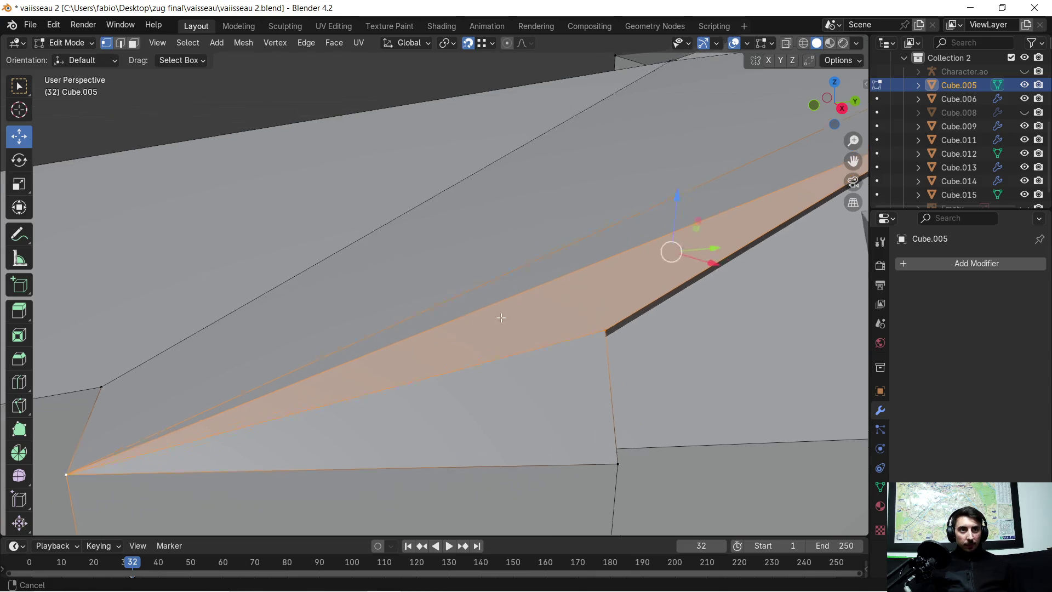
pyautogui.moveTo(465, 403)
pyautogui.mouseDown(button='middle')
pyautogui.moveTo(449, 401)
pyautogui.moveTo(419, 346)
pyautogui.moveTo(578, 324)
pyautogui.mouseUp(button='middle')
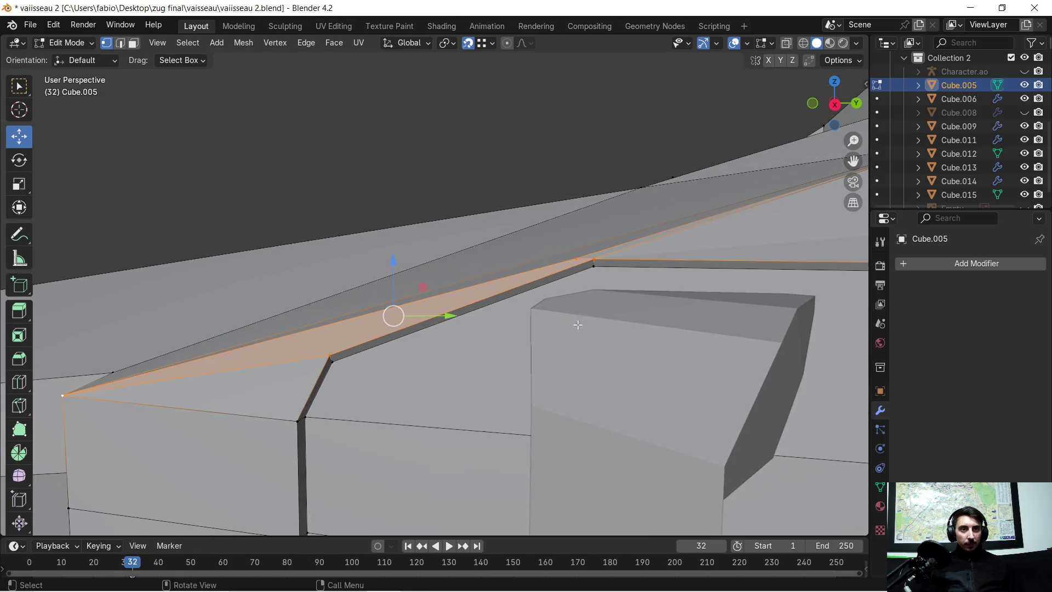
# Step: Merge the whole mesh by distance at 0.0001 m in edge mode, removing no vertices
pyautogui.click(120, 42)
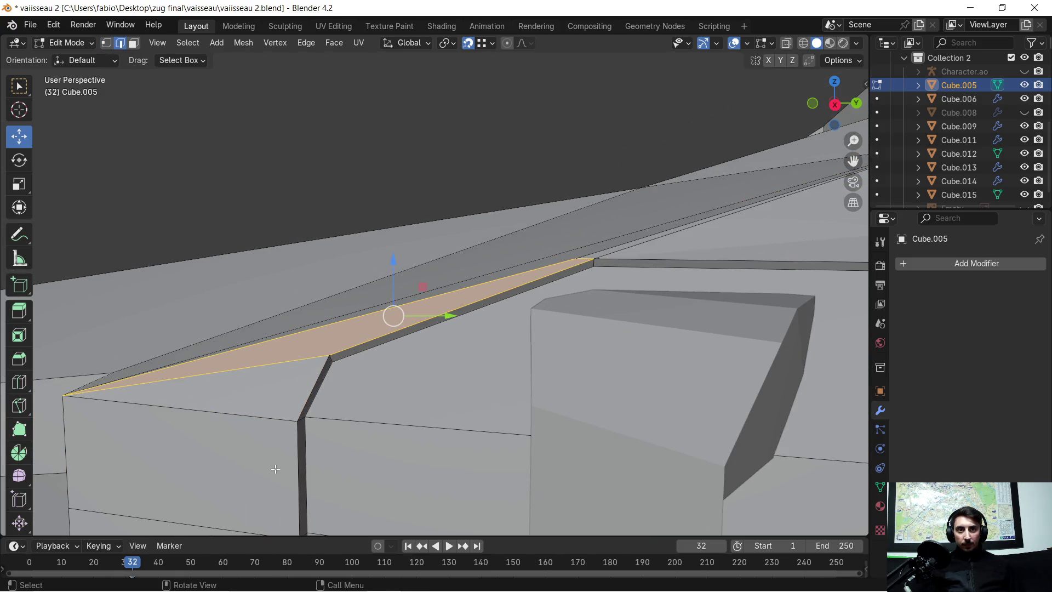
pyautogui.click(311, 392)
pyautogui.press('a')
pyautogui.press('m')
pyautogui.click(405, 391)
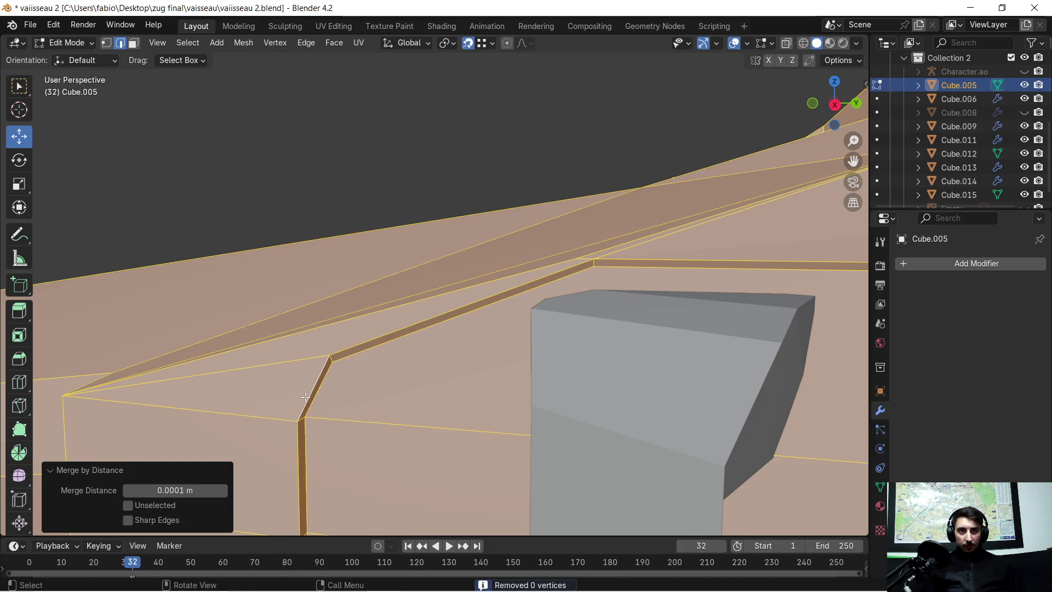
# Step: Select the diagonal, vertical, upper and horizontal groove edges
pyautogui.click(306, 396)
pyautogui.keyDown('shift'); pyautogui.click(296, 438); pyautogui.keyUp('shift')
pyautogui.keyDown('shift'); pyautogui.click(366, 341); pyautogui.keyUp('shift')
pyautogui.keyDown('shift'); pyautogui.click(666, 260); pyautogui.keyUp('shift')
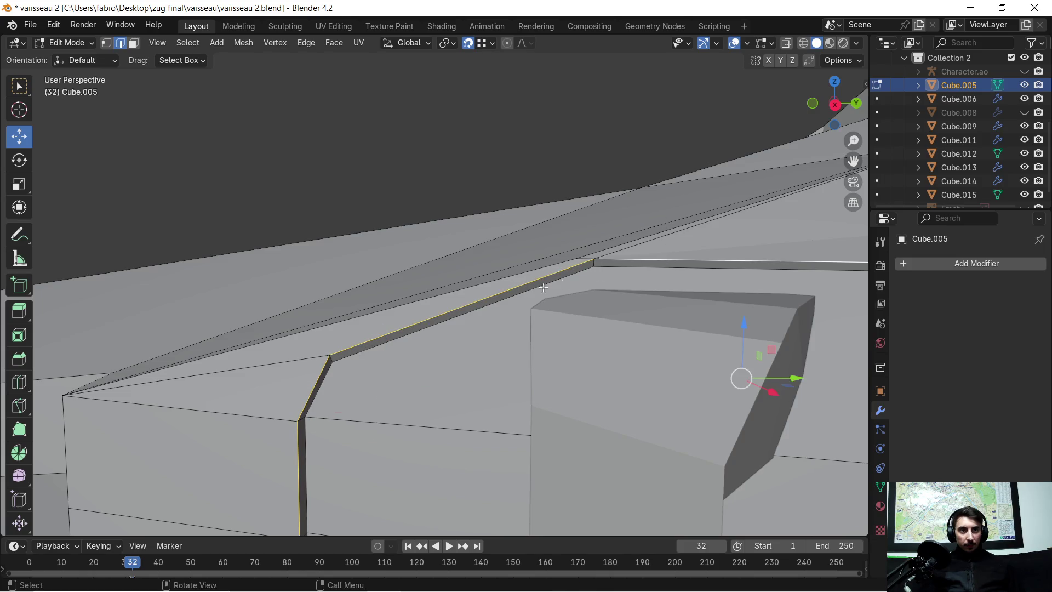
pyautogui.scroll(5, 666, 260)
pyautogui.moveTo(732, 253)
pyautogui.keyDown('shift'); pyautogui.mouseDown(button='middle')
pyautogui.moveTo(458, 383)
pyautogui.moveTo(462, 399)
pyautogui.mouseUp(button='middle'); pyautogui.keyUp('shift')
pyautogui.scroll(3, 565, 370)
pyautogui.moveTo(566, 371)
pyautogui.mouseDown(button='middle')
pyautogui.moveTo(619, 413)
pyautogui.moveTo(298, 347)
pyautogui.moveTo(375, 363)
pyautogui.moveTo(444, 336)
pyautogui.moveTo(427, 347)
pyautogui.mouseUp(button='middle')
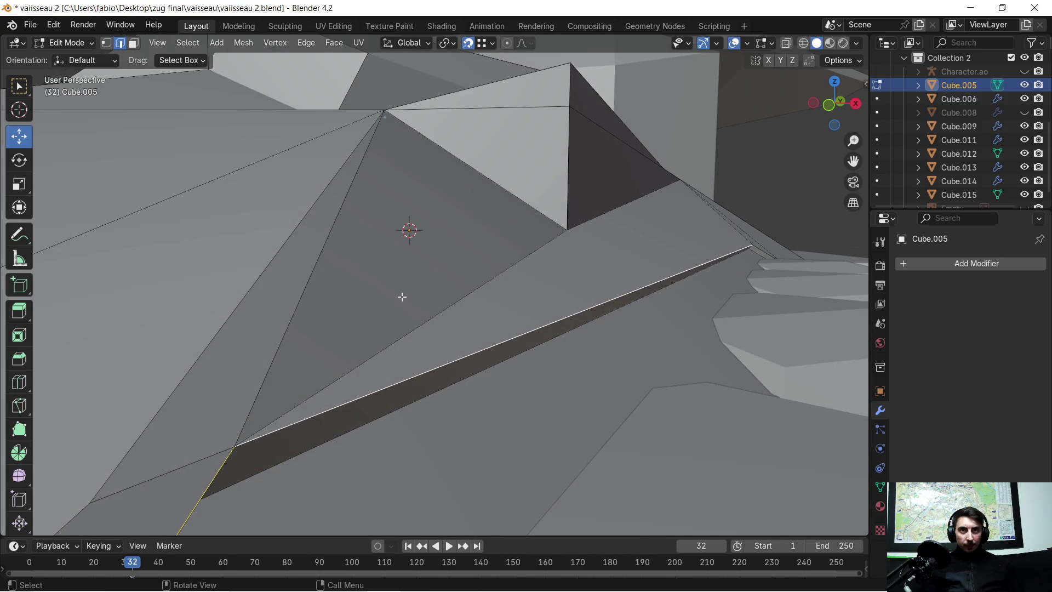
# Step: Select the triangle and sliver faces, then clear the selection and return to edge mode
pyautogui.click(134, 43)
pyautogui.click(401, 321)
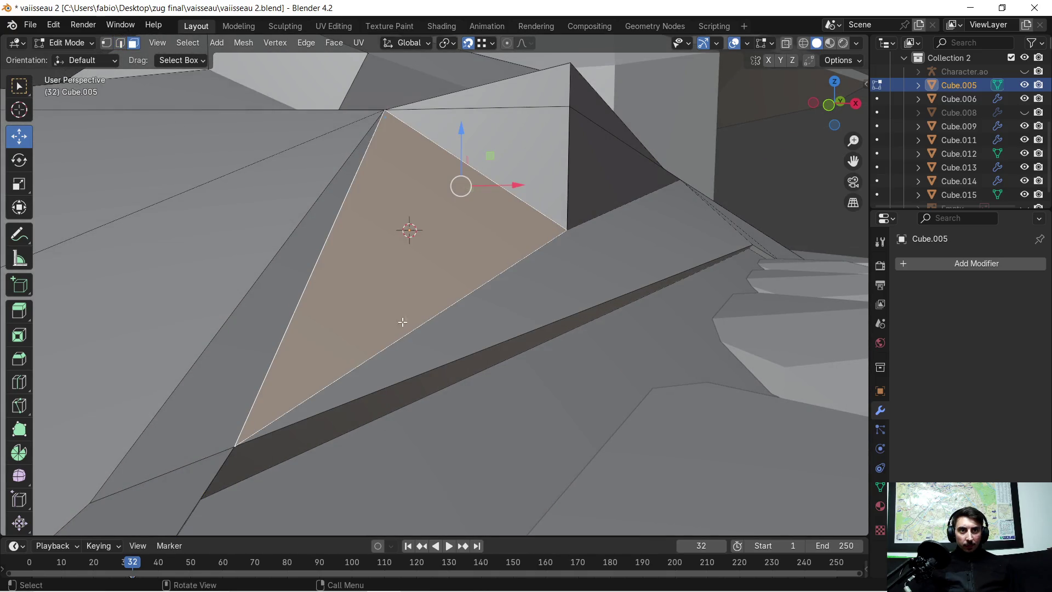
pyautogui.click(407, 352)
pyautogui.hotkey('alt', 'a')
pyautogui.press('2')
# Step: Add the middle and vertical groove edges to the selection
pyautogui.moveTo(495, 305); pyautogui.dragTo(439, 314, button='middle')
pyautogui.scroll(3, 439, 313)
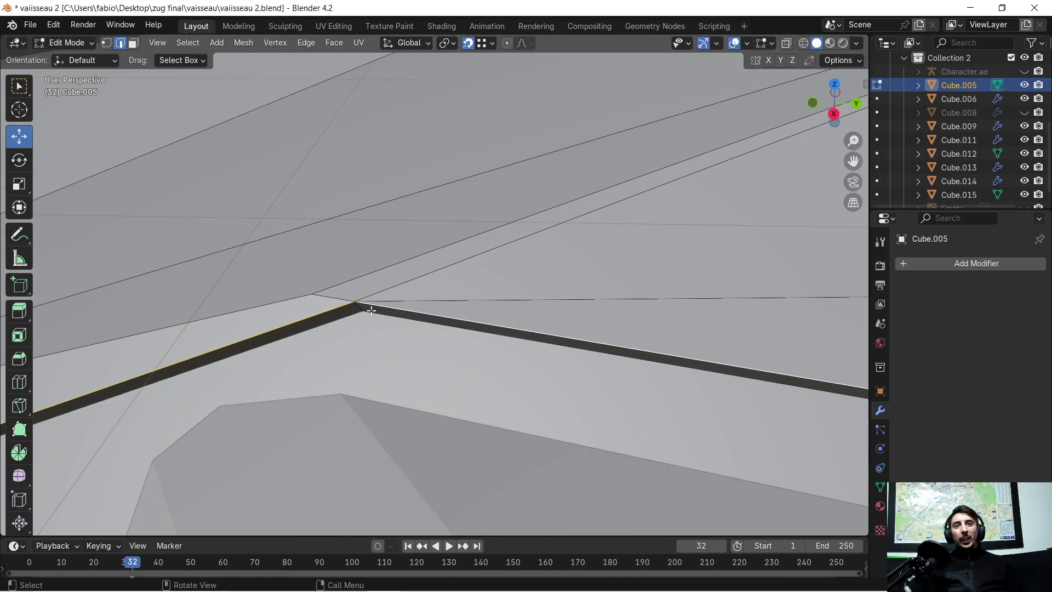
pyautogui.scroll(-4, 349, 314)
pyautogui.moveTo(588, 348)
pyautogui.keyDown('shift'); pyautogui.mouseDown(button='middle')
pyautogui.moveTo(260, 289)
pyautogui.moveTo(432, 82)
pyautogui.moveTo(345, 100)
pyautogui.moveTo(380, 358)
pyautogui.mouseUp(button='middle'); pyautogui.keyUp('shift')
pyautogui.scroll(5, 224, 268)
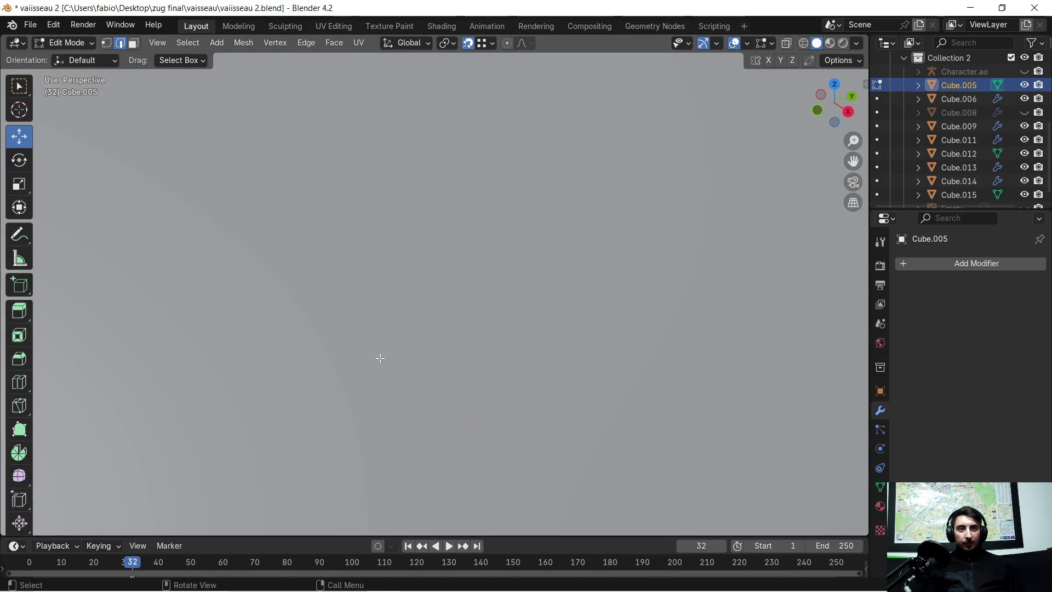
pyautogui.scroll(-3, 380, 358)
pyautogui.keyDown('shift'); pyautogui.click(399, 331); pyautogui.keyUp('shift')
pyautogui.keyDown('shift'); pyautogui.click(555, 412); pyautogui.keyUp('shift')
pyautogui.scroll(-5, 556, 412)
pyautogui.moveTo(526, 437); pyautogui.dragTo(525, 375, button='middle')
pyautogui.moveTo(518, 317)
pyautogui.mouseDown(button='middle')
pyautogui.moveTo(543, 323)
pyautogui.moveTo(528, 318)
pyautogui.mouseUp(button='middle')
pyautogui.moveTo(573, 286); pyautogui.dragTo(468, 297, button='middle')
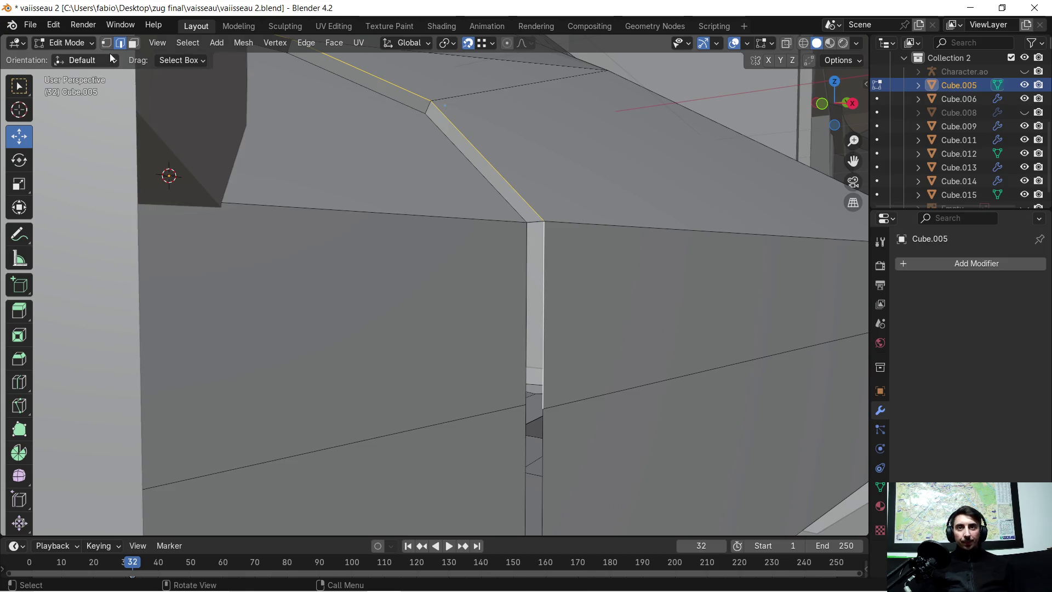
# Step: Extrude the groove's corner vertex straight down and move it to -0.73449 m on Z
pyautogui.click(535, 227)
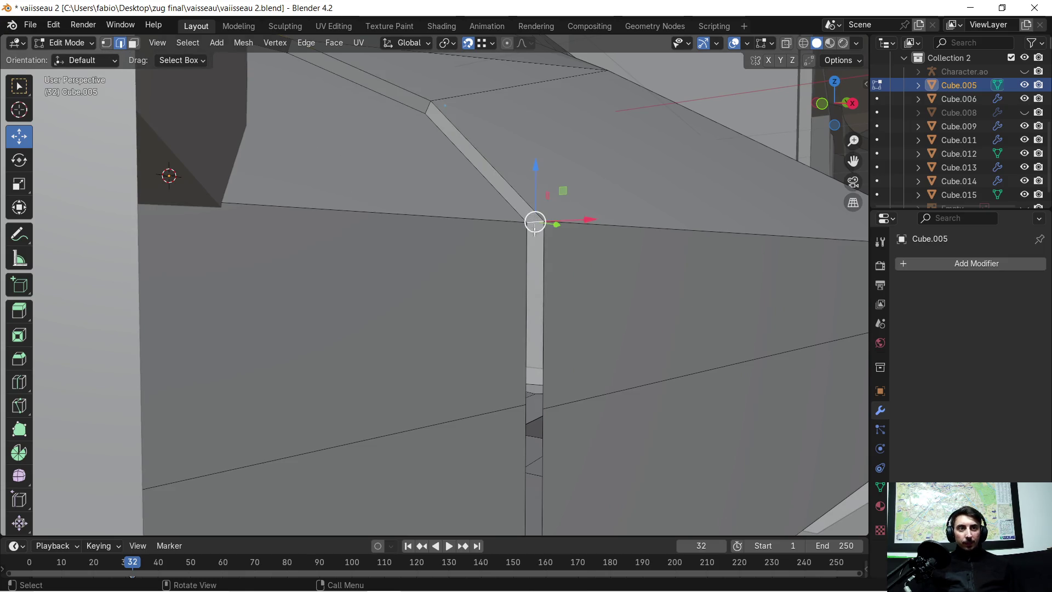
pyautogui.press('e')
pyautogui.press('z')
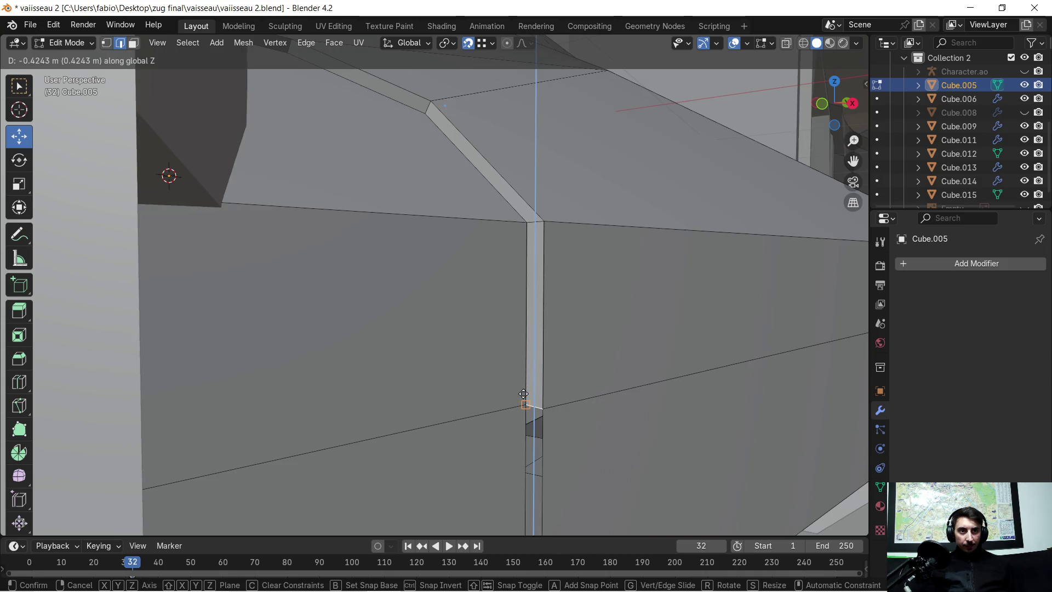
pyautogui.click(534, 427)
pyautogui.moveTo(534, 427)
pyautogui.mouseDown(button='middle')
pyautogui.moveTo(533, 164)
pyautogui.moveTo(531, 284)
pyautogui.mouseUp(button='middle')
pyautogui.press('g')
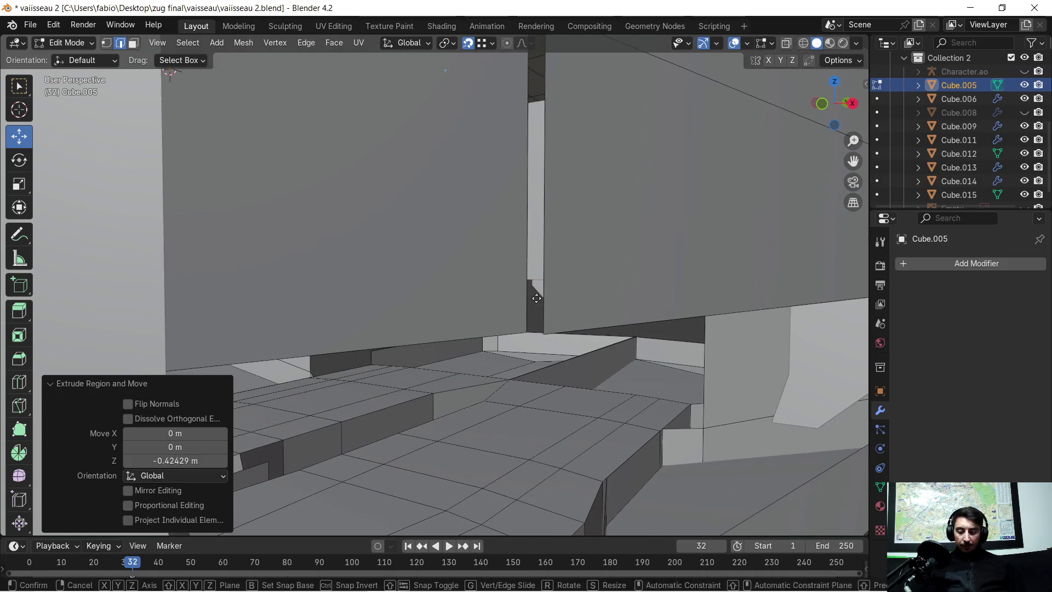
pyautogui.press('z')
pyautogui.click(558, 179)
pyautogui.scroll(3, 559, 179)
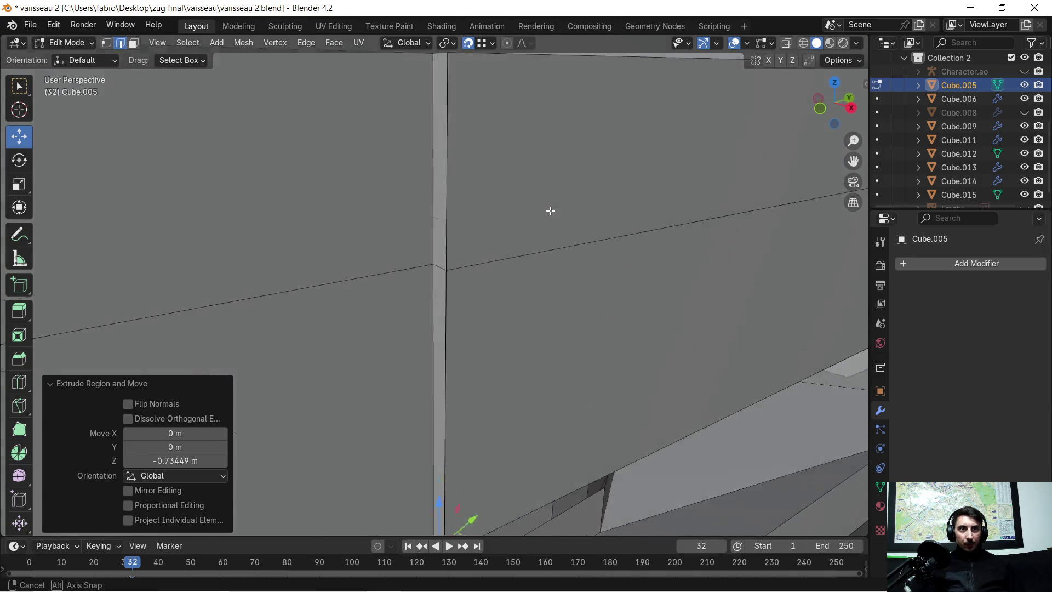
pyautogui.moveTo(551, 211); pyautogui.dragTo(534, 225, button='middle')
# Step: Merge the whole mesh by distance, removing 4 vertices, and pick both vertical groove edges
pyautogui.press('a')
pyautogui.press('m')
pyautogui.click(488, 237)
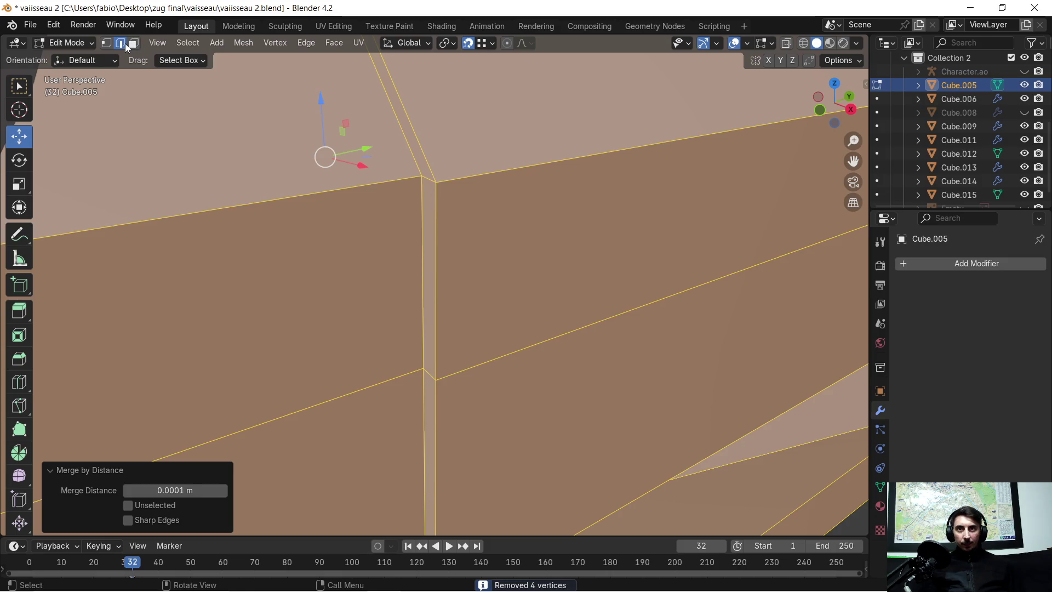
pyautogui.click(440, 226)
pyautogui.keyDown('shift'); pyautogui.click(440, 433); pyautogui.keyUp('shift')
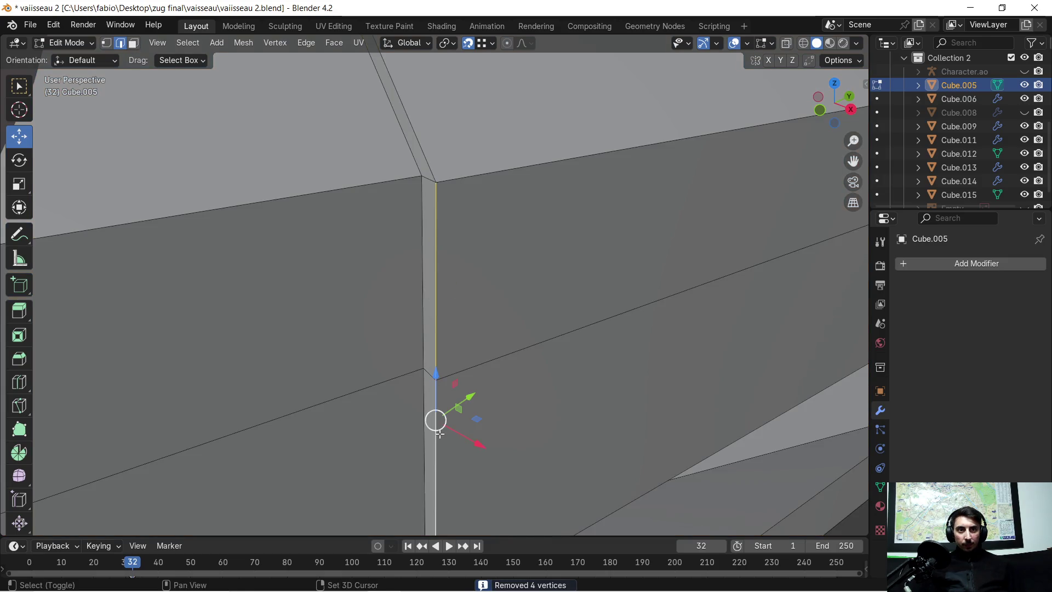
pyautogui.moveTo(415, 174)
pyautogui.mouseDown(button='middle')
pyautogui.moveTo(341, 148)
pyautogui.moveTo(425, 220)
pyautogui.mouseUp(button='middle')
pyautogui.scroll(4, 425, 221)
pyautogui.keyDown('shift'); pyautogui.click(472, 189); pyautogui.keyUp('shift')
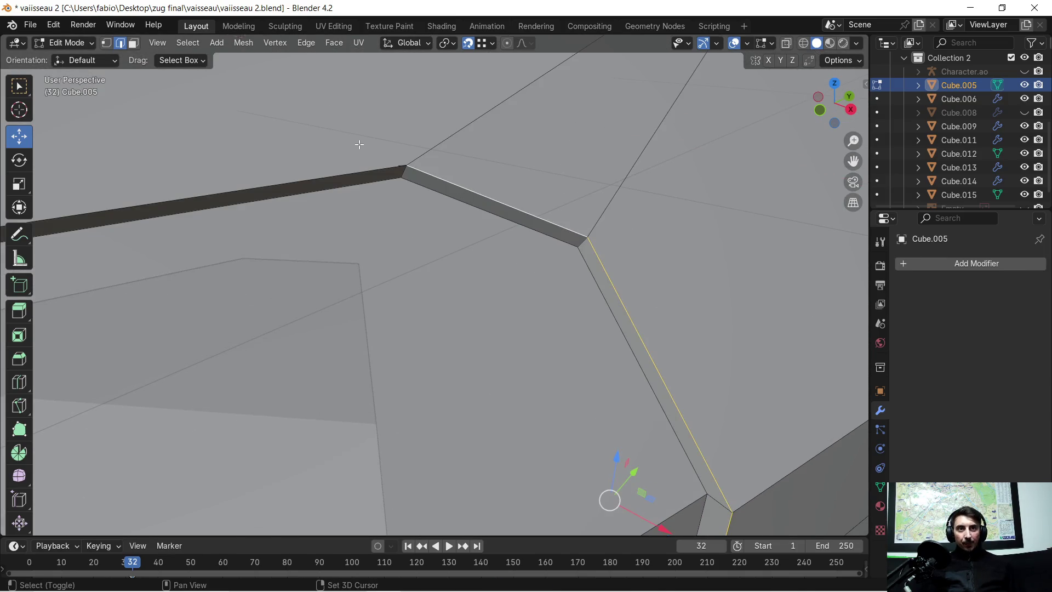
pyautogui.scroll(-8, 347, 171)
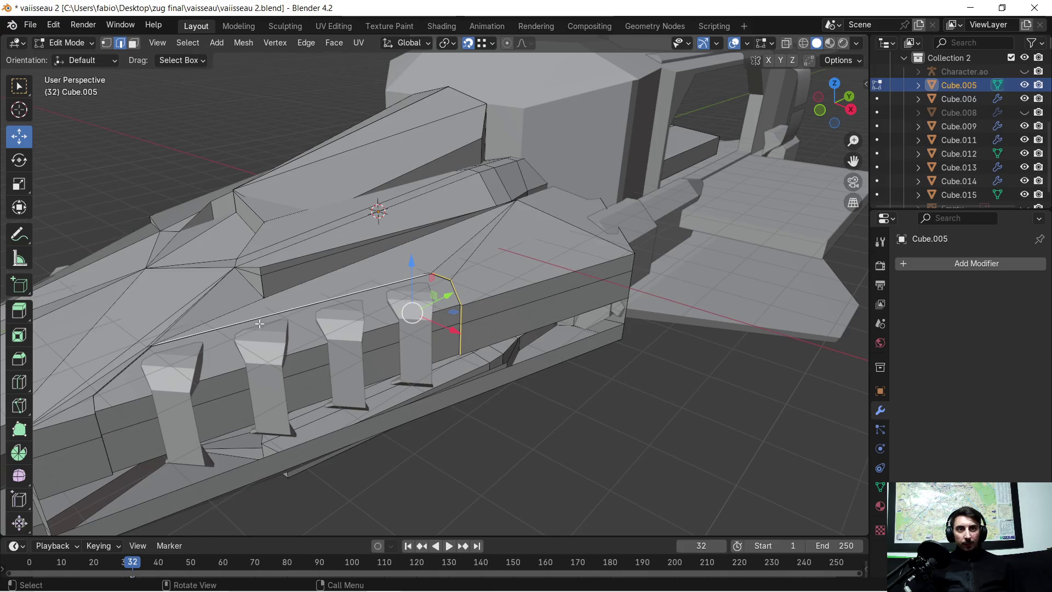
pyautogui.moveTo(230, 337); pyautogui.dragTo(428, 225, button='middle')
pyautogui.scroll(6, 428, 226)
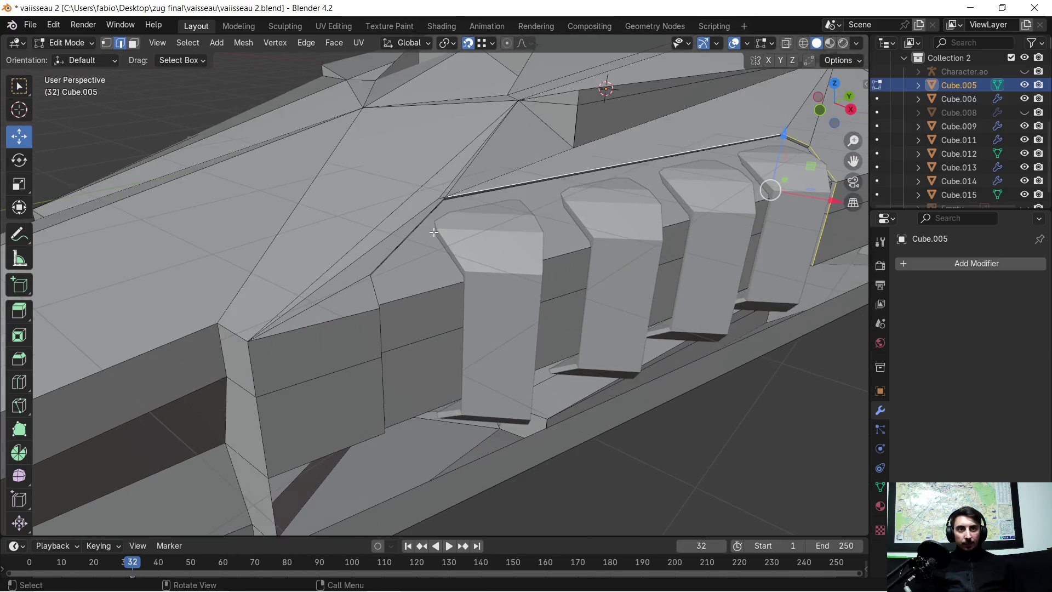
pyautogui.keyDown('shift'); pyautogui.click(380, 138); pyautogui.keyUp('shift')
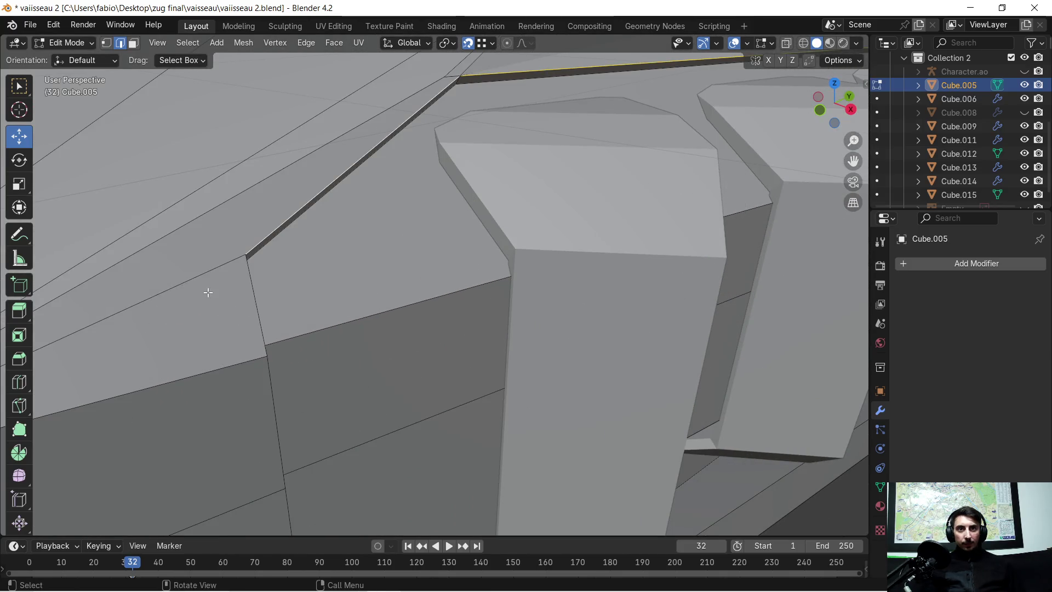
pyautogui.keyDown('shift'); pyautogui.click(247, 278); pyautogui.keyUp('shift')
pyautogui.moveTo(347, 354)
pyautogui.mouseDown(button='middle')
pyautogui.moveTo(265, 345)
pyautogui.moveTo(378, 301)
pyautogui.moveTo(436, 302)
pyautogui.moveTo(420, 291)
pyautogui.mouseUp(button='middle')
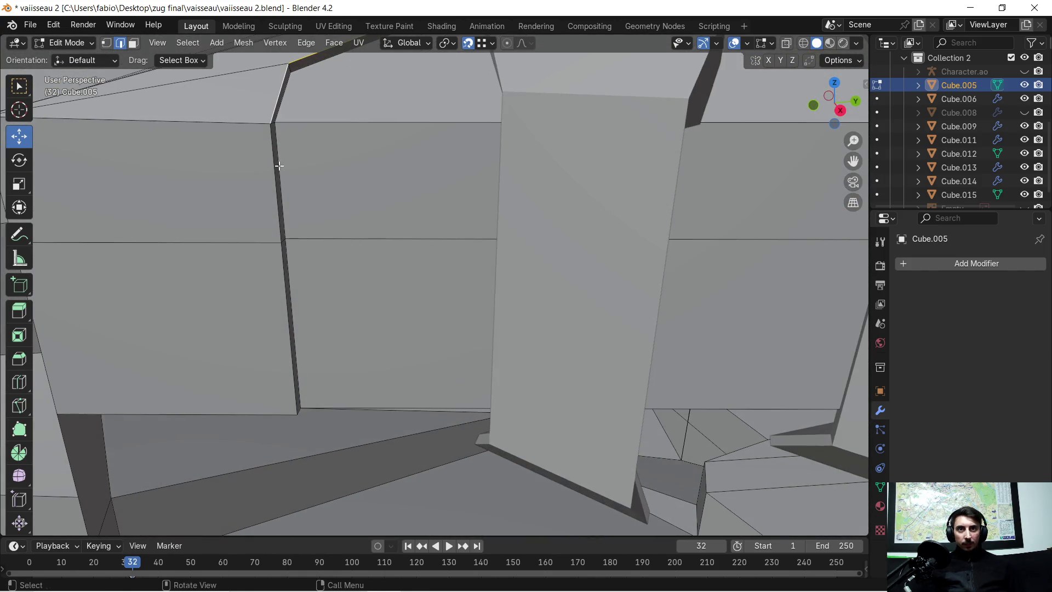
pyautogui.keyDown('shift'); pyautogui.click(277, 296); pyautogui.keyUp('shift')
pyautogui.moveTo(277, 295); pyautogui.dragTo(346, 229, button='middle')
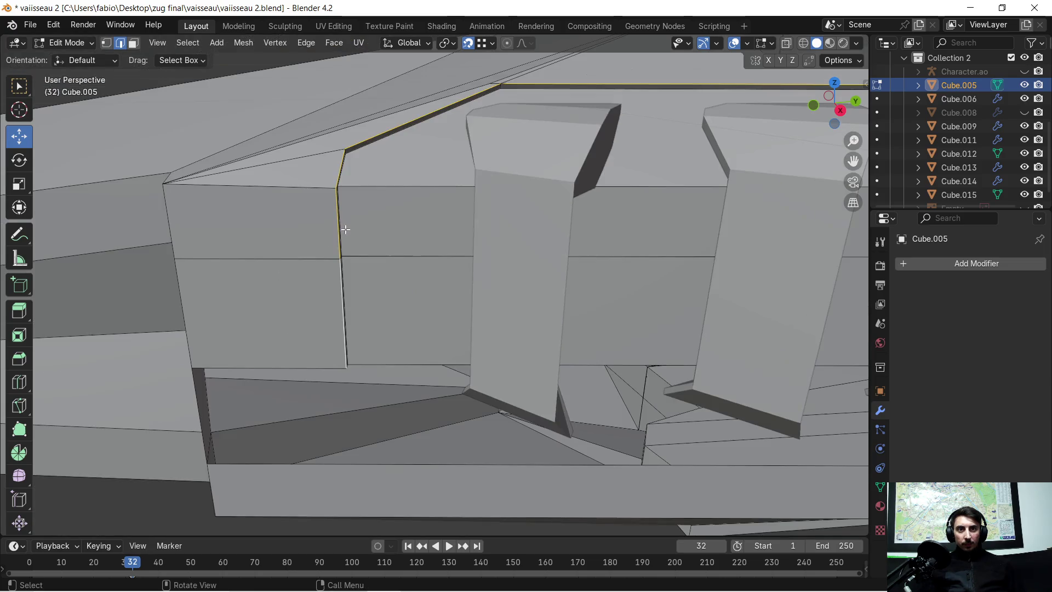
pyautogui.moveTo(401, 205)
pyautogui.mouseDown(button='middle')
pyautogui.moveTo(375, 263)
pyautogui.moveTo(514, 247)
pyautogui.moveTo(489, 228)
pyautogui.mouseUp(button='middle')
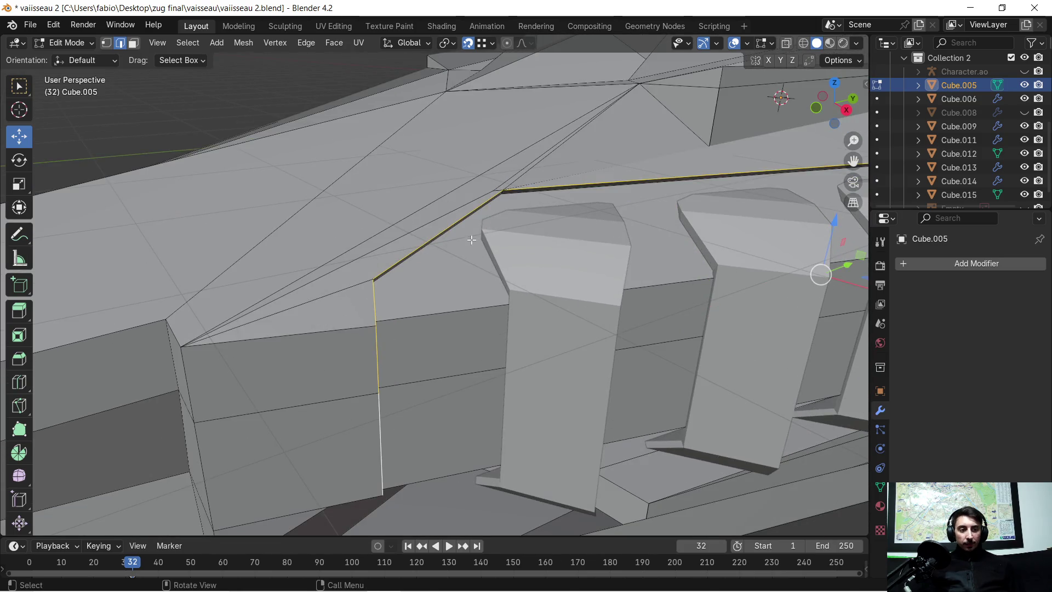
pyautogui.scroll(4, 471, 240)
pyautogui.scroll(-4, 447, 250)
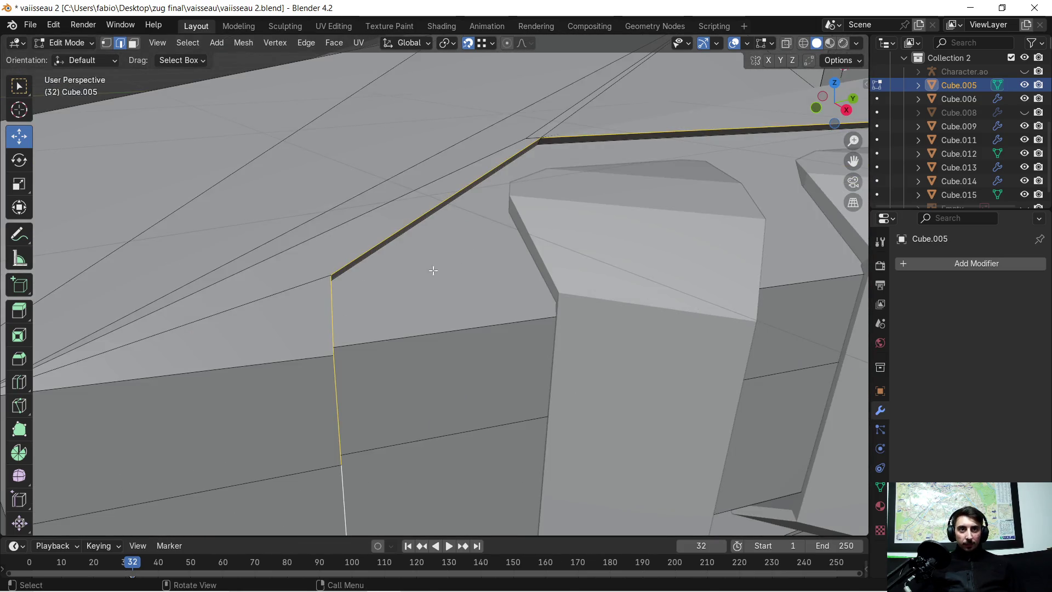
pyautogui.hotkey('ctrl', 'b')
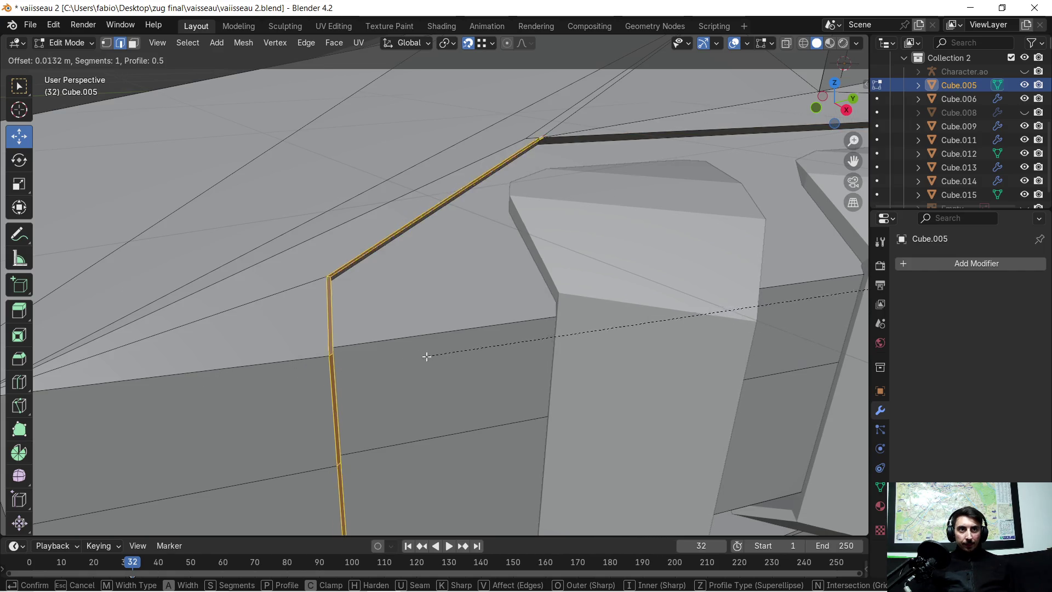
pyautogui.click(399, 359)
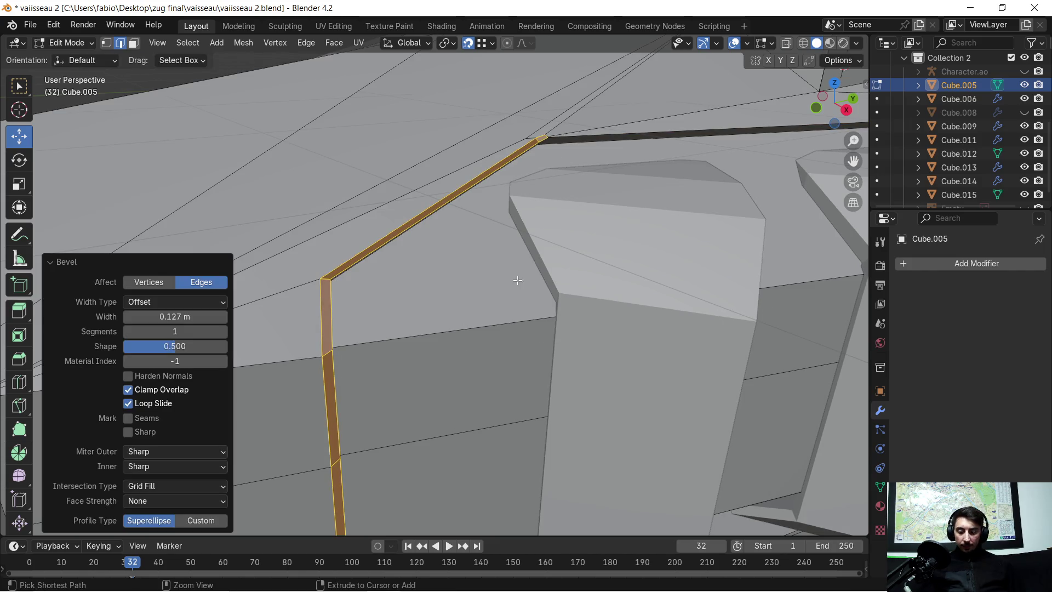
pyautogui.hotkey('ctrl', 'z')
pyautogui.scroll(-3, 524, 252)
pyautogui.moveTo(522, 242)
pyautogui.mouseDown(button='middle')
pyautogui.moveTo(490, 239)
pyautogui.moveTo(556, 241)
pyautogui.moveTo(549, 214)
pyautogui.moveTo(608, 208)
pyautogui.mouseUp(button='middle')
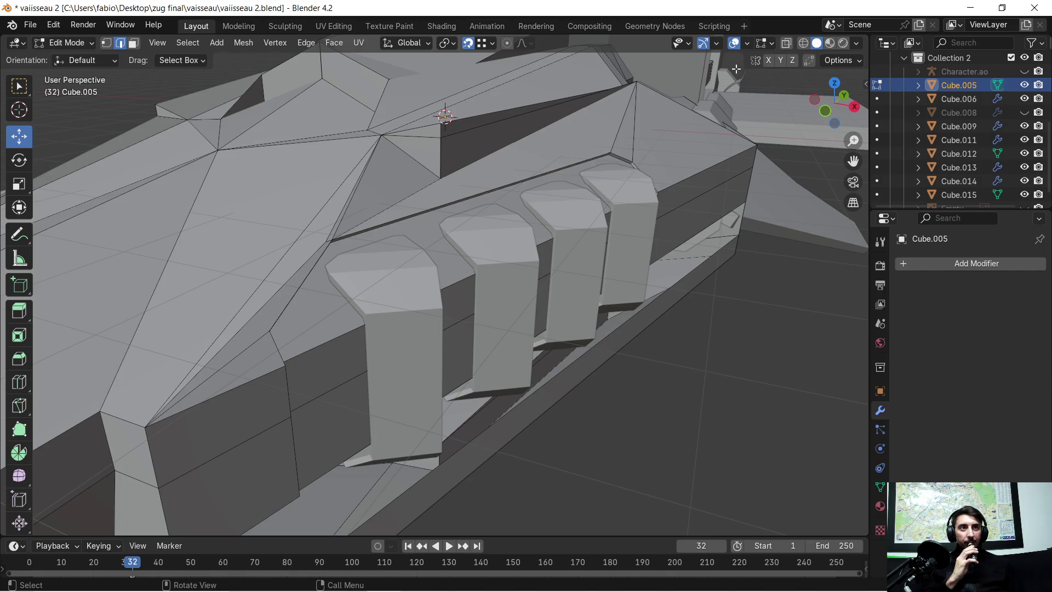
pyautogui.click(747, 44)
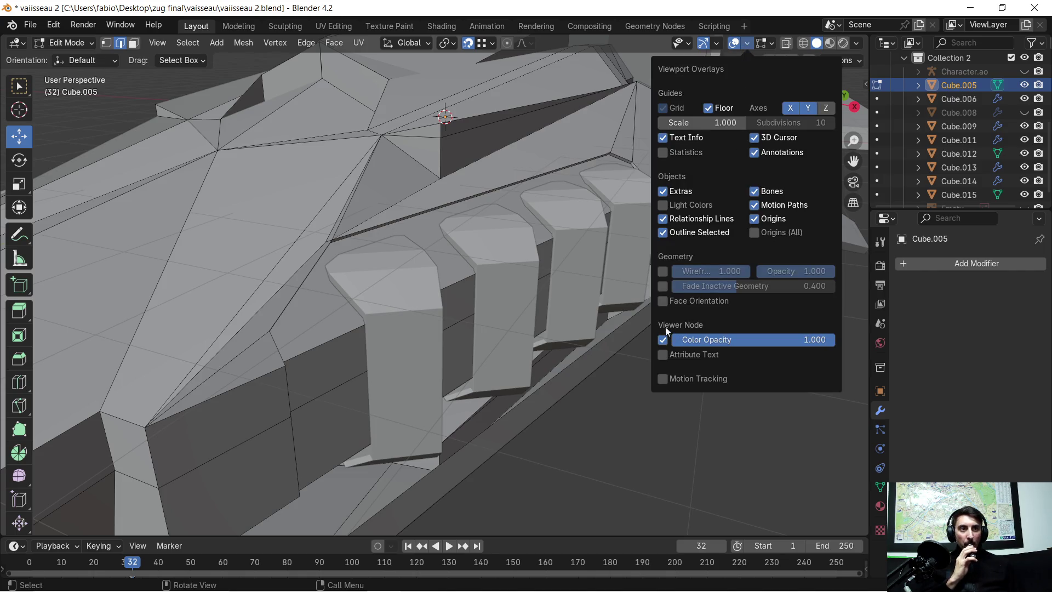
# Step: Show face orientation and flip the normals of the two slanted red faces
pyautogui.click(662, 300)
pyautogui.click(601, 357)
pyautogui.click(489, 177)
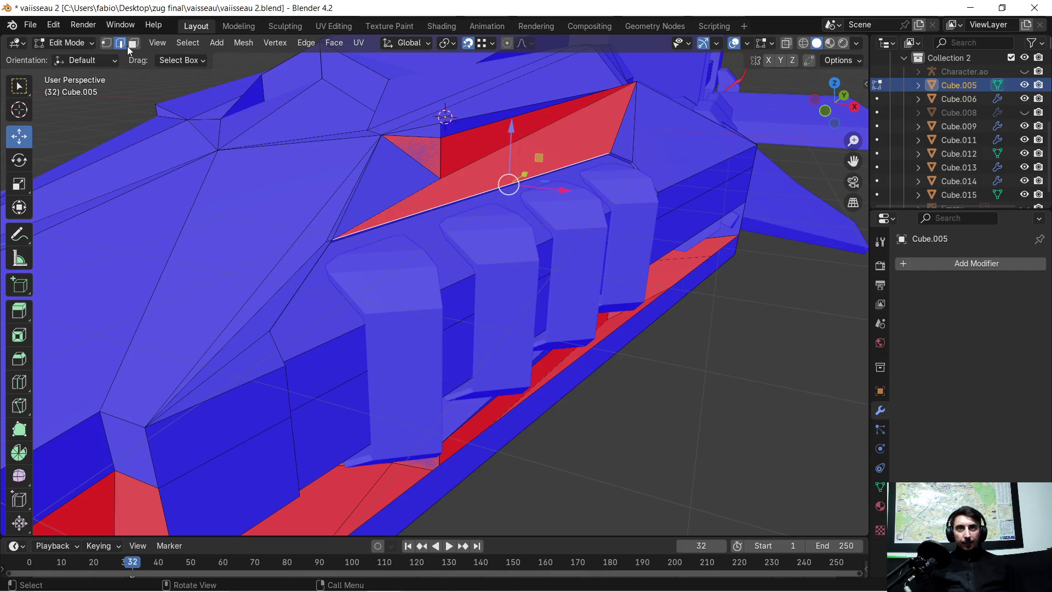
pyautogui.keyDown('shift'); pyautogui.click(545, 161); pyautogui.keyUp('shift')
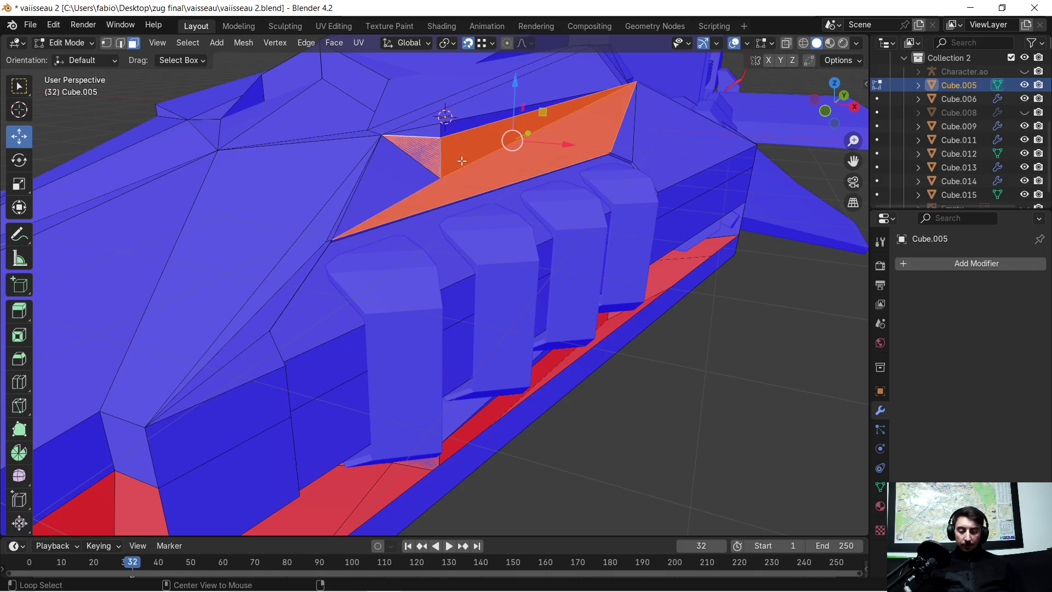
pyautogui.hotkey('alt', 'n')
pyautogui.click(454, 162)
# Step: Flip the normals of the red faces on the ship's left side
pyautogui.moveTo(639, 361)
pyautogui.mouseDown(button='middle')
pyautogui.moveTo(641, 340)
pyautogui.moveTo(359, 288)
pyautogui.mouseUp(button='middle')
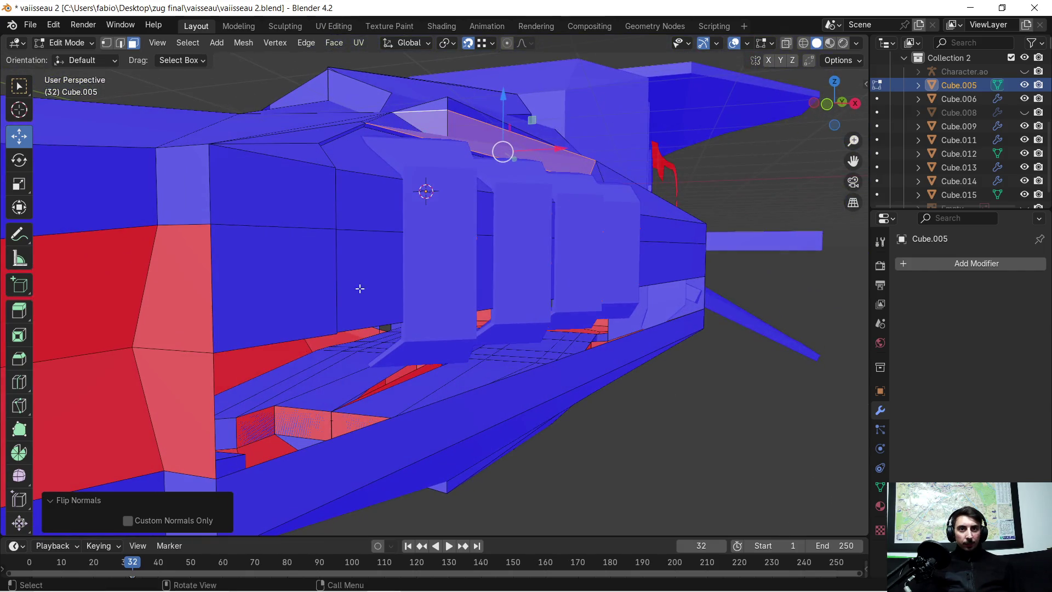
pyautogui.click(182, 280)
pyautogui.keyDown('shift'); pyautogui.click(175, 383); pyautogui.keyUp('shift')
pyautogui.keyDown('shift'); pyautogui.moveTo(98, 305); pyautogui.dragTo(101, 376); pyautogui.keyUp('shift')
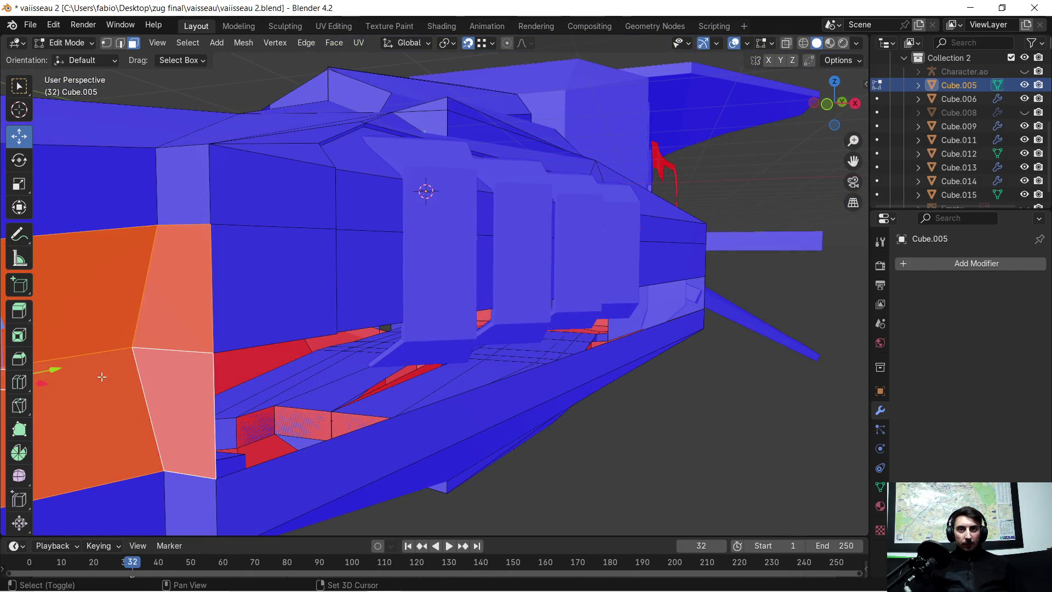
pyautogui.hotkey('alt', 'n')
pyautogui.click(133, 349)
# Step: Uncheck Face Orientation in the Viewport Overlays and select an edge on the hull
pyautogui.moveTo(328, 296)
pyautogui.mouseDown(button='middle')
pyautogui.moveTo(359, 267)
pyautogui.moveTo(427, 268)
pyautogui.moveTo(382, 281)
pyautogui.moveTo(455, 222)
pyautogui.mouseUp(button='middle')
pyautogui.scroll(3, 454, 222)
pyautogui.scroll(5, 455, 222)
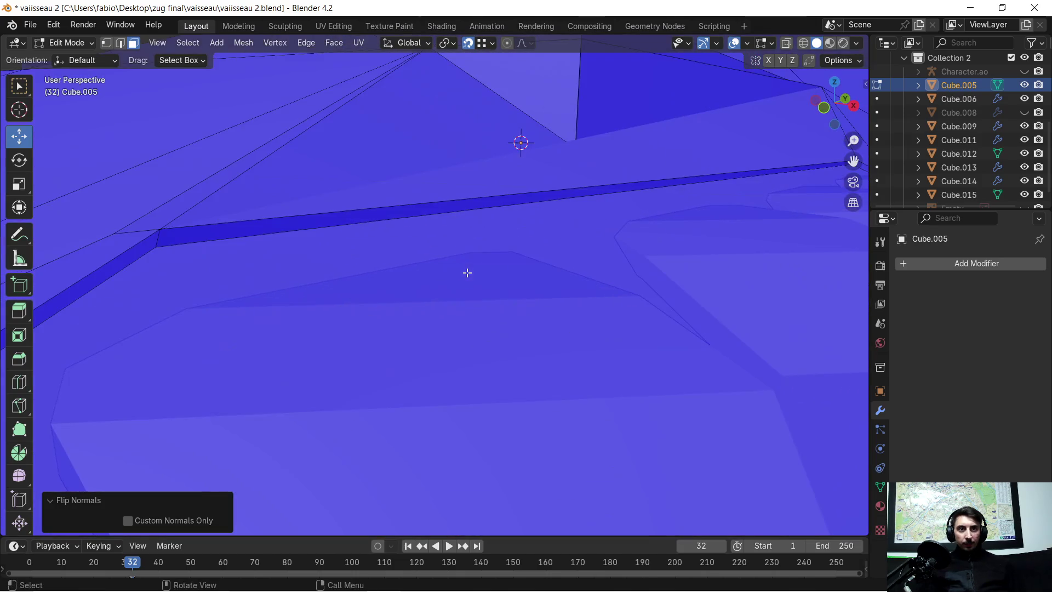
pyautogui.scroll(-3, 467, 272)
pyautogui.click(747, 44)
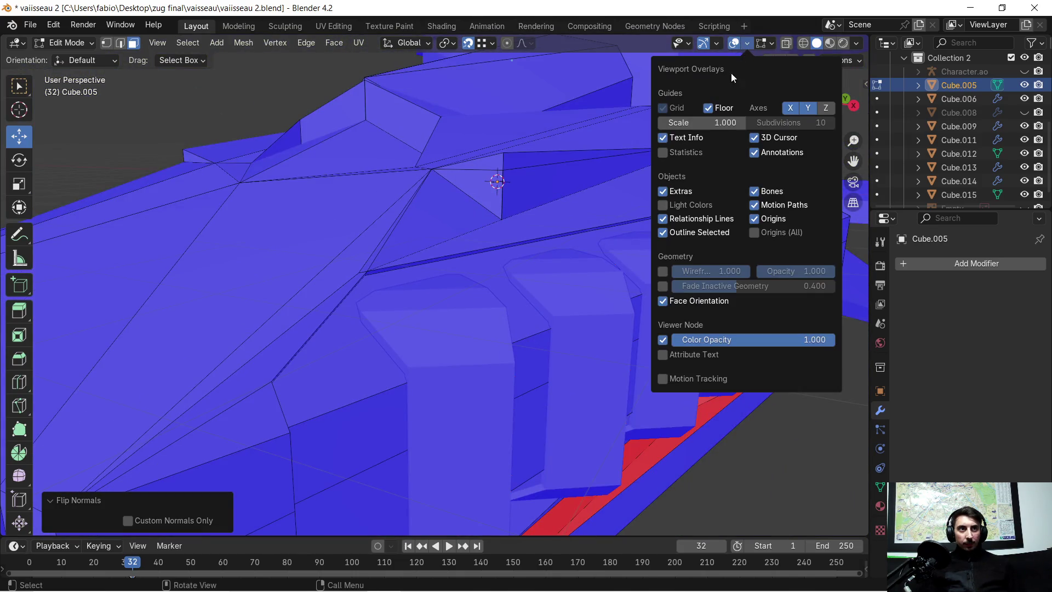
pyautogui.click(663, 303)
pyautogui.click(432, 260)
pyautogui.scroll(3, 379, 288)
# Step: Select the vertex at the groove's end and centre the view on it
pyautogui.moveTo(328, 258)
pyautogui.mouseDown(button='middle')
pyautogui.moveTo(340, 263)
pyautogui.moveTo(181, 291)
pyautogui.moveTo(376, 272)
pyautogui.mouseUp(button='middle')
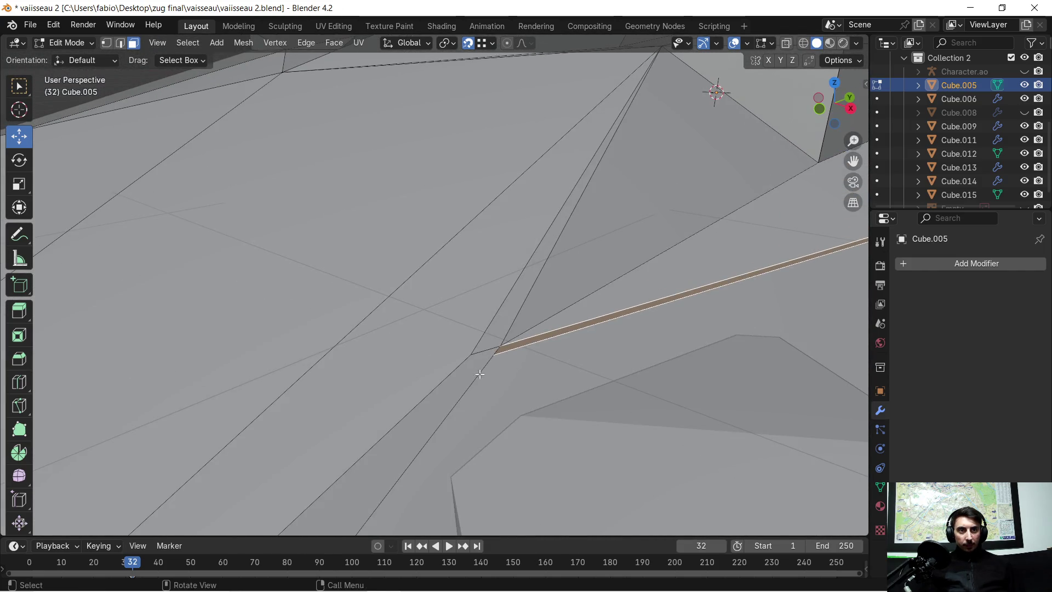
pyautogui.scroll(5, 480, 373)
pyautogui.keyDown('shift'); pyautogui.moveTo(524, 375); pyautogui.dragTo(544, 367, button='middle'); pyautogui.keyUp('shift')
pyautogui.scroll(-5, 544, 366)
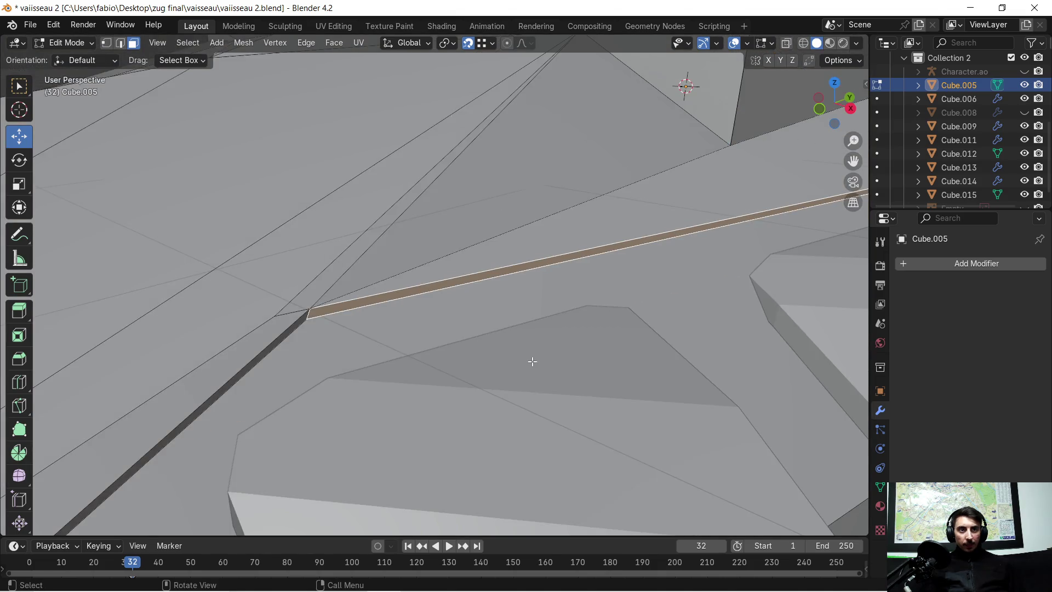
pyautogui.click(107, 43)
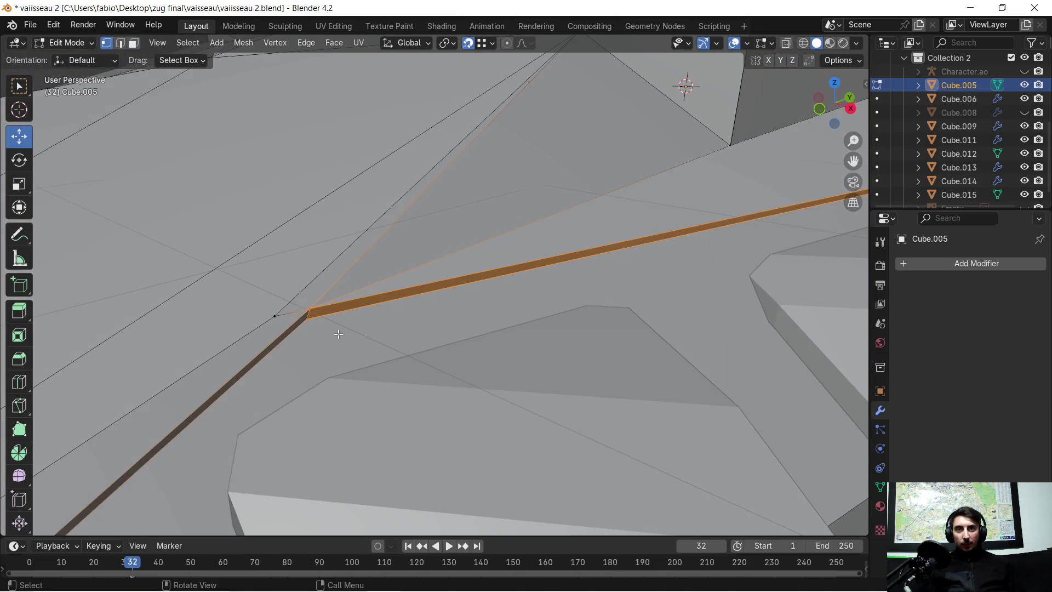
pyautogui.click(308, 310)
pyautogui.press('KP_Decimal')
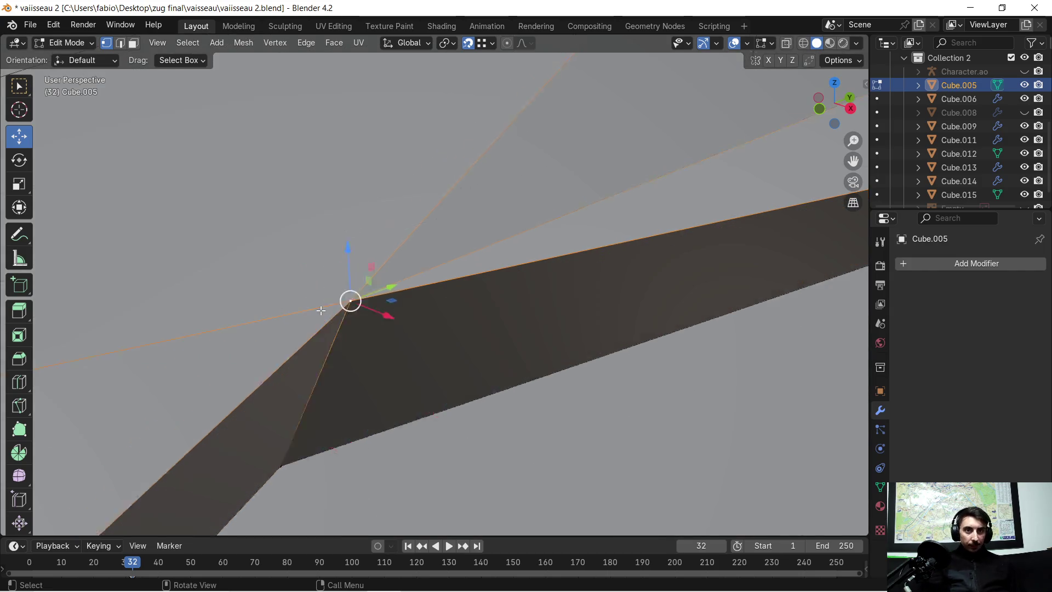
pyautogui.moveTo(418, 328)
pyautogui.mouseDown(button='middle')
pyautogui.moveTo(432, 314)
pyautogui.moveTo(384, 295)
pyautogui.moveTo(387, 251)
pyautogui.moveTo(406, 237)
pyautogui.moveTo(500, 287)
pyautogui.moveTo(477, 282)
pyautogui.moveTo(482, 290)
pyautogui.moveTo(466, 273)
pyautogui.mouseUp(button='middle')
# Step: Bevel the diagonal edge together with the edge beside the groove
pyautogui.click(120, 45)
pyautogui.click(479, 289)
pyautogui.keyDown('shift'); pyautogui.click(393, 306); pyautogui.keyUp('shift')
pyautogui.moveTo(521, 334)
pyautogui.mouseDown(button='middle')
pyautogui.moveTo(458, 312)
pyautogui.moveTo(487, 324)
pyautogui.mouseUp(button='middle')
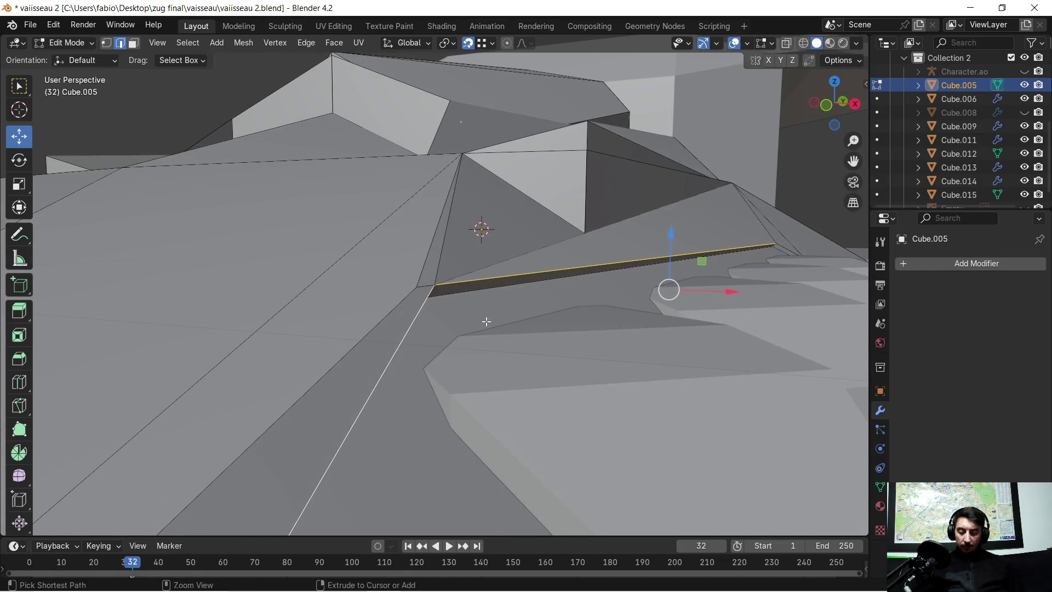
pyautogui.hotkey('ctrl', 'b')
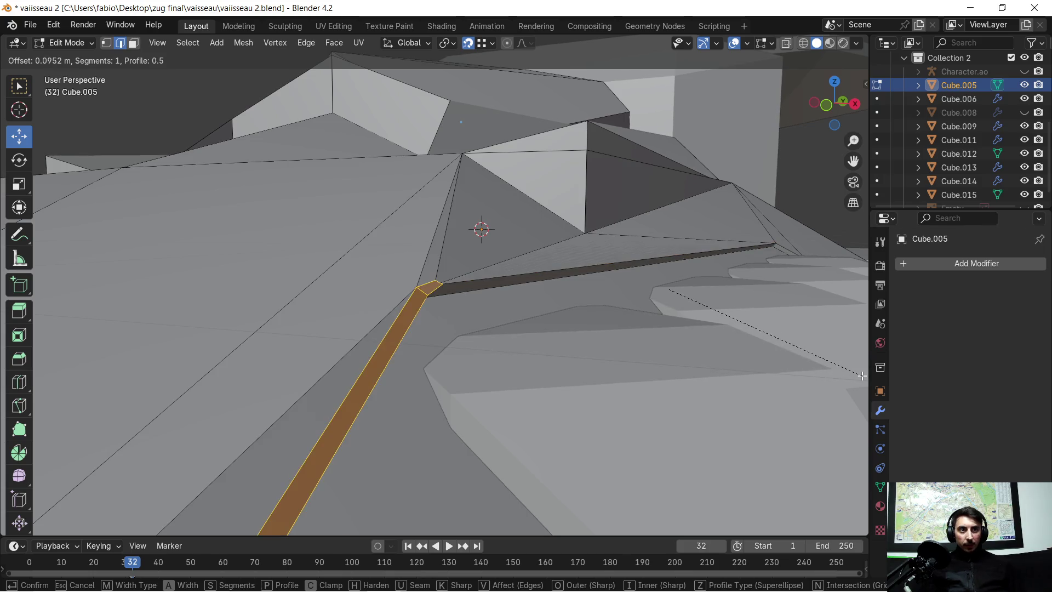
pyautogui.click(761, 362)
pyautogui.moveTo(667, 288)
pyautogui.mouseDown(button='middle')
pyautogui.moveTo(645, 289)
pyautogui.moveTo(683, 256)
pyautogui.mouseUp(button='middle')
pyautogui.scroll(5, 400, 331)
pyautogui.moveTo(400, 331)
pyautogui.mouseDown(button='middle')
pyautogui.moveTo(258, 275)
pyautogui.moveTo(348, 274)
pyautogui.moveTo(390, 254)
pyautogui.moveTo(436, 177)
pyautogui.mouseUp(button='middle')
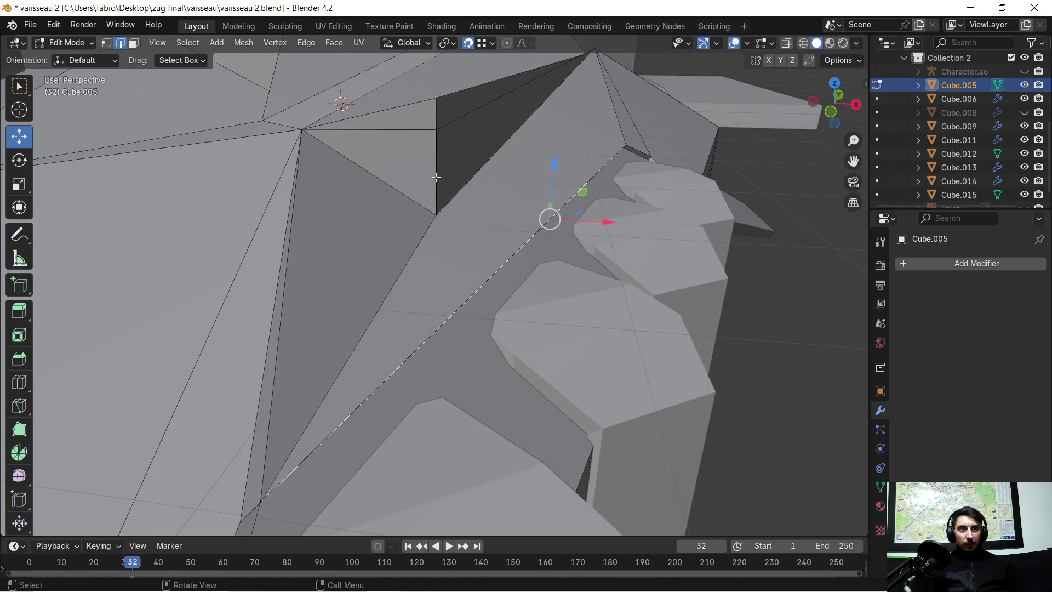
# Step: Delete the long strip face and its adjoining triangle face
pyautogui.click(133, 43)
pyautogui.click(466, 257)
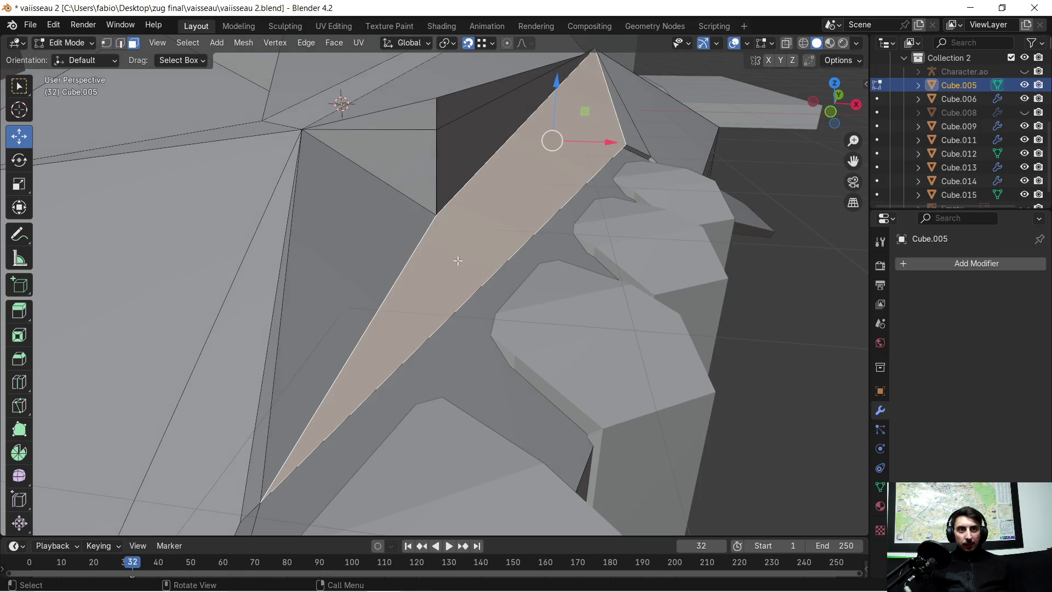
pyautogui.keyDown('shift'); pyautogui.click(359, 252); pyautogui.keyUp('shift')
pyautogui.press('x')
pyautogui.click(390, 280)
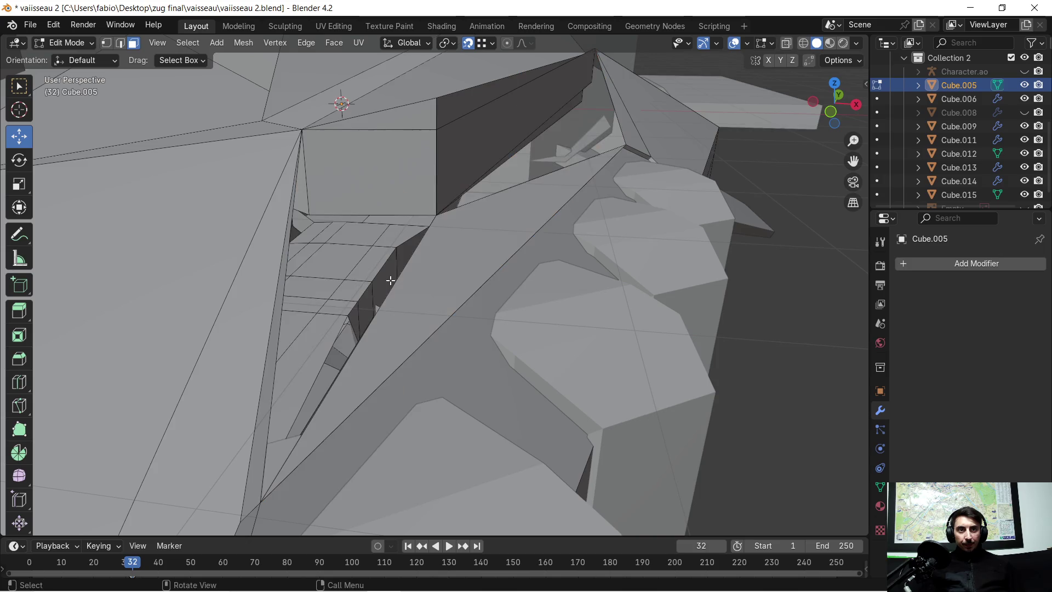
pyautogui.scroll(1, 471, 239)
pyautogui.moveTo(471, 240)
pyautogui.mouseDown(button='middle')
pyautogui.moveTo(674, 185)
pyautogui.moveTo(406, 237)
pyautogui.moveTo(477, 228)
pyautogui.moveTo(454, 265)
pyautogui.moveTo(477, 258)
pyautogui.moveTo(444, 252)
pyautogui.moveTo(453, 279)
pyautogui.moveTo(485, 273)
pyautogui.moveTo(404, 130)
pyautogui.moveTo(385, 291)
pyautogui.moveTo(328, 183)
pyautogui.moveTo(135, 33)
pyautogui.mouseUp(button='middle')
# Step: Delete another stray face near the groove
pyautogui.click(454, 265)
pyautogui.press('x')
pyautogui.click(454, 269)
pyautogui.scroll(1, 516, 261)
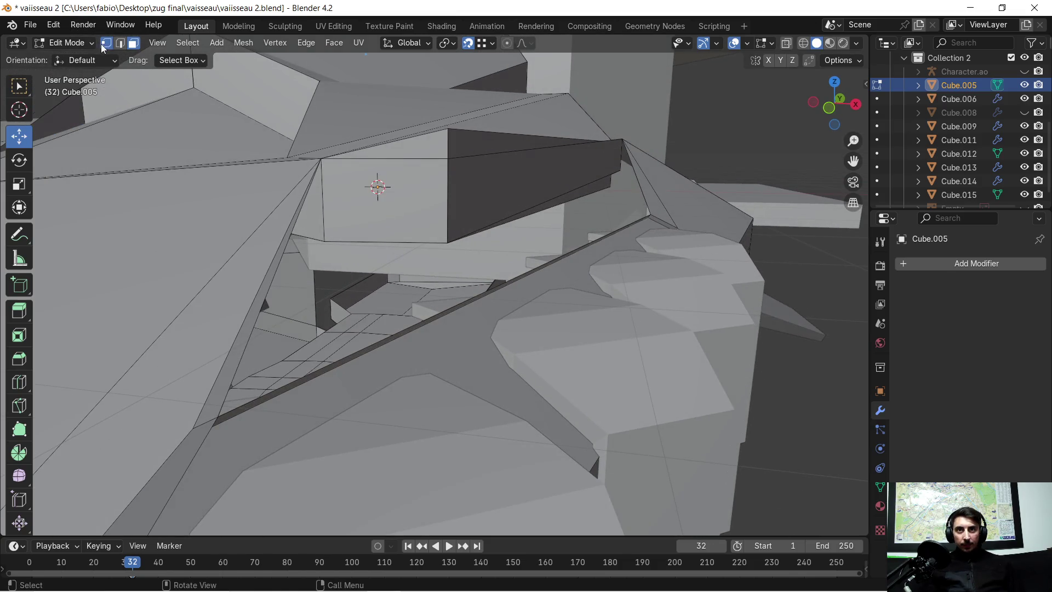
# Step: Fill the opening between the long diagonal edge and a corner vertex with a new face
pyautogui.click(221, 415)
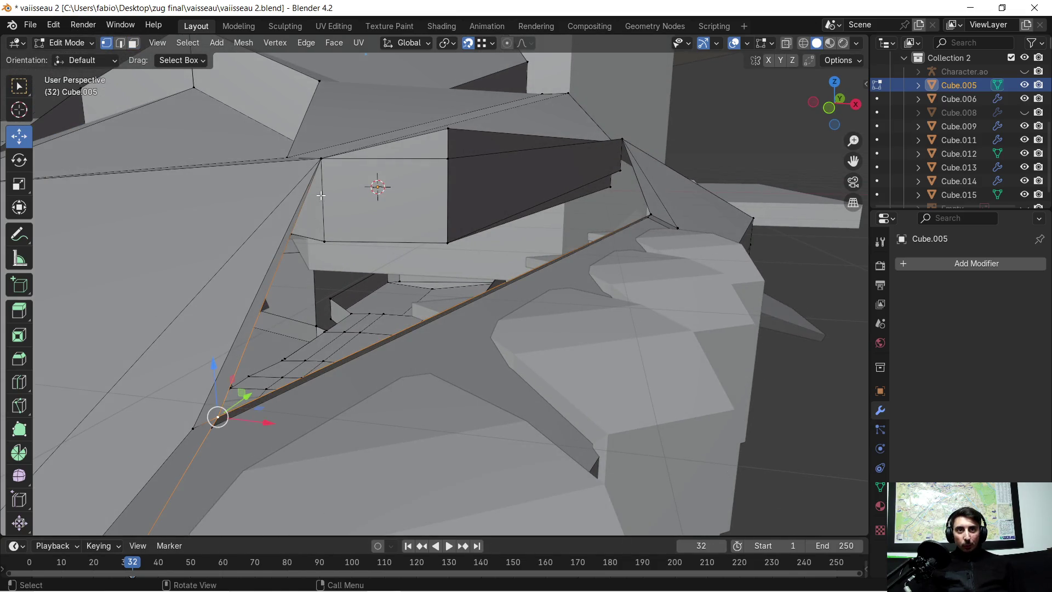
pyautogui.scroll(2, 316, 163)
pyautogui.keyDown('shift'); pyautogui.click(286, 120); pyautogui.keyUp('shift')
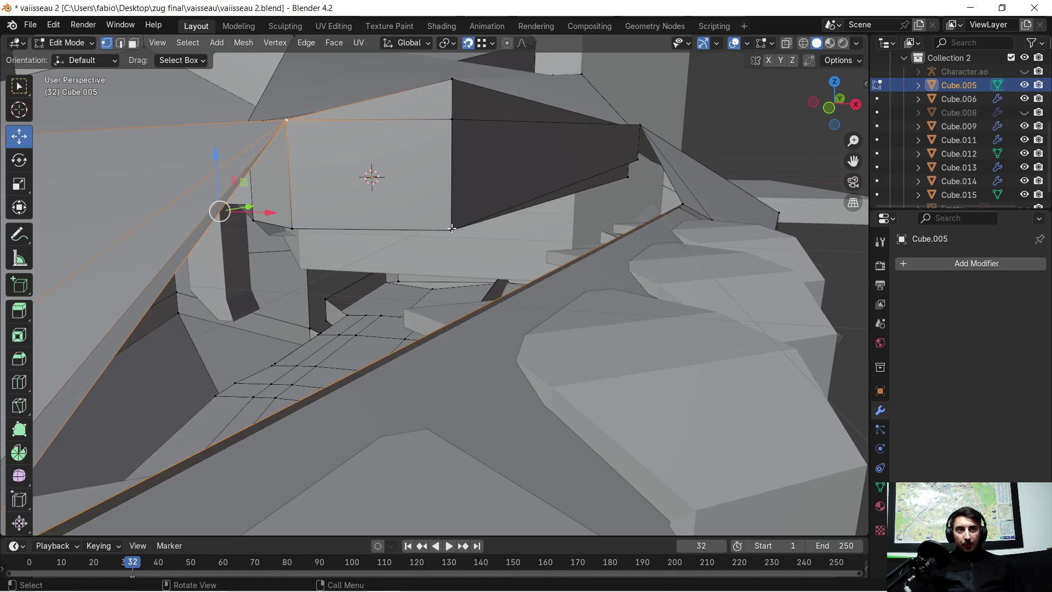
pyautogui.moveTo(566, 219); pyautogui.dragTo(662, 239, button='middle')
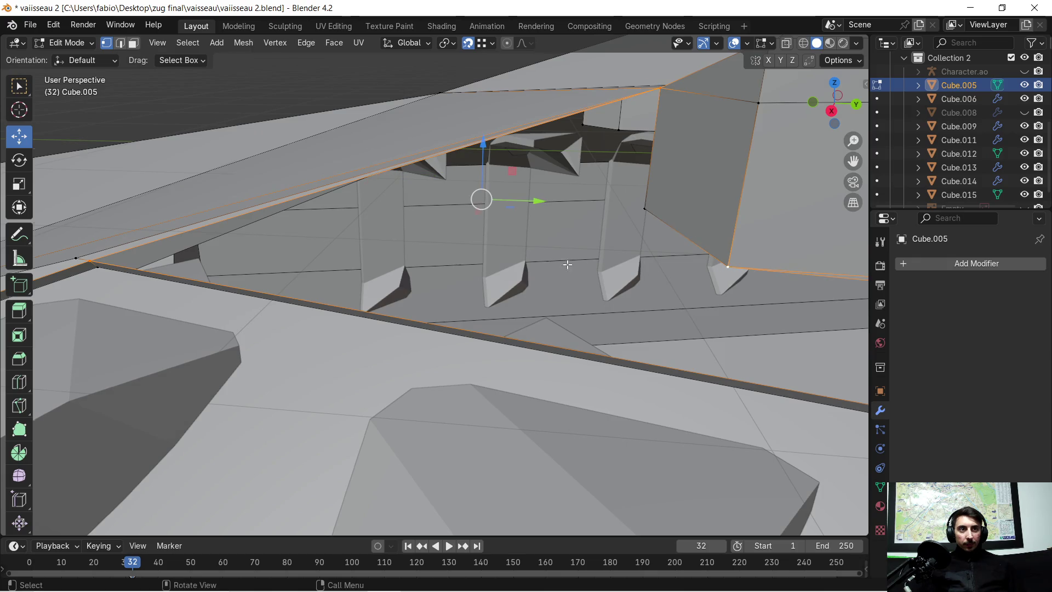
pyautogui.moveTo(598, 262); pyautogui.dragTo(624, 285, button='middle')
pyautogui.moveTo(526, 266)
pyautogui.mouseDown(button='middle')
pyautogui.moveTo(577, 249)
pyautogui.moveTo(551, 235)
pyautogui.mouseUp(button='middle')
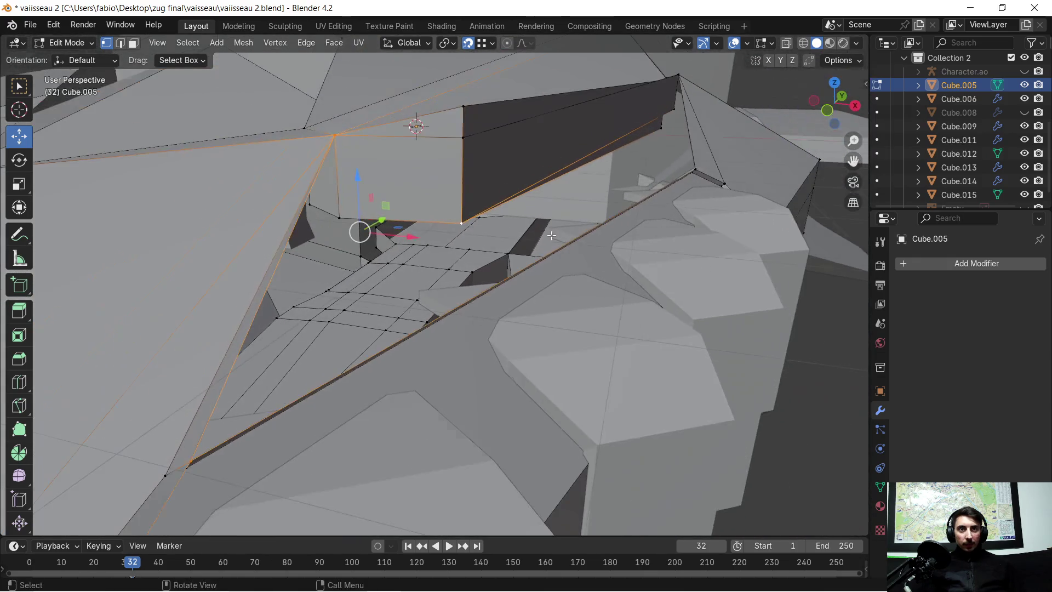
pyautogui.press('f')
pyautogui.moveTo(379, 284); pyautogui.dragTo(415, 271, button='middle')
pyautogui.scroll(2, 387, 401)
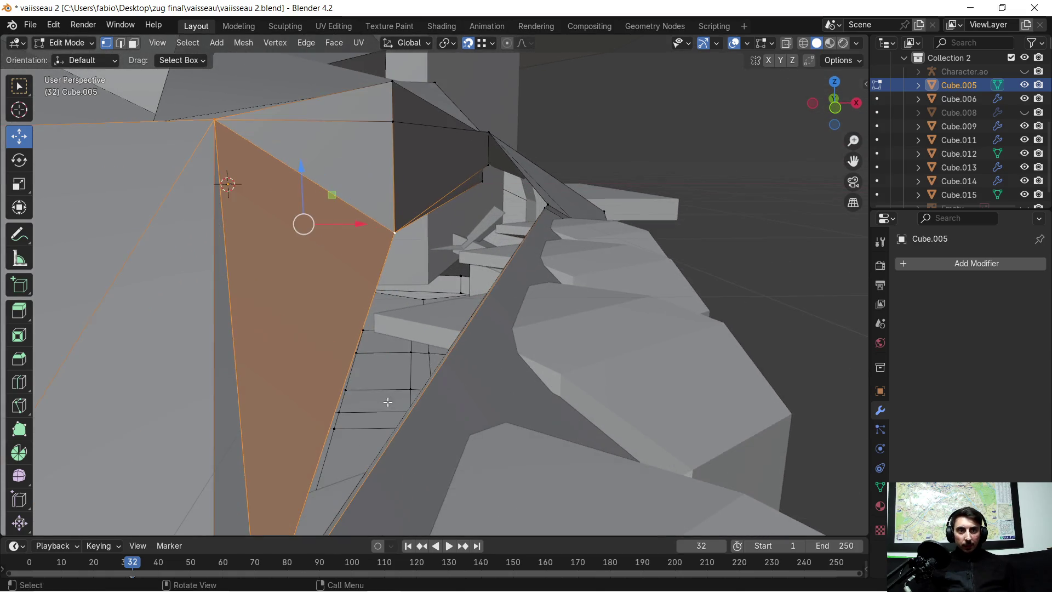
pyautogui.moveTo(383, 422); pyautogui.dragTo(385, 404, button='middle')
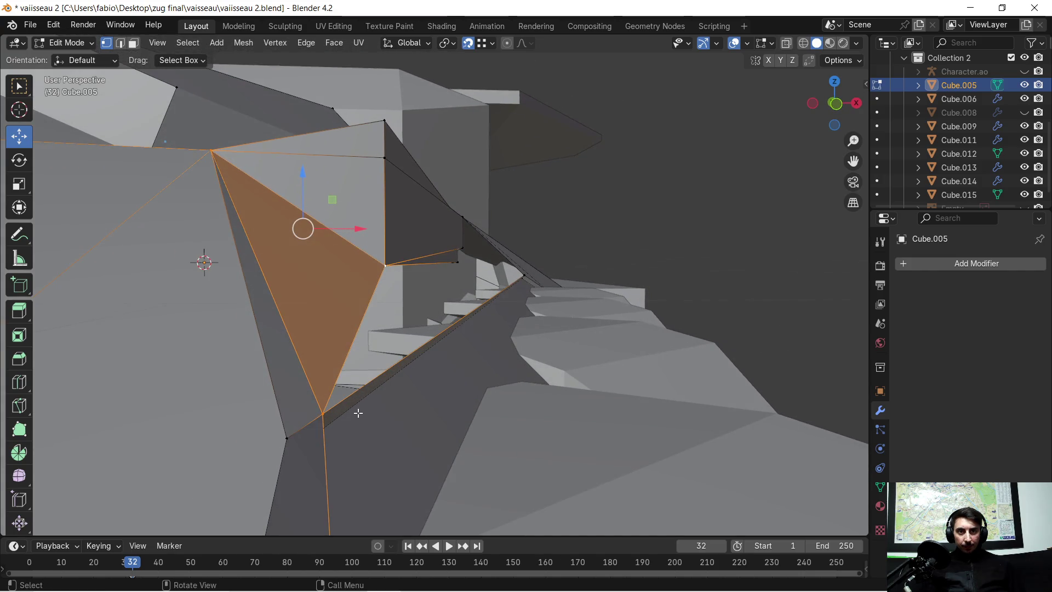
# Step: Select two vertices near the new patch
pyautogui.click(328, 412)
pyautogui.keyDown('shift'); pyautogui.click(383, 264); pyautogui.keyUp('shift')
pyautogui.moveTo(383, 264)
pyautogui.mouseDown(button='middle')
pyautogui.moveTo(754, 296)
pyautogui.moveTo(786, 160)
pyautogui.moveTo(592, 129)
pyautogui.moveTo(486, 332)
pyautogui.mouseUp(button='middle')
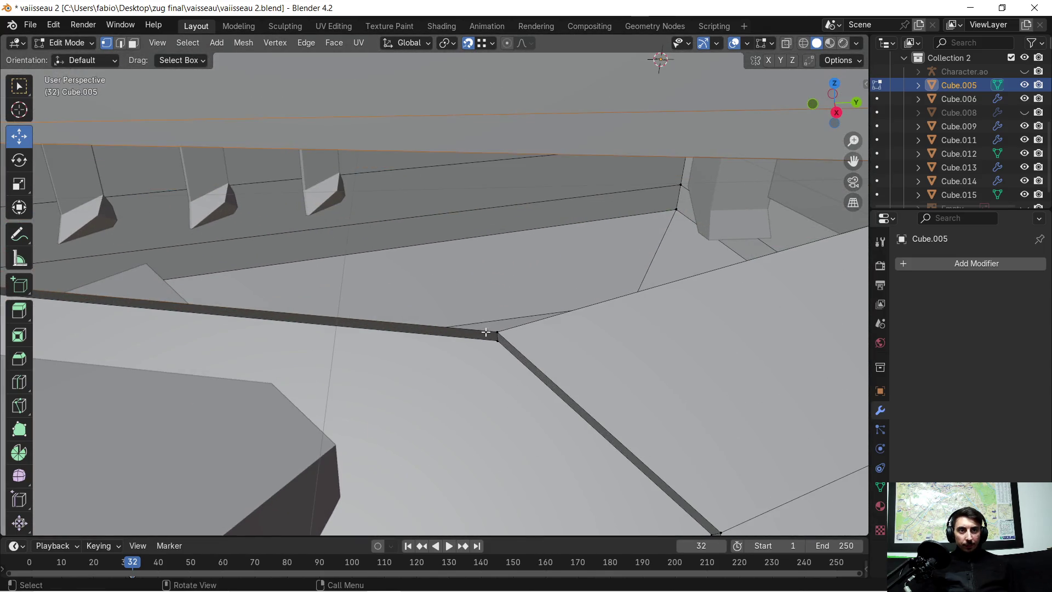
# Step: Inspect the patch by selecting nearby vertices and a triangle face, then clear the selection
pyautogui.keyDown('shift'); pyautogui.click(496, 334); pyautogui.keyUp('shift')
pyautogui.scroll(-4, 453, 294)
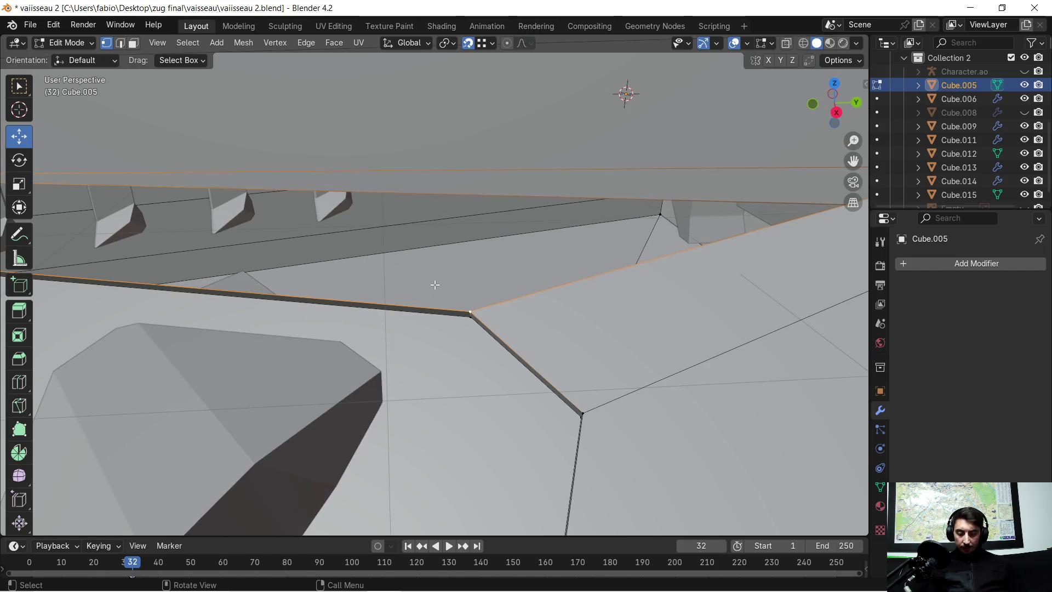
pyautogui.click(471, 311)
pyautogui.moveTo(315, 256)
pyautogui.keyDown('shift'); pyautogui.mouseDown(button='middle')
pyautogui.moveTo(595, 298)
pyautogui.moveTo(255, 236)
pyautogui.moveTo(228, 253)
pyautogui.moveTo(244, 288)
pyautogui.mouseUp(button='middle'); pyautogui.keyUp('shift')
pyautogui.keyDown('shift'); pyautogui.click(224, 247); pyautogui.keyUp('shift')
pyautogui.moveTo(766, 273)
pyautogui.keyDown('shift'); pyautogui.mouseDown(button='middle')
pyautogui.moveTo(576, 265)
pyautogui.moveTo(357, 223)
pyautogui.moveTo(343, 319)
pyautogui.moveTo(380, 300)
pyautogui.moveTo(395, 318)
pyautogui.mouseUp(button='middle'); pyautogui.keyUp('shift')
pyautogui.moveTo(366, 387); pyautogui.dragTo(372, 370, button='middle')
pyautogui.click(366, 379)
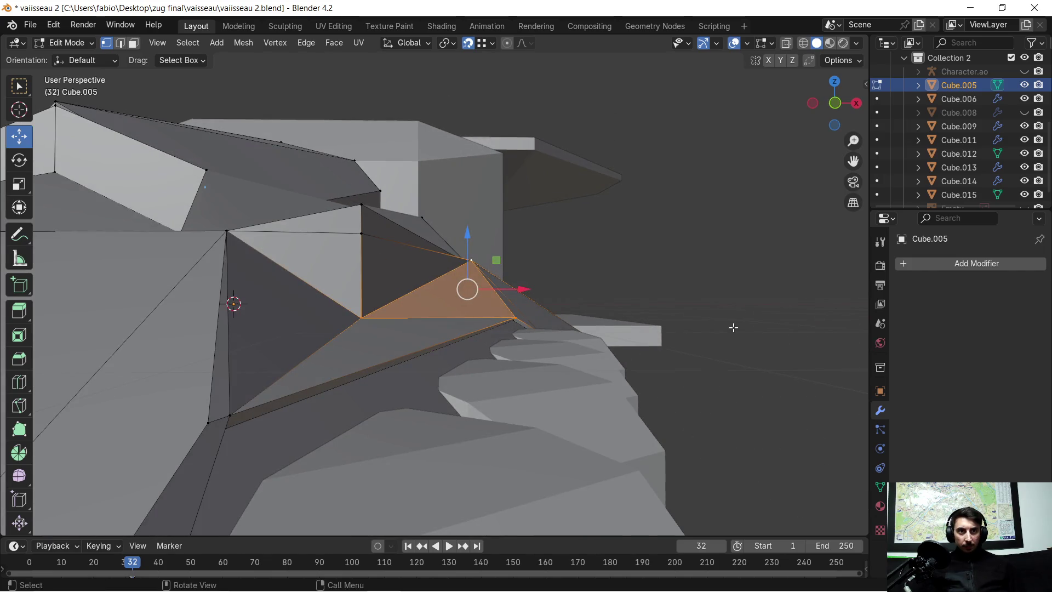
pyautogui.click(734, 327)
pyautogui.moveTo(716, 313)
pyautogui.mouseDown(button='middle')
pyautogui.moveTo(720, 323)
pyautogui.moveTo(689, 328)
pyautogui.moveTo(695, 312)
pyautogui.moveTo(529, 325)
pyautogui.mouseUp(button='middle')
# Step: Select all and merge vertices by distance across the hull, removing 0 vertices
pyautogui.press('a')
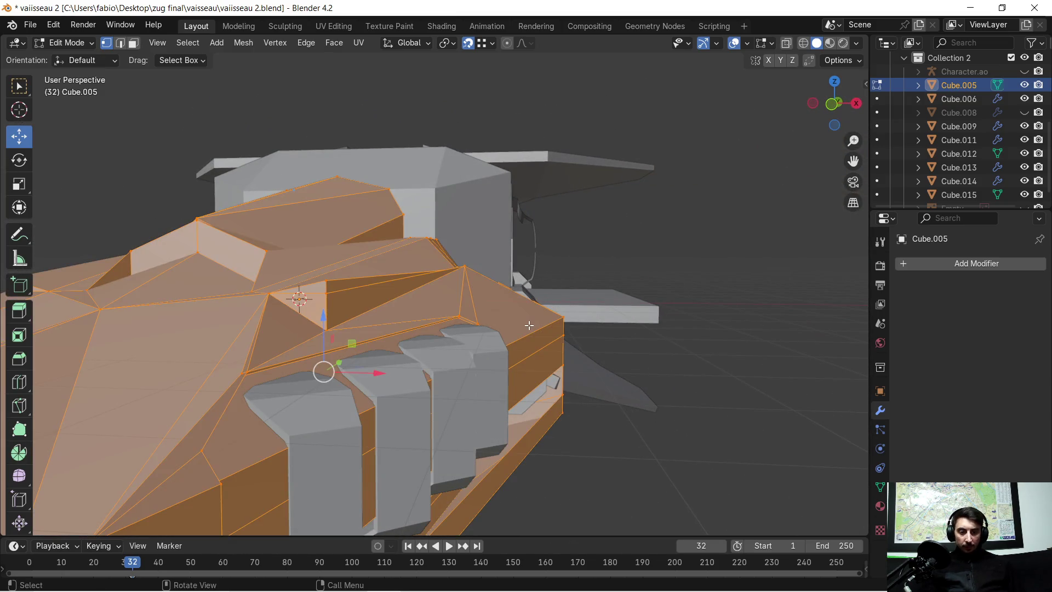
pyautogui.press('m')
pyautogui.click(528, 324)
pyautogui.scroll(5, 350, 358)
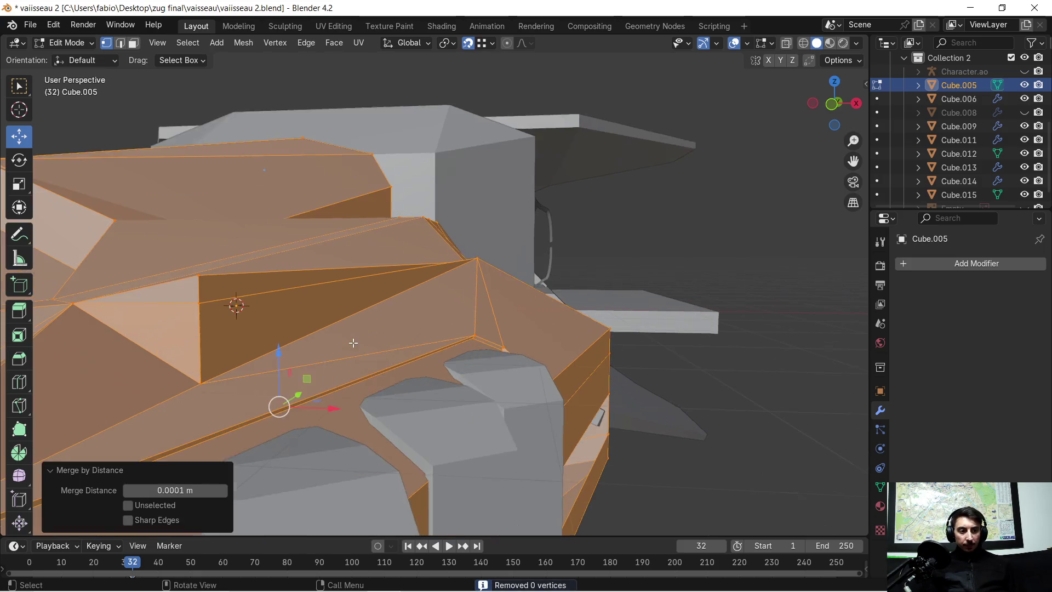
pyautogui.moveTo(350, 358)
pyautogui.mouseDown(button='middle')
pyautogui.moveTo(364, 380)
pyautogui.moveTo(469, 312)
pyautogui.moveTo(454, 345)
pyautogui.moveTo(460, 363)
pyautogui.mouseUp(button='middle')
pyautogui.hotkey('alt', 'a')
pyautogui.scroll(-4, 477, 309)
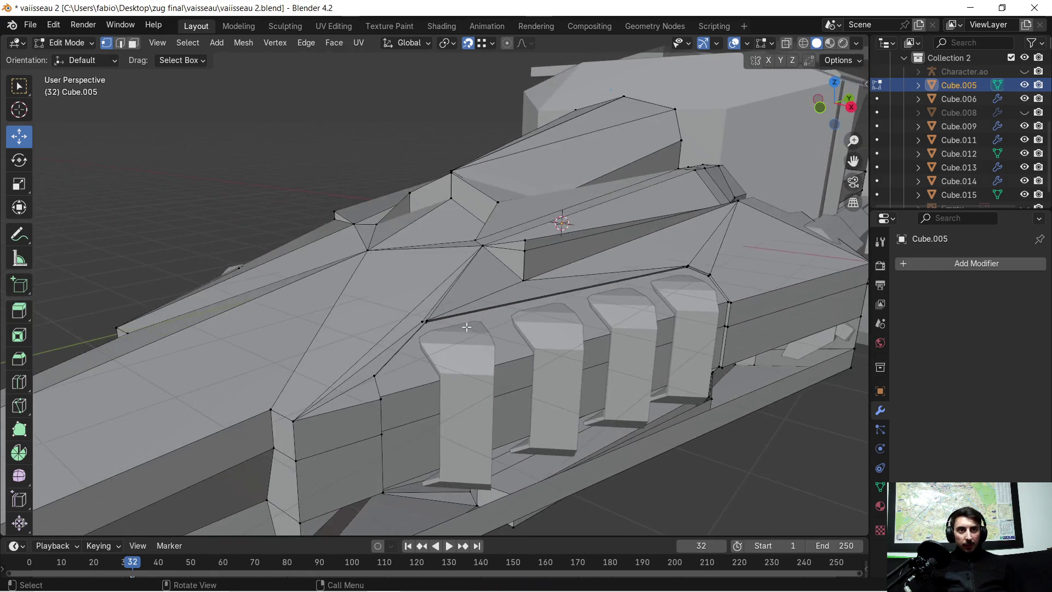
pyautogui.scroll(5, 460, 363)
pyautogui.moveTo(441, 398); pyautogui.dragTo(150, 106, button='middle')
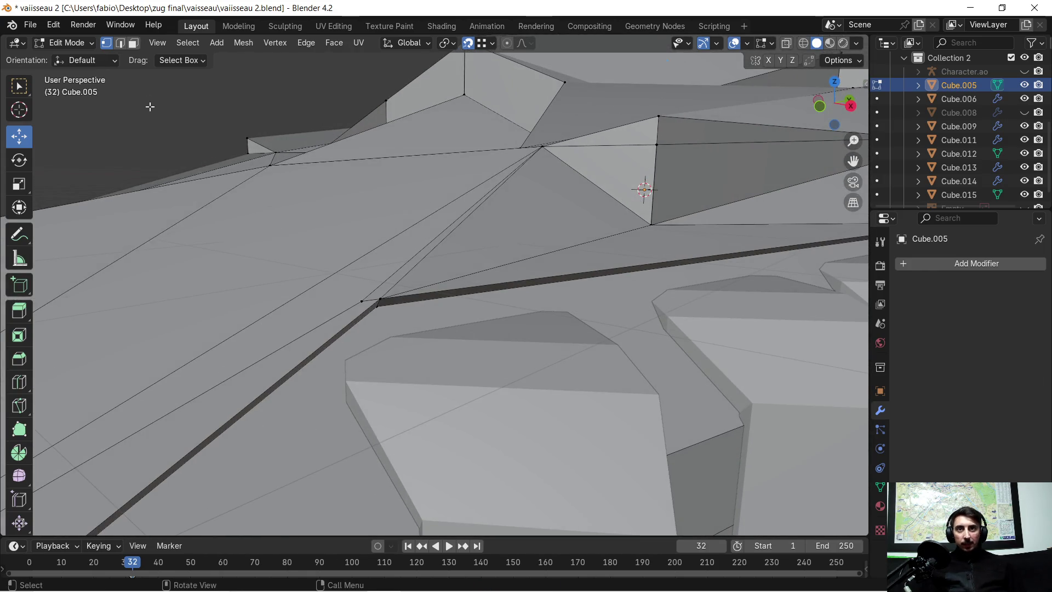
# Step: In edge select mode, pick the groove edge, then repeat Merge By Distance on everything
pyautogui.click(121, 43)
pyautogui.click(289, 364)
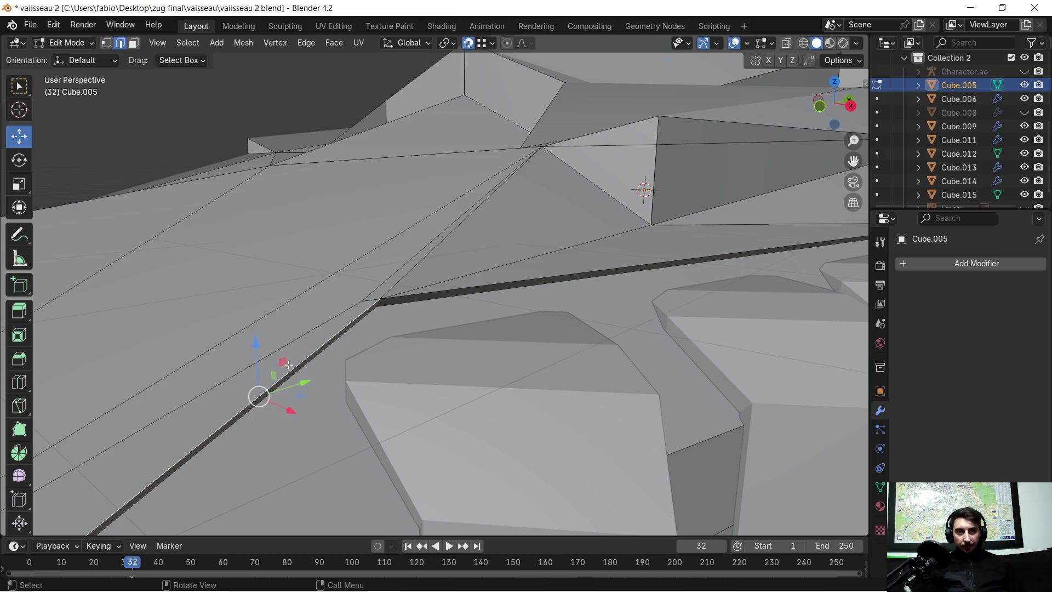
pyautogui.press('a')
pyautogui.press('m')
pyautogui.click(367, 339)
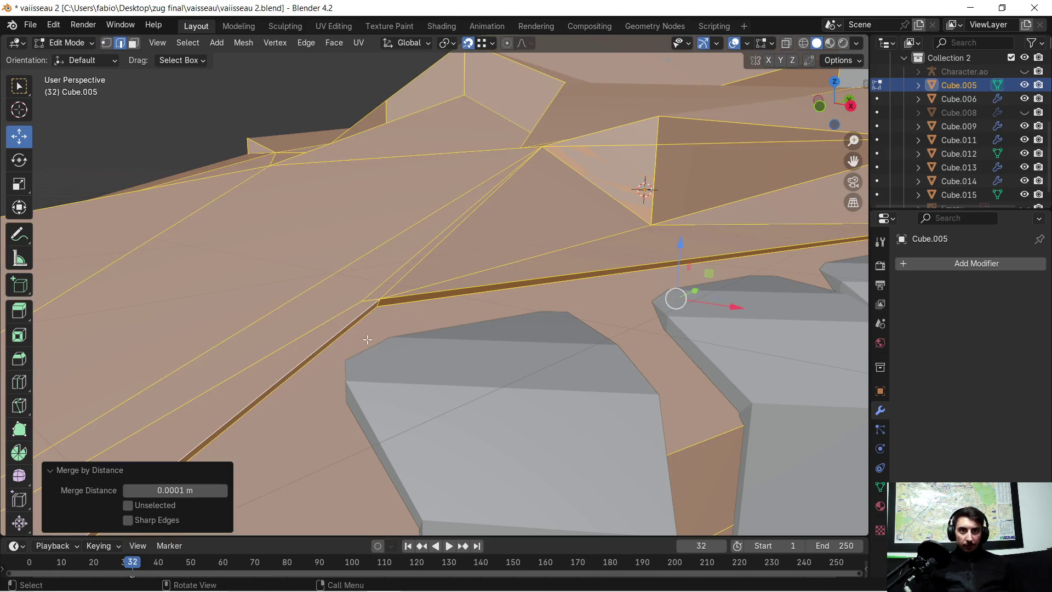
# Step: Select the diagonal groove edge together with the dark strip edge
pyautogui.click(321, 349)
pyautogui.keyDown('shift'); pyautogui.click(437, 301); pyautogui.keyUp('shift')
pyautogui.scroll(-1, 433, 302)
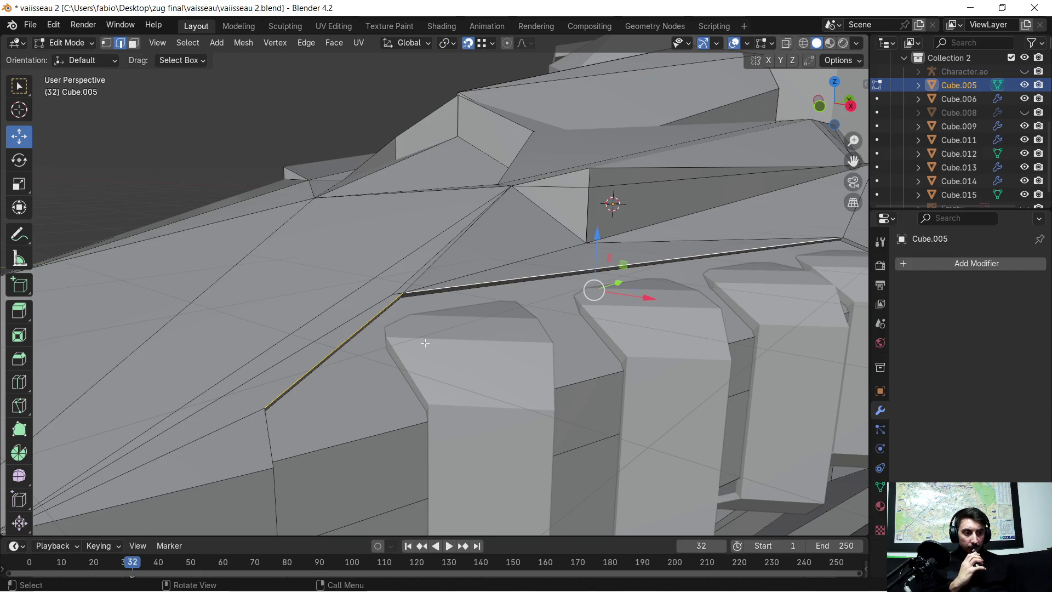
pyautogui.scroll(-2, 425, 343)
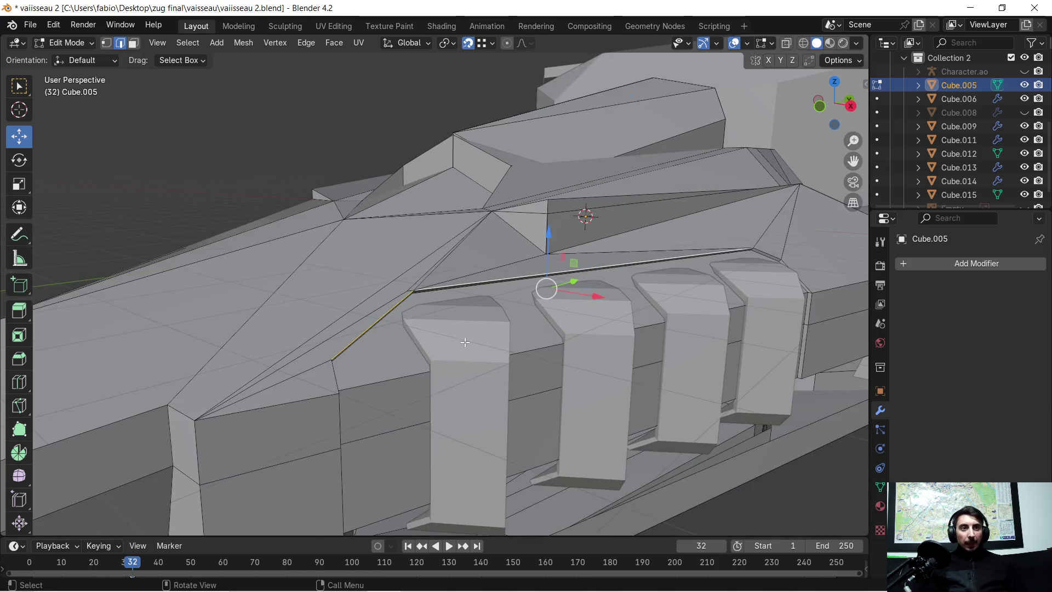
pyautogui.scroll(3, 465, 342)
pyautogui.scroll(-2, 467, 393)
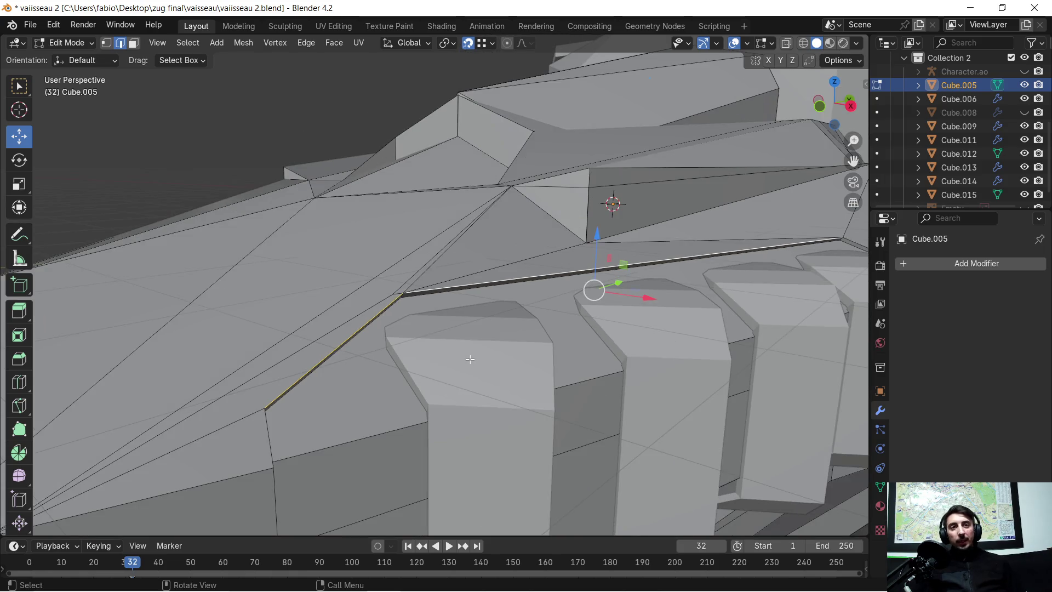
pyautogui.scroll(-2, 457, 175)
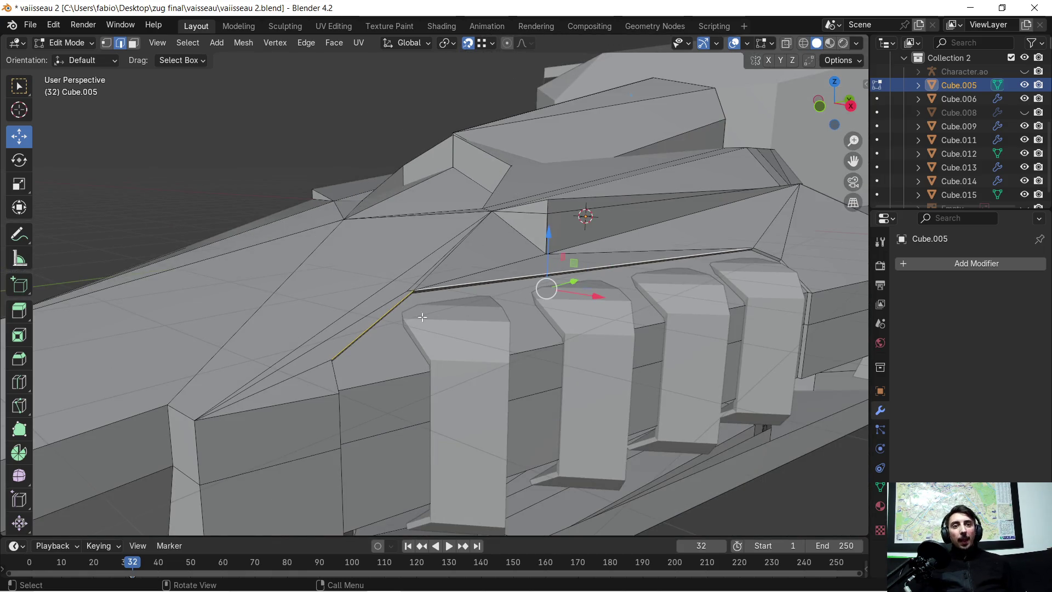
pyautogui.scroll(2, 422, 317)
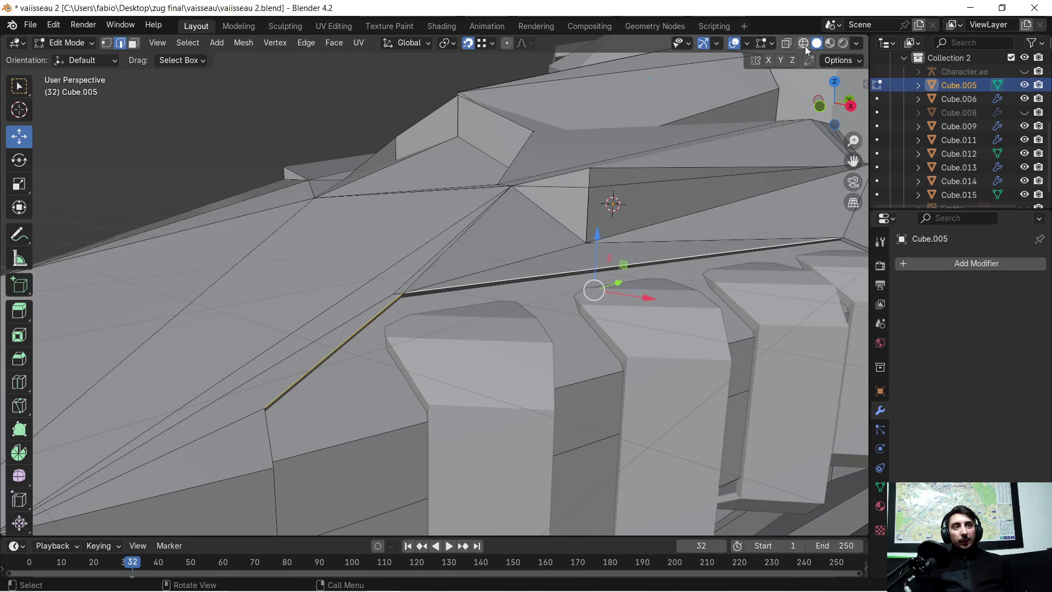
pyautogui.click(804, 45)
pyautogui.scroll(3, 465, 313)
pyautogui.moveTo(436, 316)
pyautogui.mouseDown(button='middle')
pyautogui.moveTo(616, 280)
pyautogui.moveTo(512, 305)
pyautogui.moveTo(583, 291)
pyautogui.moveTo(502, 290)
pyautogui.mouseUp(button='middle')
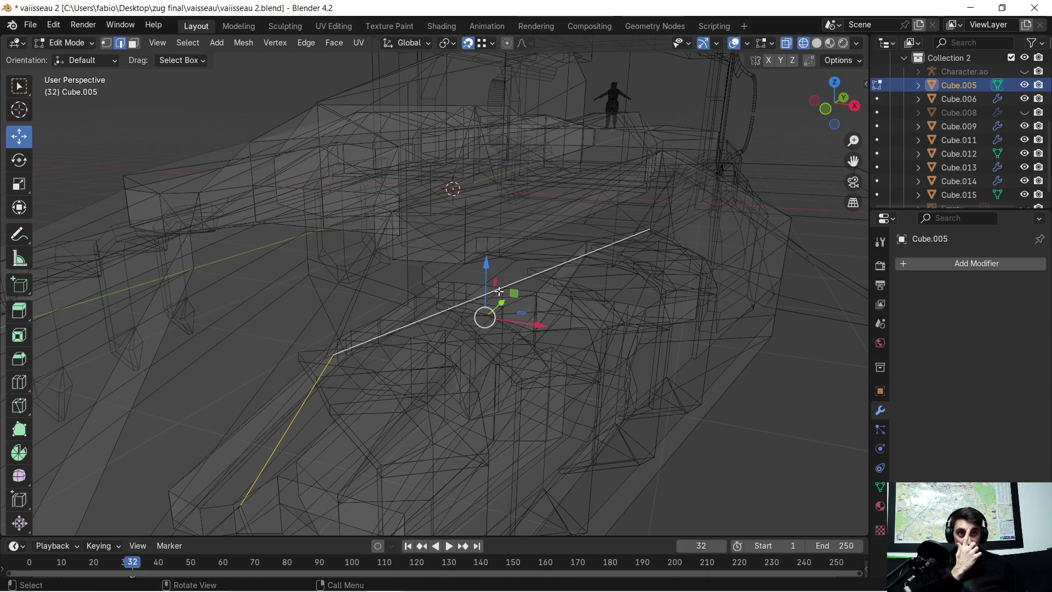
pyautogui.moveTo(394, 377)
pyautogui.mouseDown(button='middle')
pyautogui.moveTo(402, 362)
pyautogui.moveTo(380, 383)
pyautogui.moveTo(730, 130)
pyautogui.mouseUp(button='middle')
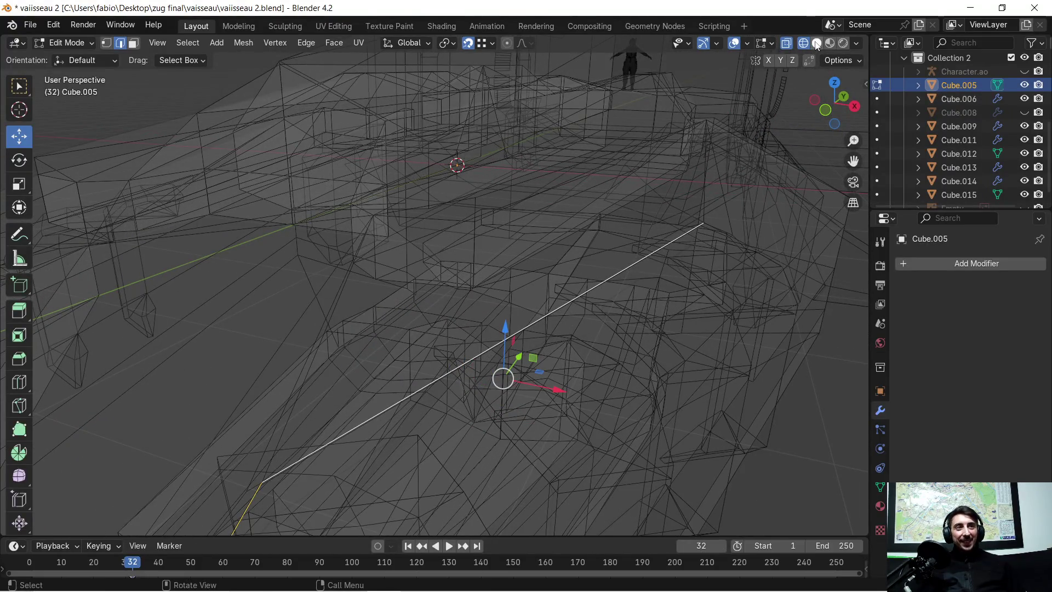
pyautogui.scroll(-3, 481, 264)
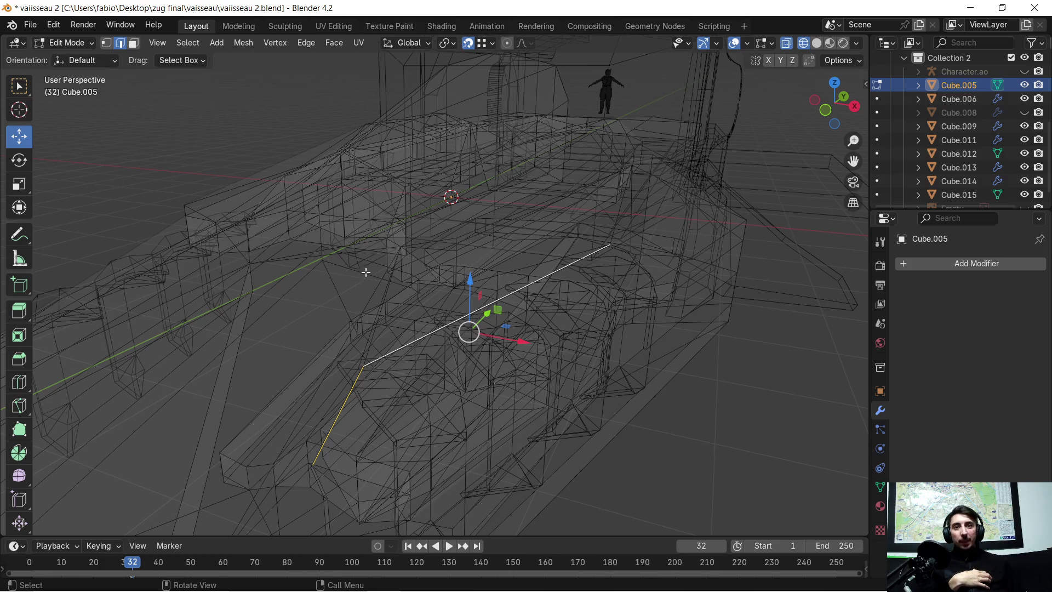
pyautogui.click(542, 357)
pyautogui.hotkey('ctrl', 'l')
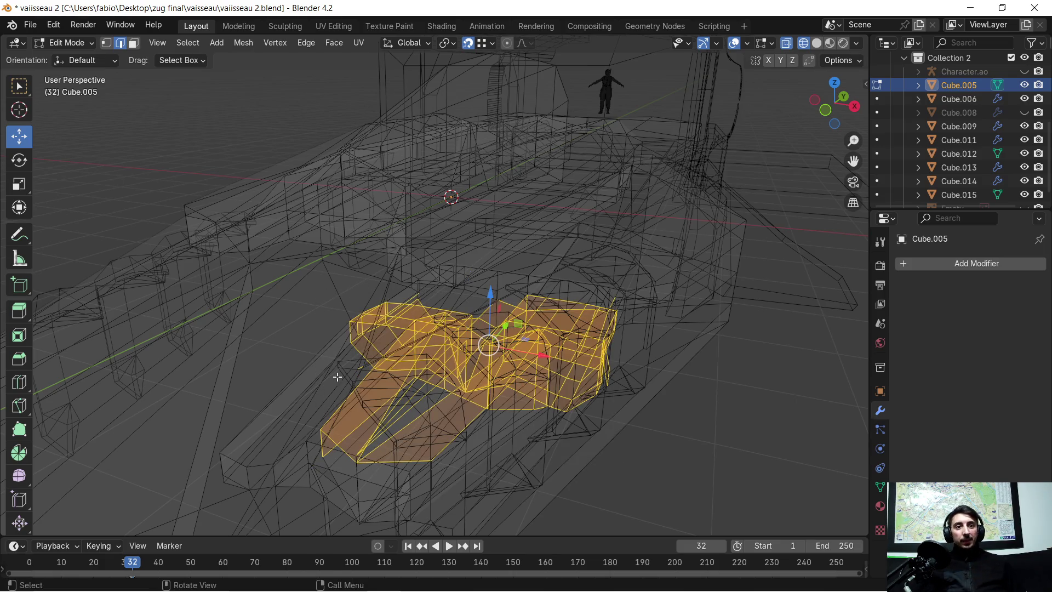
pyautogui.moveTo(527, 359)
pyautogui.mouseDown(button='middle')
pyautogui.moveTo(422, 104)
pyautogui.moveTo(796, 51)
pyautogui.mouseUp(button='middle')
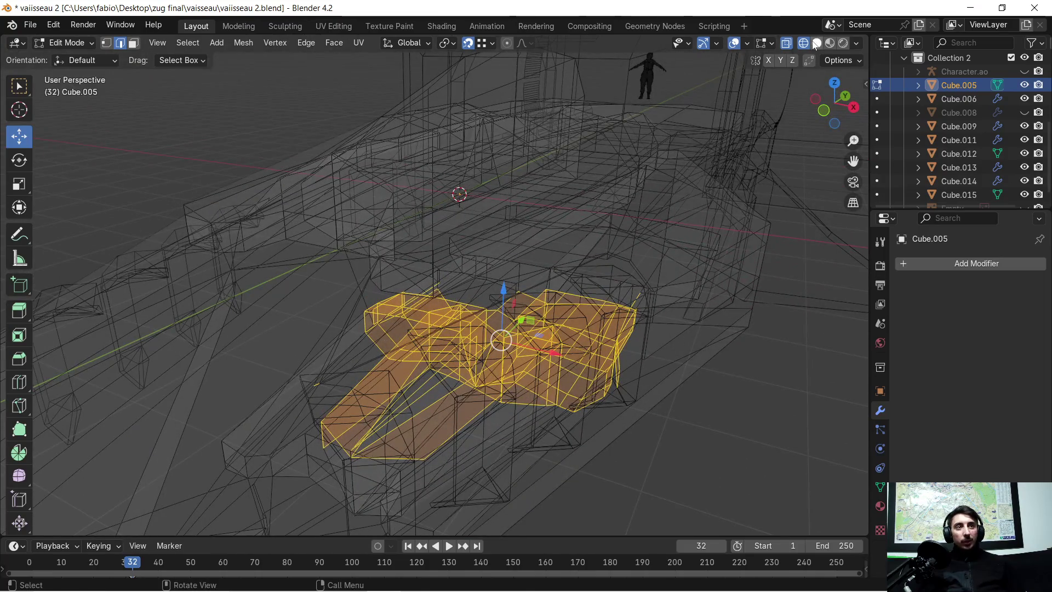
pyautogui.click(815, 44)
pyautogui.scroll(3, 370, 337)
pyautogui.moveTo(386, 343)
pyautogui.mouseDown(button='middle')
pyautogui.moveTo(387, 328)
pyautogui.moveTo(402, 326)
pyautogui.mouseUp(button='middle')
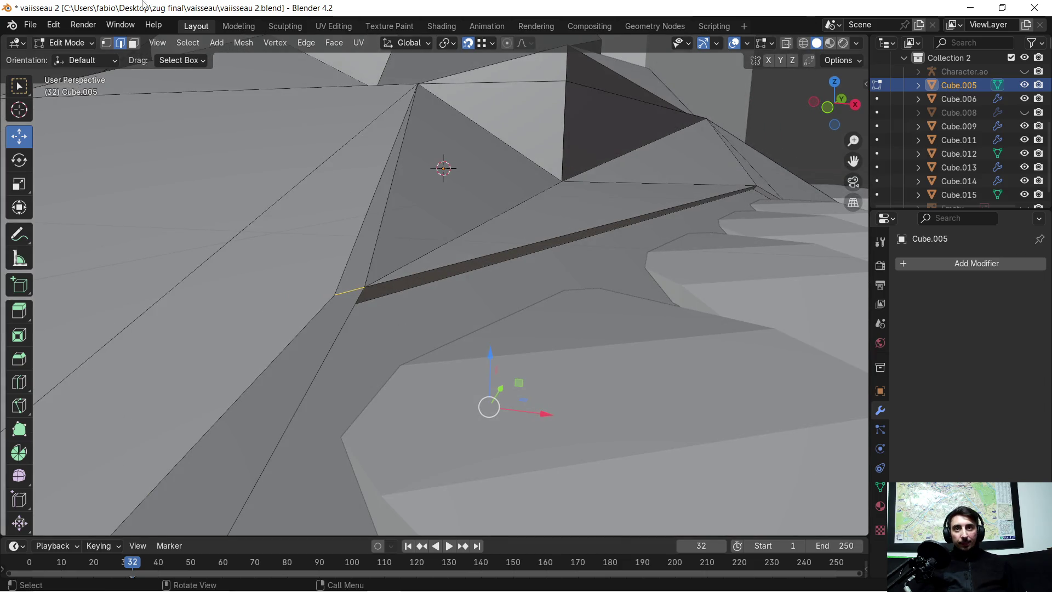
# Step: Select the upper and vertical edges framing the panel above the four pillars
pyautogui.click(435, 272)
pyautogui.keyDown('shift'); pyautogui.click(345, 328); pyautogui.keyUp('shift')
pyautogui.moveTo(394, 312); pyautogui.dragTo(430, 311, button='middle')
pyautogui.moveTo(388, 430)
pyautogui.mouseDown(button='middle')
pyautogui.moveTo(418, 441)
pyautogui.moveTo(329, 429)
pyautogui.moveTo(416, 366)
pyautogui.moveTo(435, 292)
pyautogui.mouseUp(button='middle')
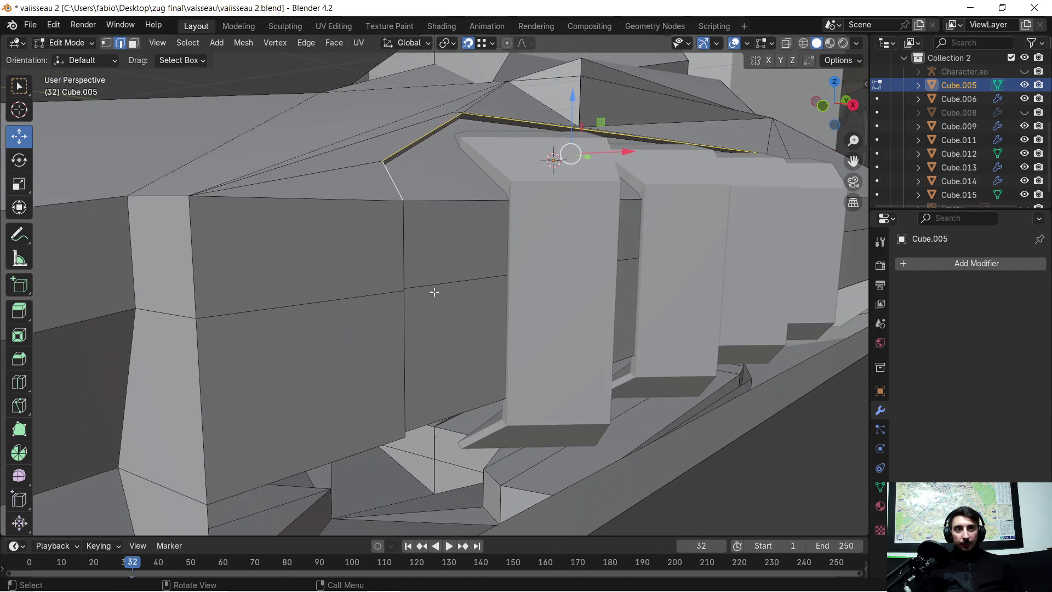
pyautogui.keyDown('shift'); pyautogui.click(403, 239); pyautogui.keyUp('shift')
pyautogui.keyDown('shift'); pyautogui.click(409, 343); pyautogui.keyUp('shift')
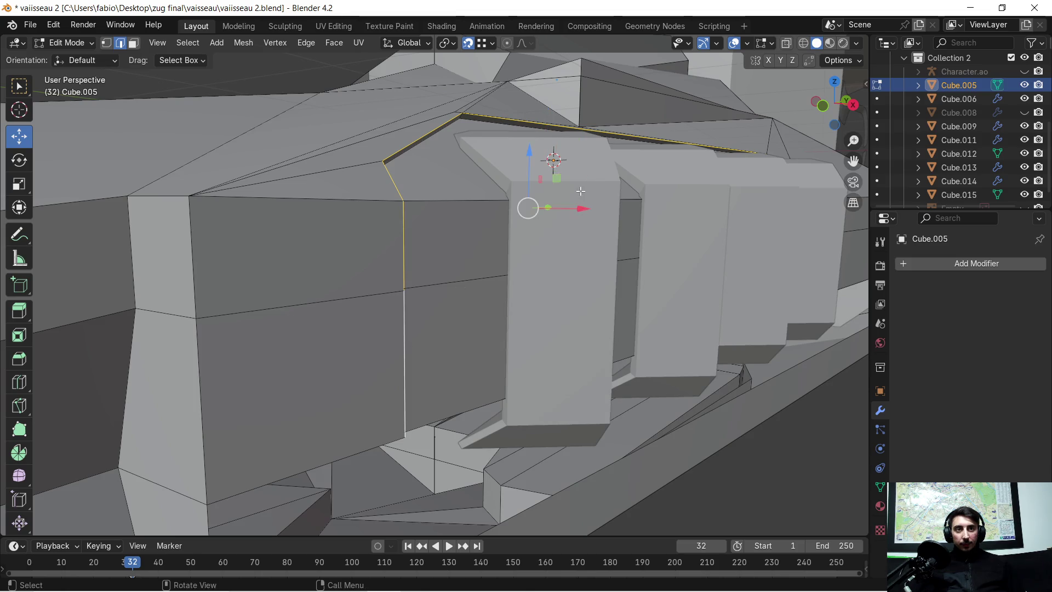
pyautogui.moveTo(408, 342); pyautogui.dragTo(526, 236, button='middle')
pyautogui.moveTo(709, 281); pyautogui.dragTo(429, 244, button='middle')
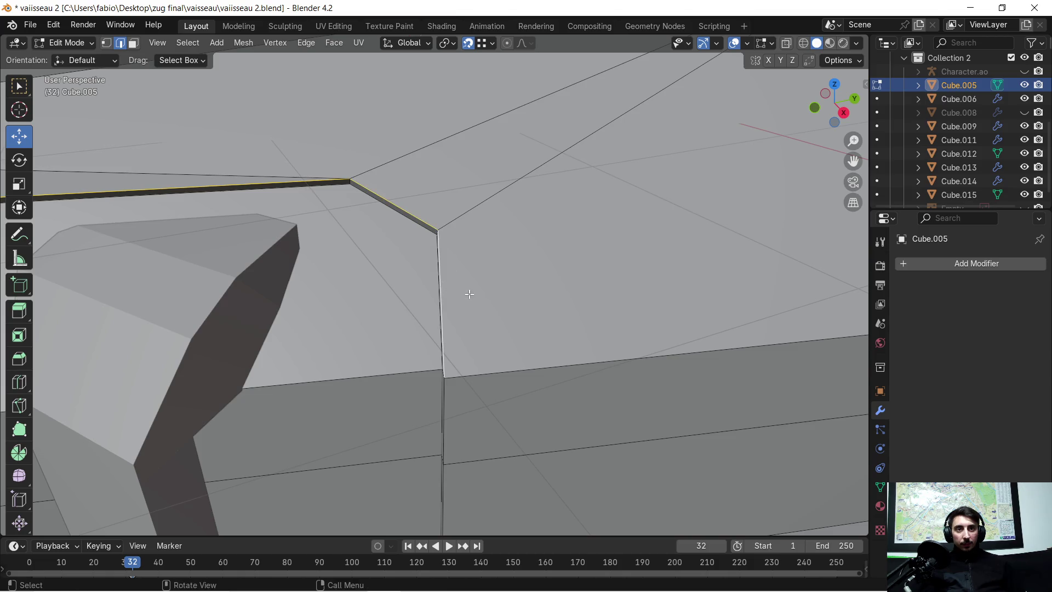
pyautogui.moveTo(470, 294); pyautogui.dragTo(488, 282, button='middle')
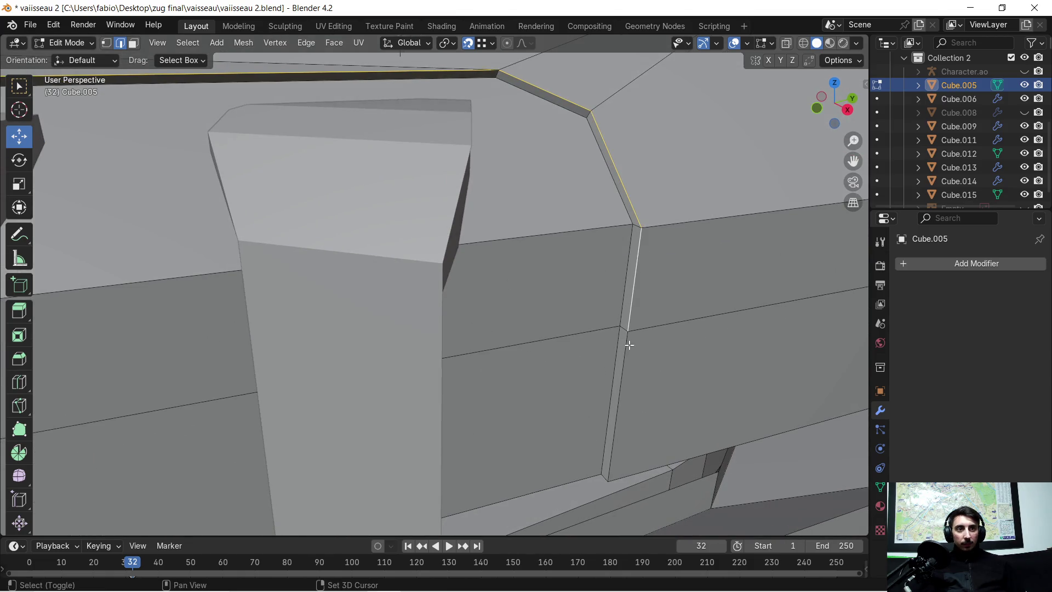
pyautogui.keyDown('shift'); pyautogui.click(629, 345); pyautogui.keyUp('shift')
pyautogui.scroll(-5, 589, 292)
pyautogui.moveTo(371, 288); pyautogui.dragTo(509, 278, button='middle')
# Step: Bevel the framing edges to 0.242 m with 1 segment, inspect the groove, then deselect
pyautogui.hotkey('ctrl', 'b')
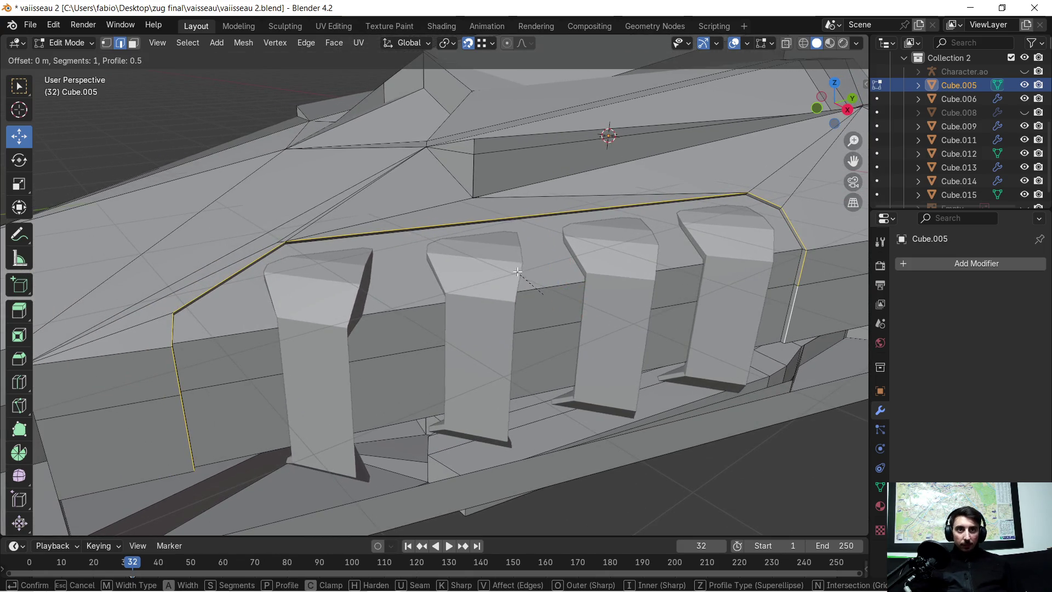
pyautogui.click(610, 315)
pyautogui.moveTo(611, 315)
pyautogui.mouseDown(button='middle')
pyautogui.moveTo(345, 287)
pyautogui.moveTo(493, 245)
pyautogui.moveTo(665, 244)
pyautogui.moveTo(627, 225)
pyautogui.mouseUp(button='middle')
pyautogui.scroll(5, 429, 239)
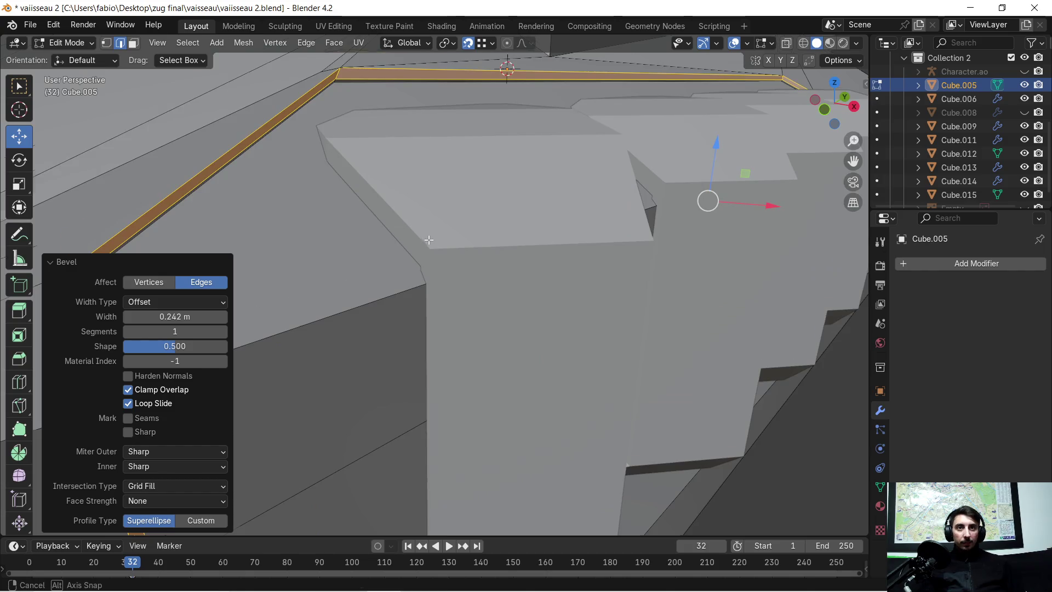
pyautogui.scroll(3, 428, 240)
pyautogui.scroll(-5, 434, 235)
pyautogui.scroll(-1, 437, 240)
pyautogui.scroll(-6, 437, 240)
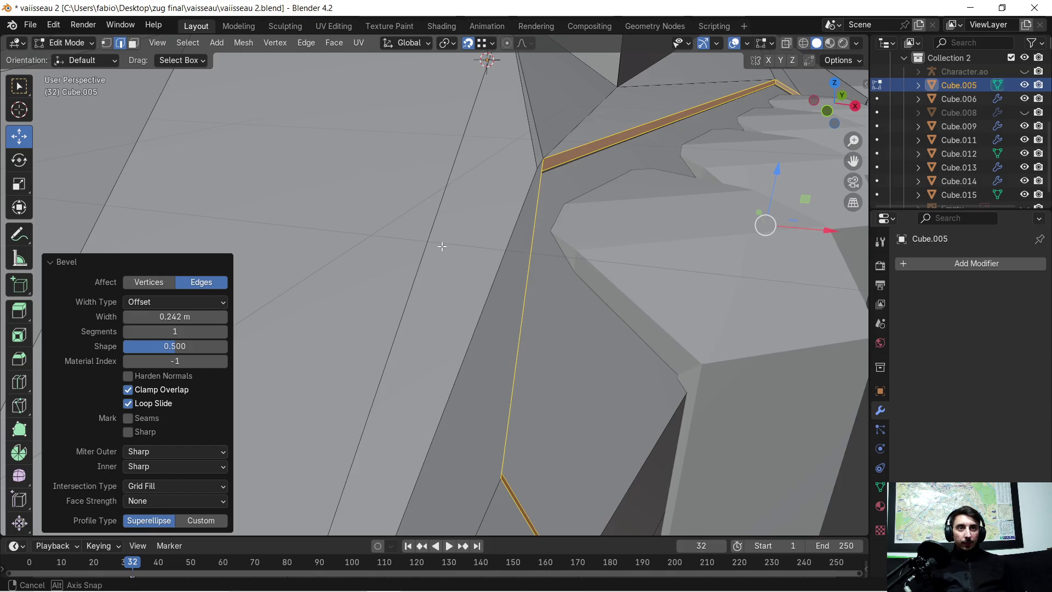
pyautogui.scroll(-2, 442, 247)
pyautogui.moveTo(442, 246); pyautogui.dragTo(429, 243, button='middle')
pyautogui.scroll(-3, 442, 216)
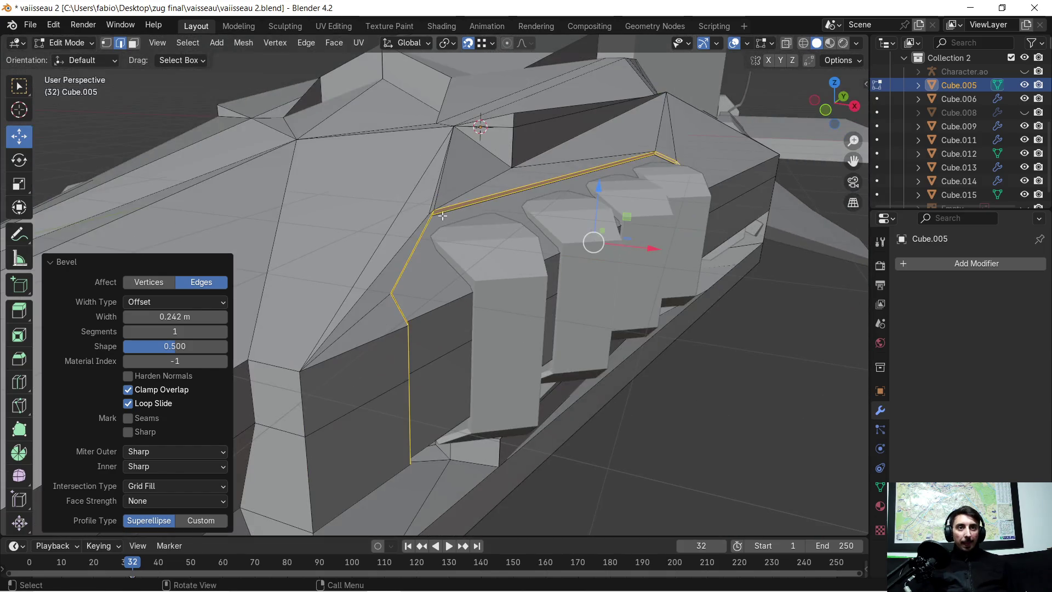
pyautogui.moveTo(513, 283)
pyautogui.mouseDown(button='middle')
pyautogui.moveTo(506, 258)
pyautogui.moveTo(422, 272)
pyautogui.mouseUp(button='middle')
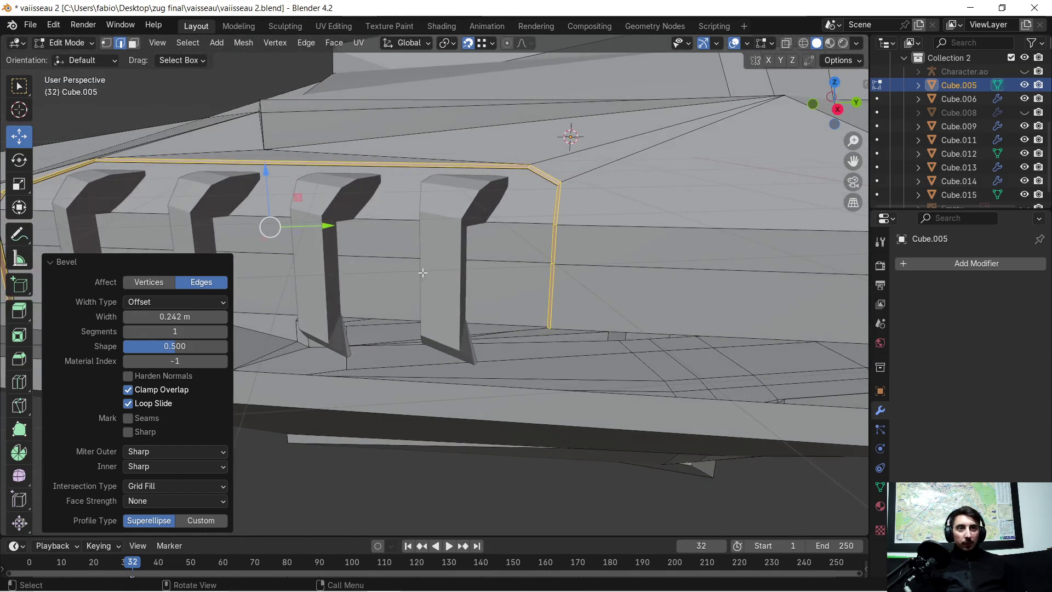
pyautogui.scroll(5, 632, 224)
pyautogui.moveTo(668, 210); pyautogui.dragTo(657, 216, button='middle')
pyautogui.scroll(-3, 709, 359)
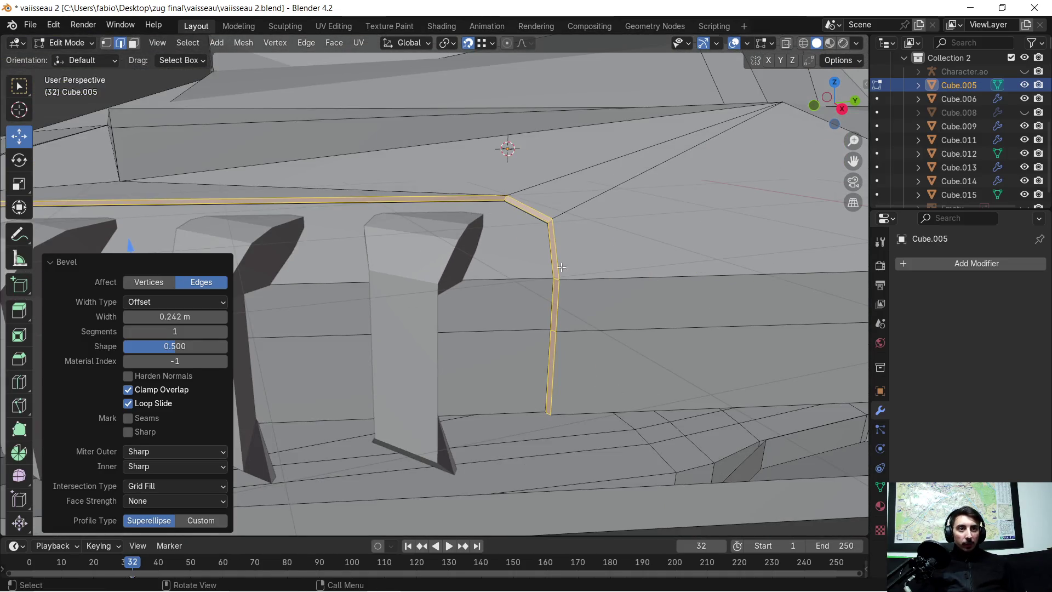
pyautogui.moveTo(407, 226)
pyautogui.mouseDown(button='middle')
pyautogui.moveTo(333, 265)
pyautogui.moveTo(610, 294)
pyautogui.moveTo(509, 281)
pyautogui.moveTo(535, 270)
pyautogui.moveTo(493, 287)
pyautogui.moveTo(494, 263)
pyautogui.mouseUp(button='middle')
pyautogui.scroll(3, 335, 265)
pyautogui.scroll(-5, 494, 263)
pyautogui.moveTo(604, 326); pyautogui.dragTo(308, 130, button='middle')
pyautogui.click(308, 130)
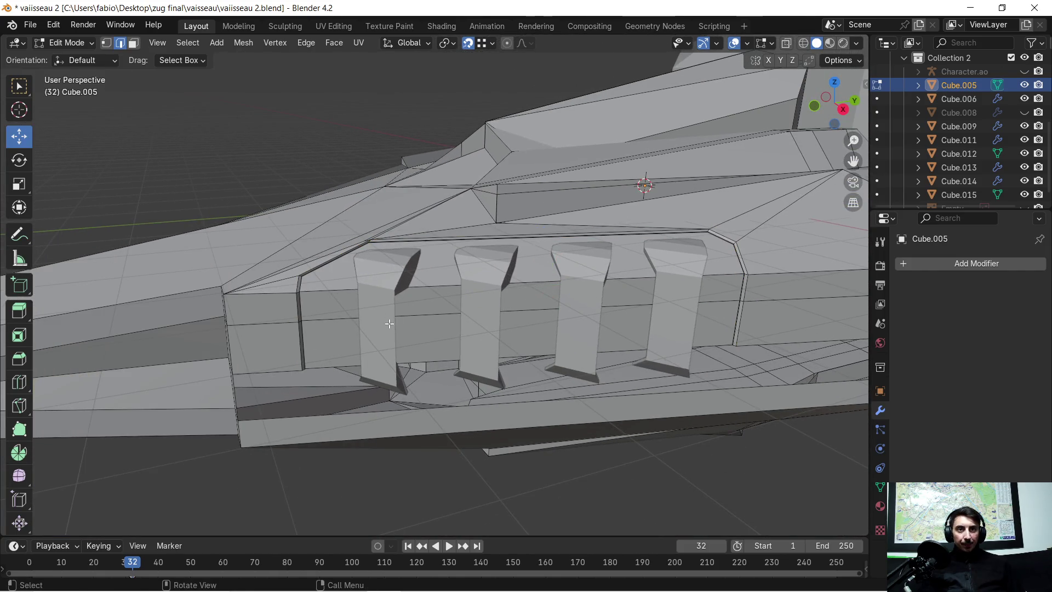
pyautogui.scroll(4, 389, 324)
pyautogui.moveTo(307, 281); pyautogui.dragTo(346, 274, button='middle')
pyautogui.click(747, 45)
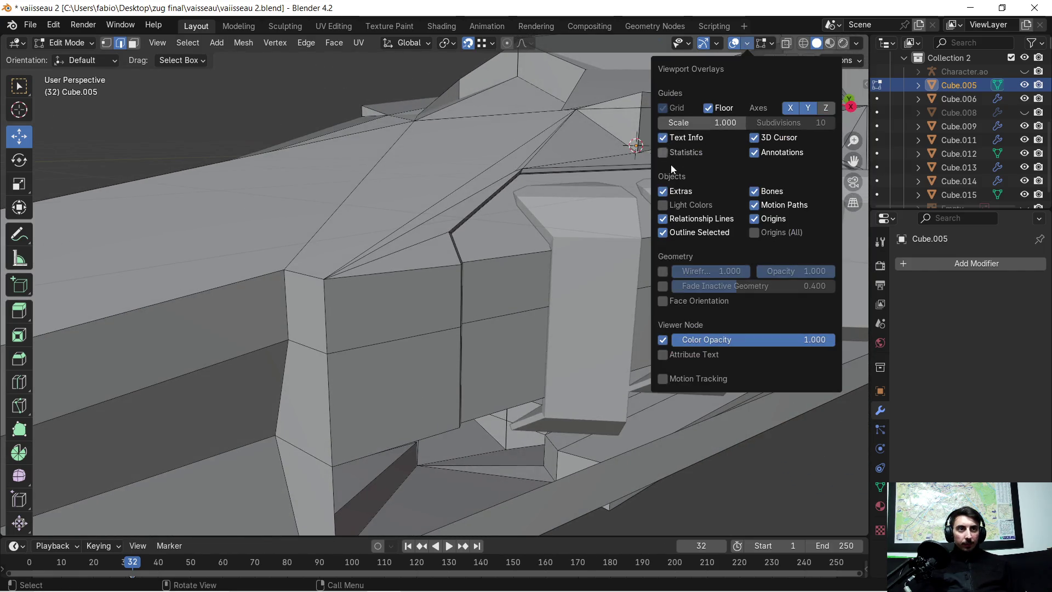
pyautogui.click(663, 302)
pyautogui.moveTo(663, 304)
pyautogui.mouseDown(button='middle')
pyautogui.moveTo(504, 263)
pyautogui.moveTo(478, 237)
pyautogui.moveTo(469, 242)
pyautogui.moveTo(586, 191)
pyautogui.mouseUp(button='middle')
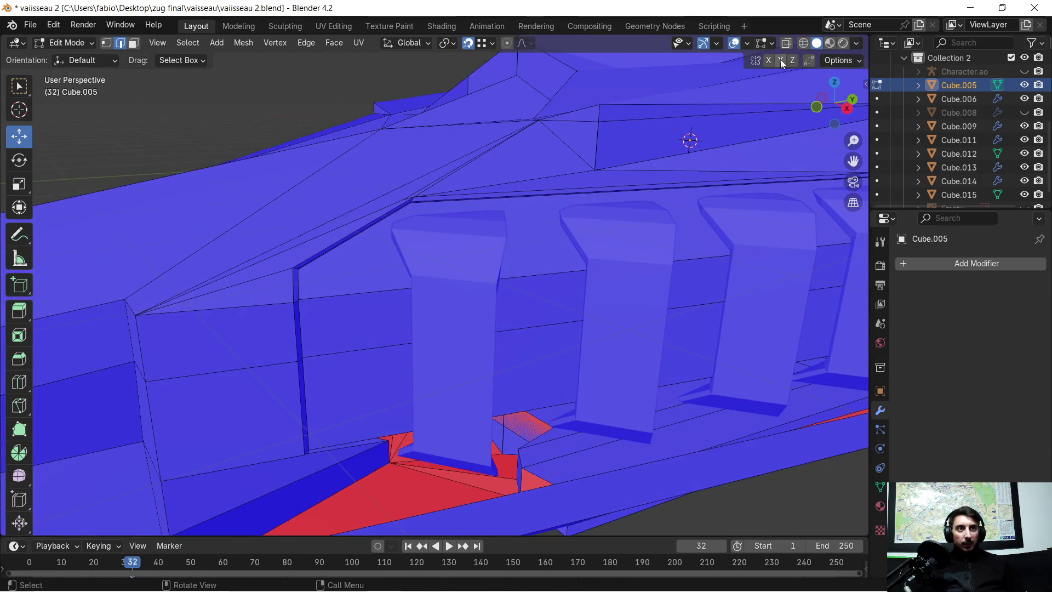
pyautogui.click(747, 45)
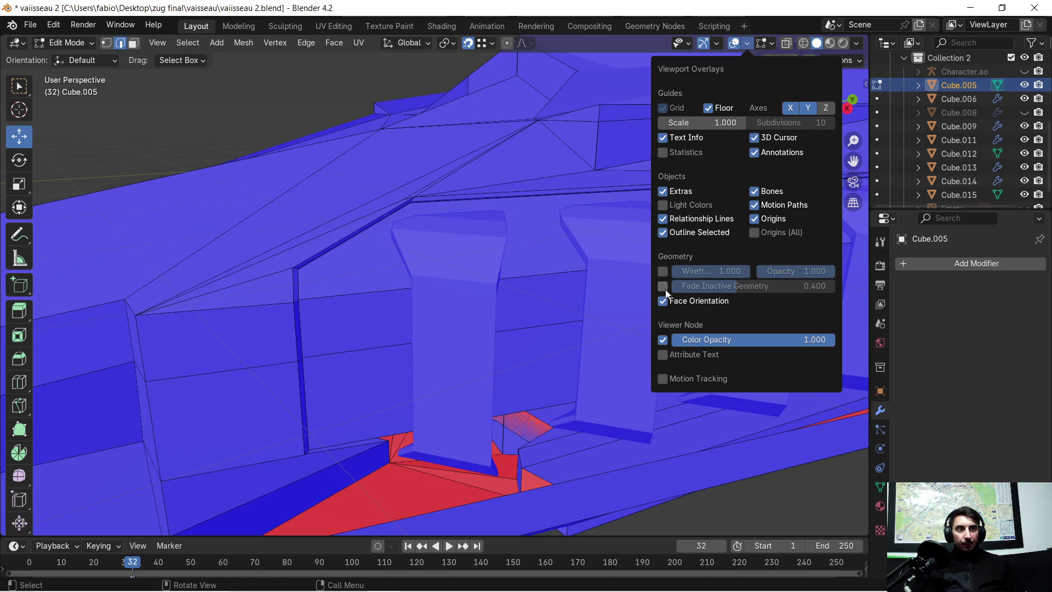
pyautogui.click(664, 301)
pyautogui.click(351, 258)
pyautogui.scroll(6, 331, 255)
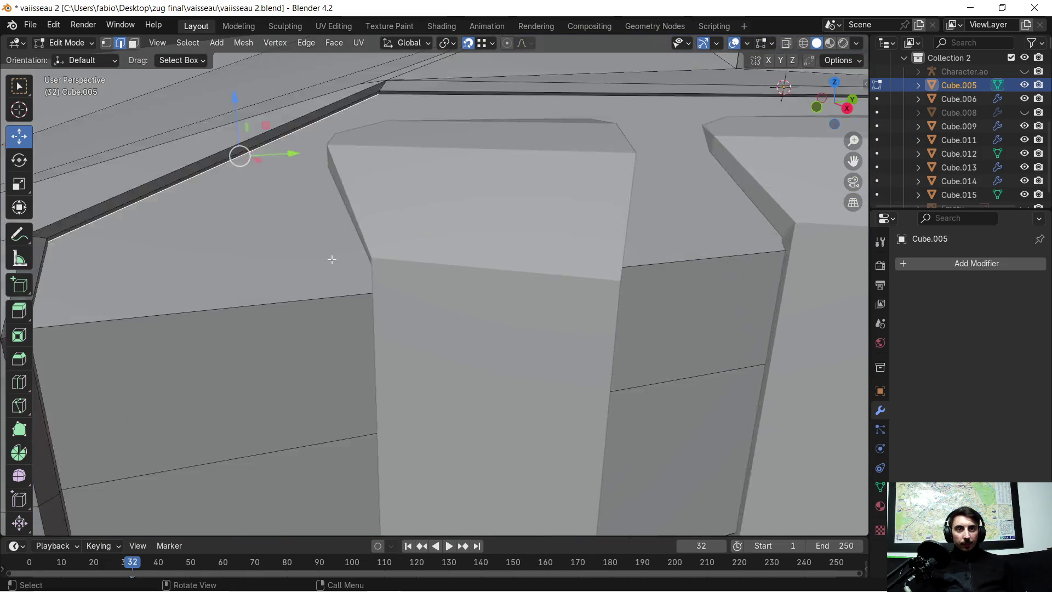
# Step: Clear the edge selection, then undo to restore the ridge and side edges
pyautogui.scroll(-3, 323, 241)
pyautogui.moveTo(104, 224)
pyautogui.mouseDown(button='middle')
pyautogui.moveTo(200, 228)
pyautogui.moveTo(445, 280)
pyautogui.moveTo(616, 250)
pyautogui.mouseUp(button='middle')
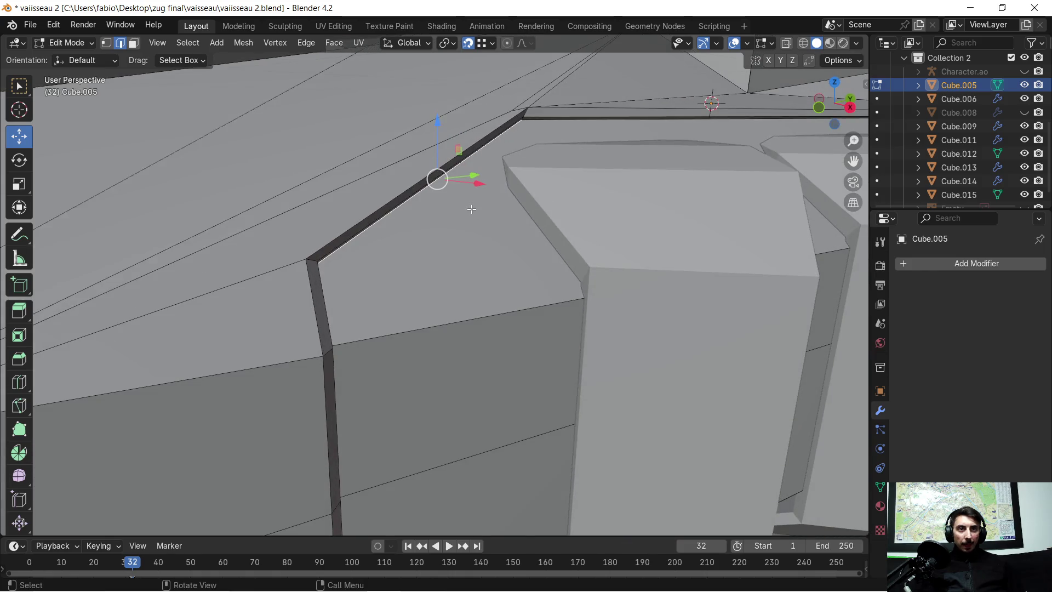
pyautogui.scroll(-2, 472, 261)
pyautogui.click(502, 259)
pyautogui.hotkey('ctrl', 'z')
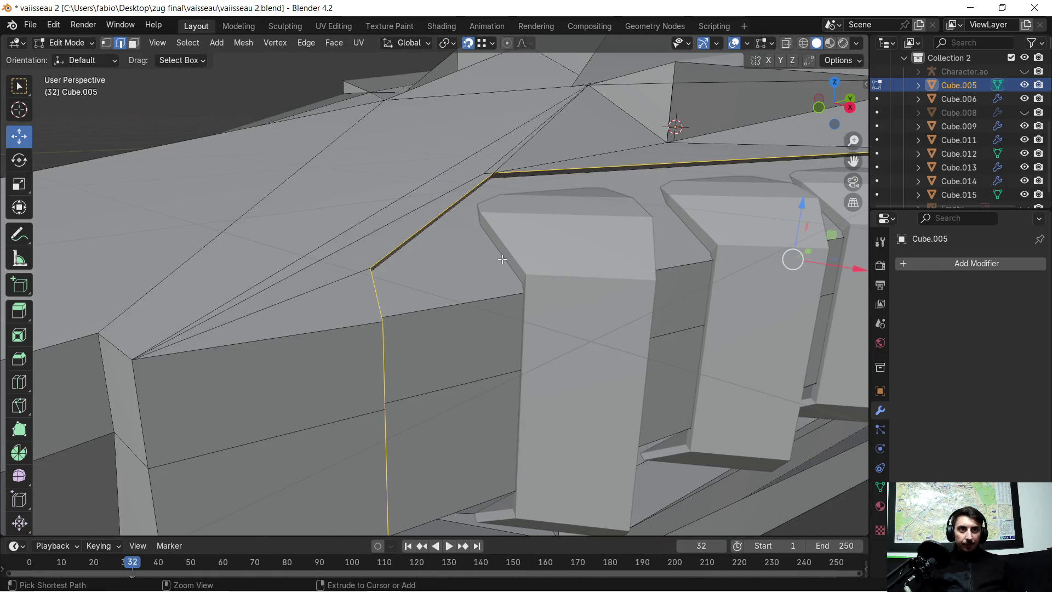
pyautogui.scroll(-5, 493, 255)
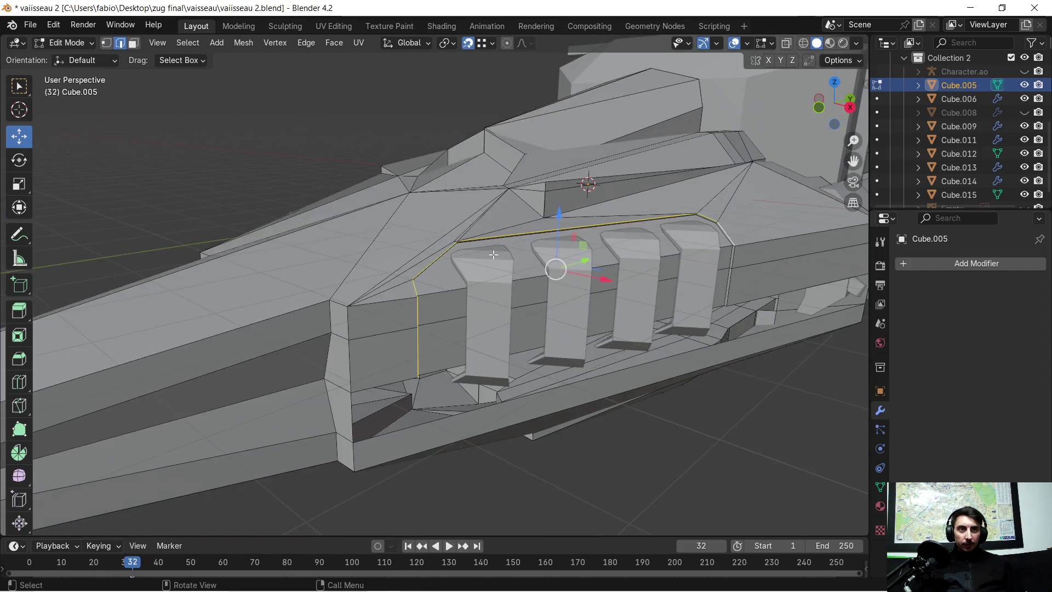
# Step: Apply All Transforms to Cube.005 in Object Mode and return to Edit Mode
pyautogui.press('a')
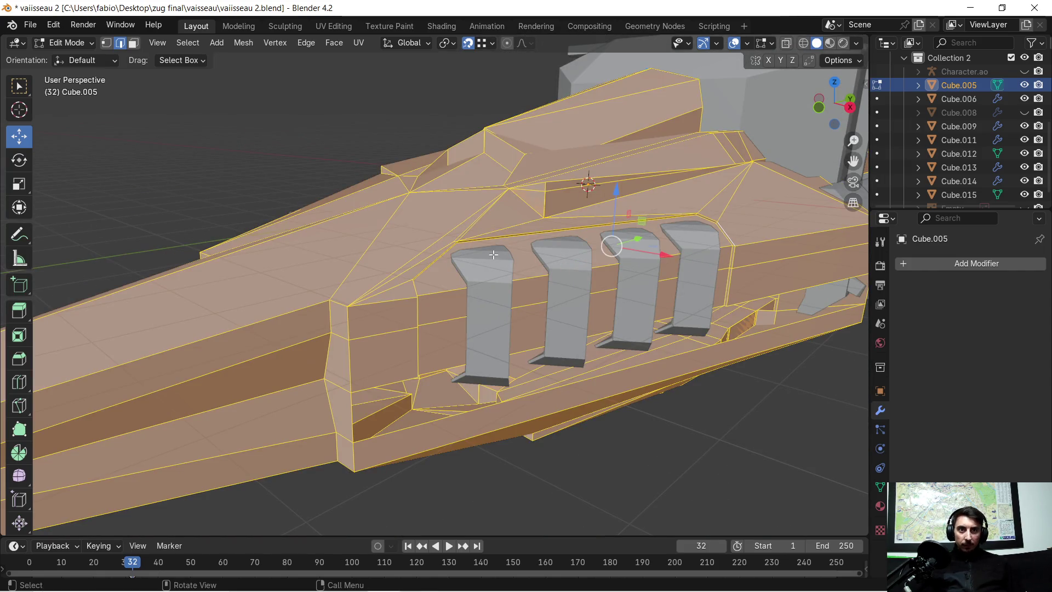
pyautogui.press('Tab')
pyautogui.hotkey('ctrl', 'a')
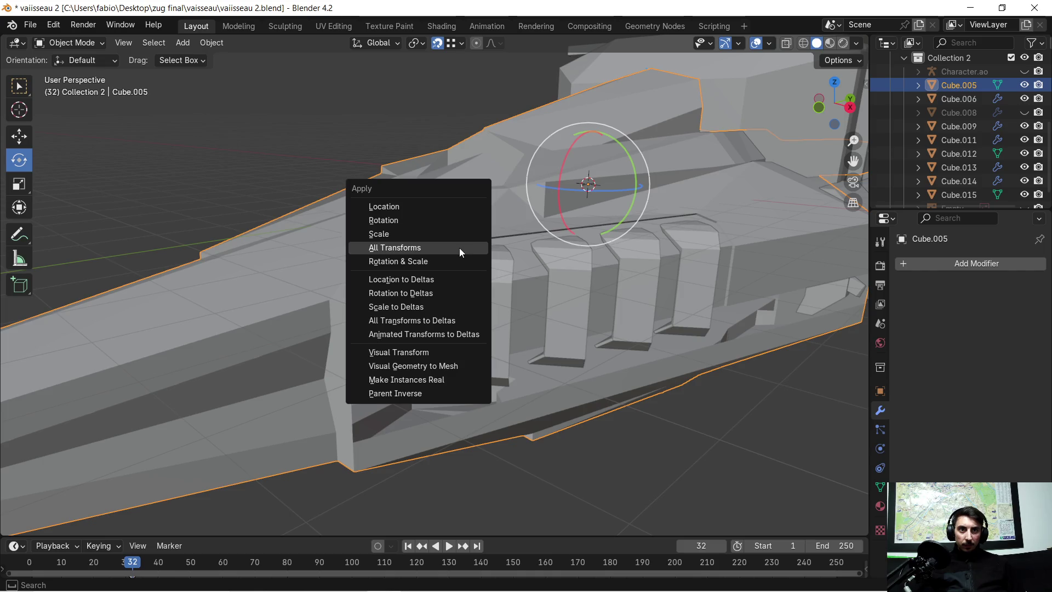
pyautogui.click(458, 248)
pyautogui.scroll(3, 438, 254)
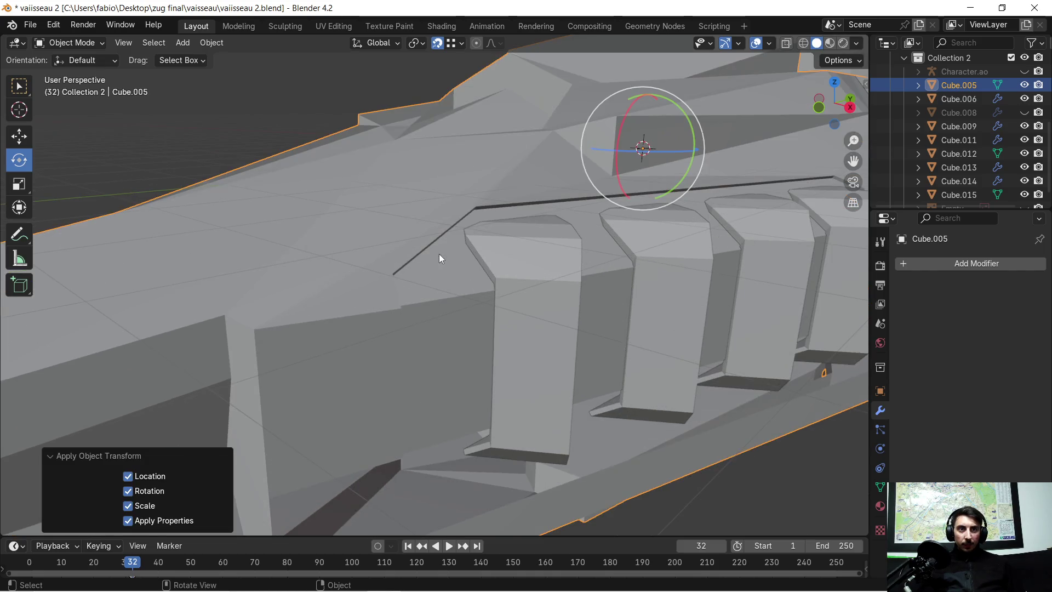
pyautogui.press('Tab')
pyautogui.scroll(4, 439, 243)
pyautogui.scroll(-4, 406, 246)
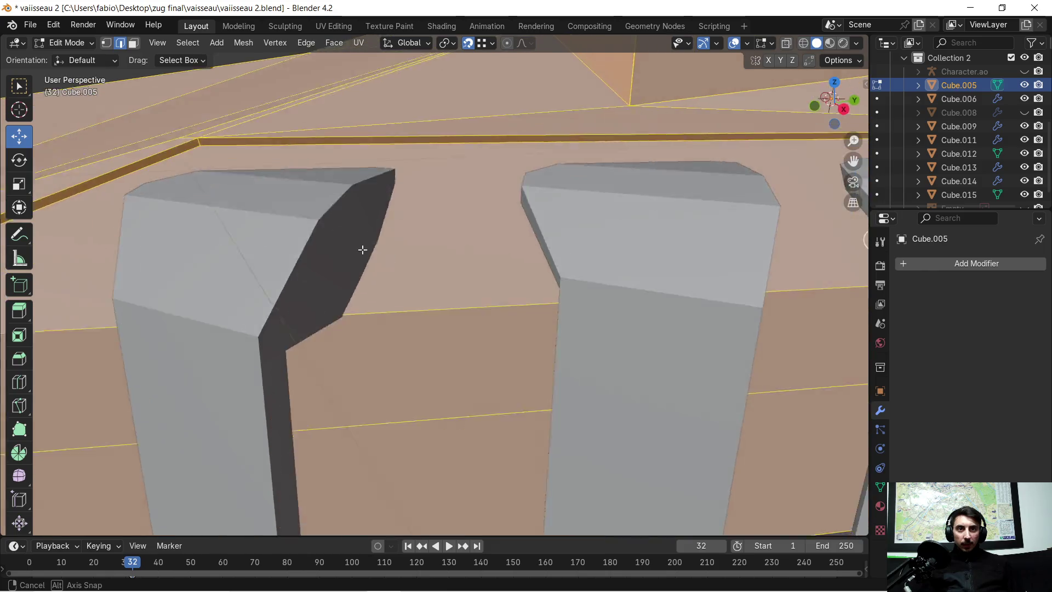
# Step: Select the ridge corner, lower vertical, ridge and horizontal hull edges
pyautogui.moveTo(364, 251); pyautogui.dragTo(404, 235, button='middle')
pyautogui.scroll(4, 404, 235)
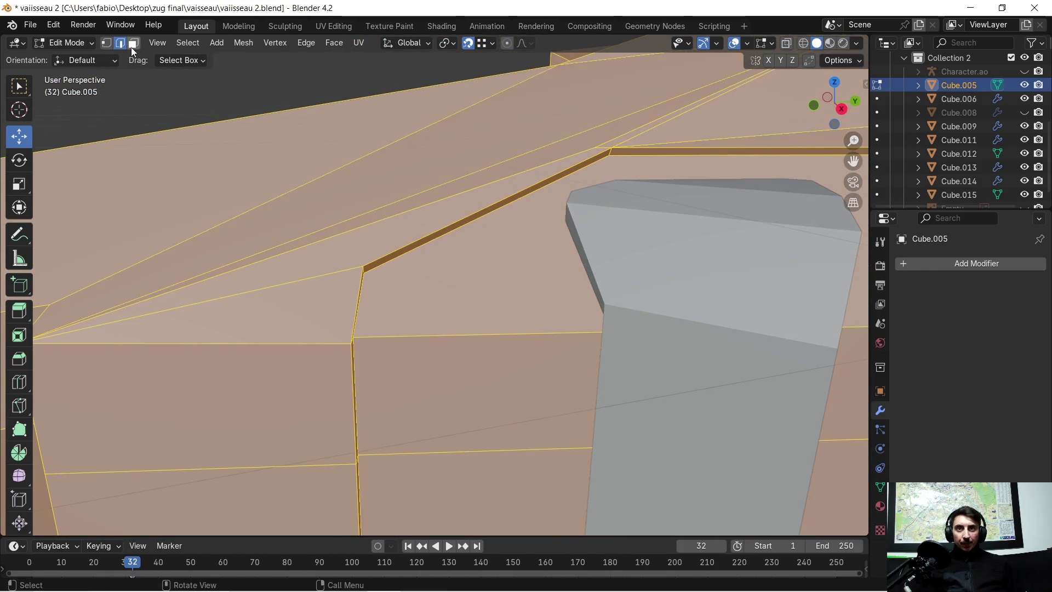
pyautogui.click(356, 292)
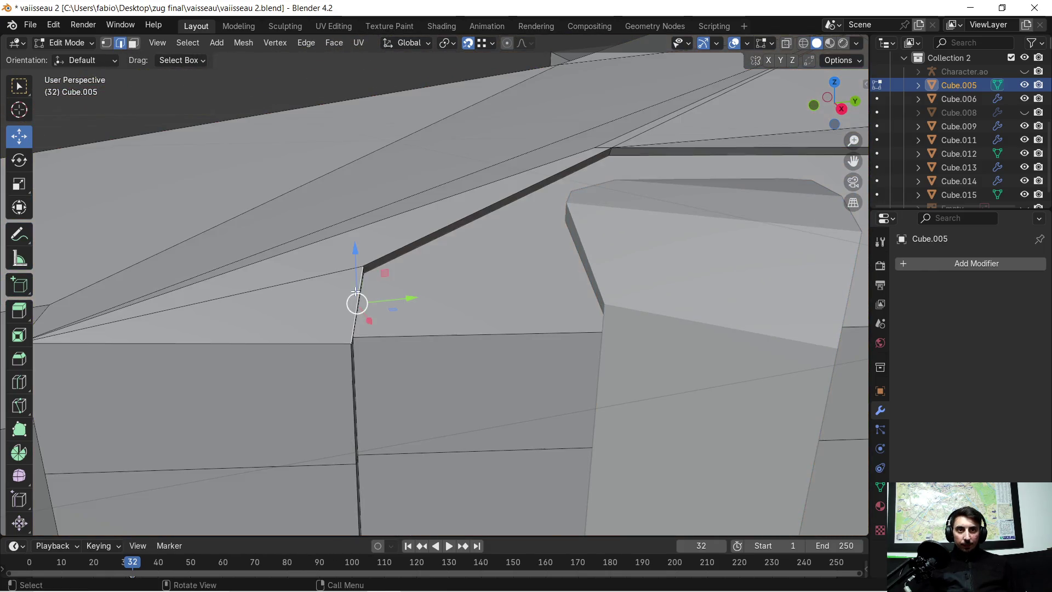
pyautogui.keyDown('shift'); pyautogui.click(352, 359); pyautogui.keyUp('shift')
pyautogui.keyDown('shift'); pyautogui.click(394, 250); pyautogui.keyUp('shift')
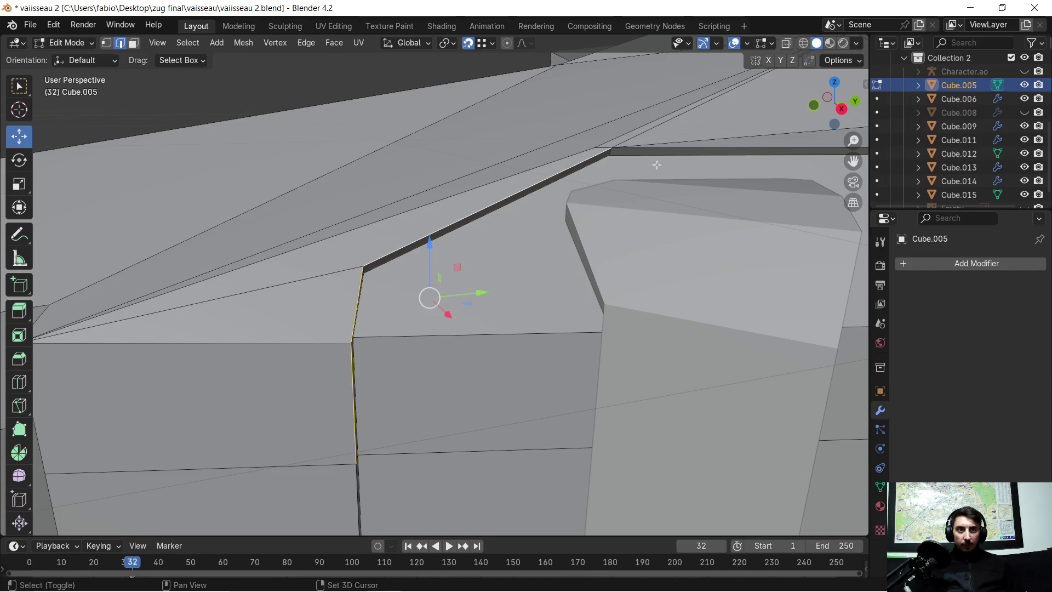
pyautogui.keyDown('shift'); pyautogui.click(680, 147); pyautogui.keyUp('shift')
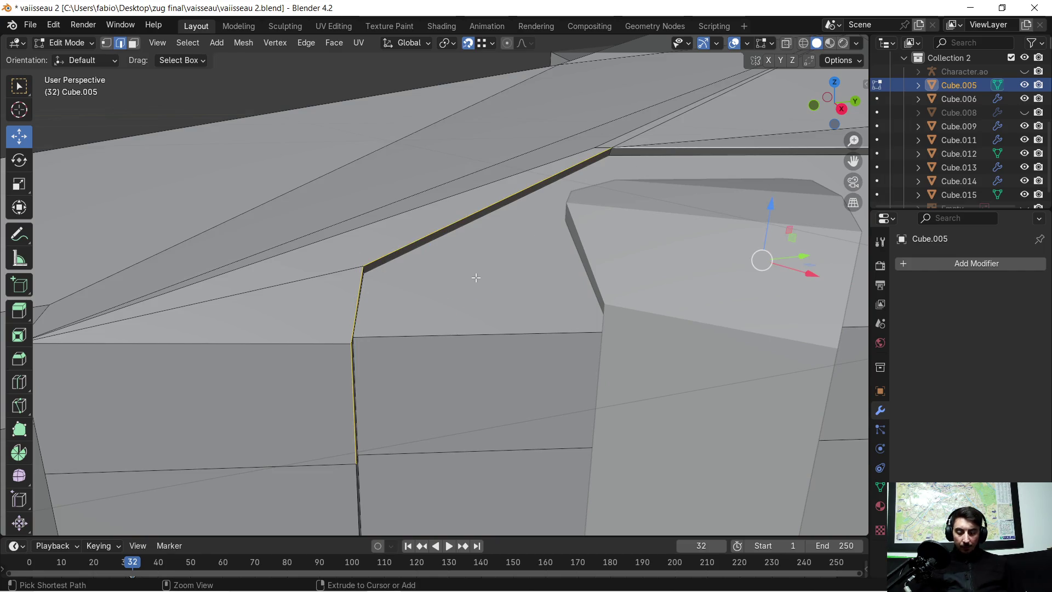
# Step: Bevel the selected edges to a 0.224 m single-segment strip and inspect it
pyautogui.hotkey('ctrl', 'b')
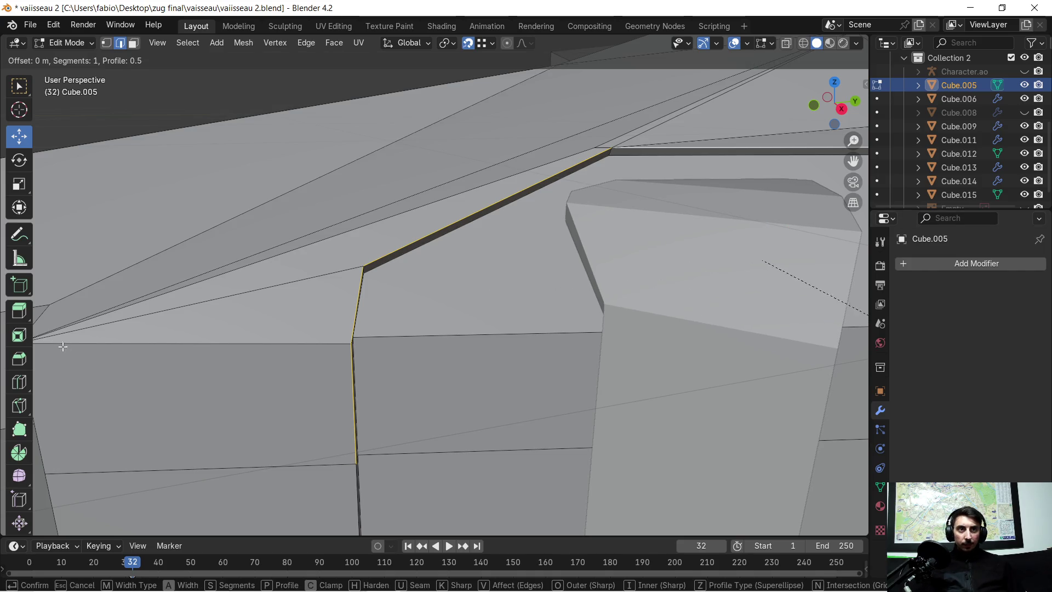
pyautogui.click(220, 394)
pyautogui.moveTo(285, 350)
pyautogui.mouseDown(button='middle')
pyautogui.moveTo(337, 318)
pyautogui.moveTo(597, 309)
pyautogui.moveTo(471, 238)
pyautogui.moveTo(430, 235)
pyautogui.moveTo(443, 231)
pyautogui.mouseUp(button='middle')
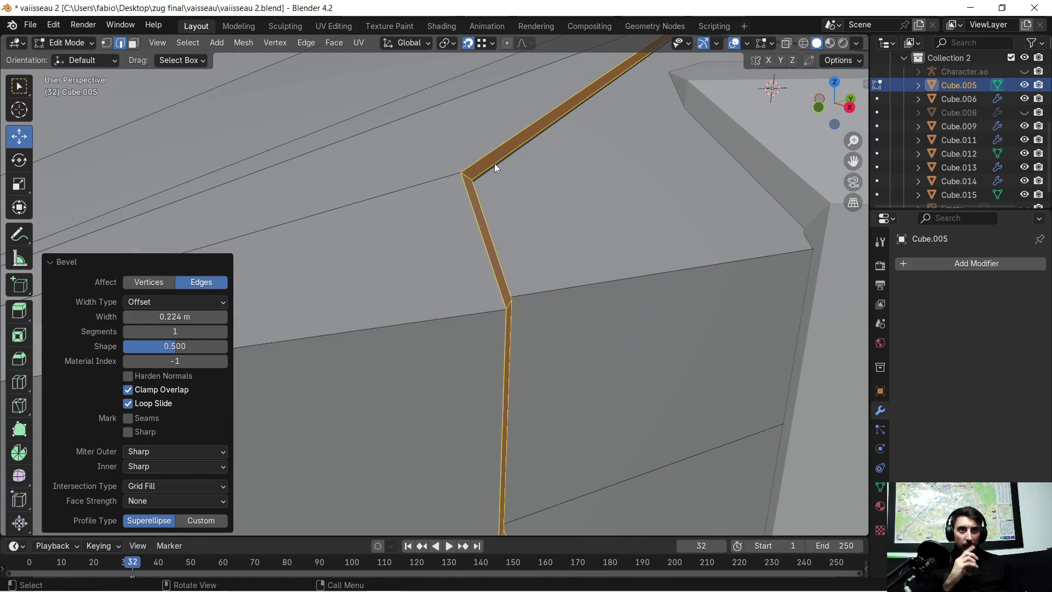
pyautogui.moveTo(524, 181)
pyautogui.mouseDown(button='middle')
pyautogui.moveTo(614, 197)
pyautogui.moveTo(556, 215)
pyautogui.mouseUp(button='middle')
pyautogui.click(583, 202)
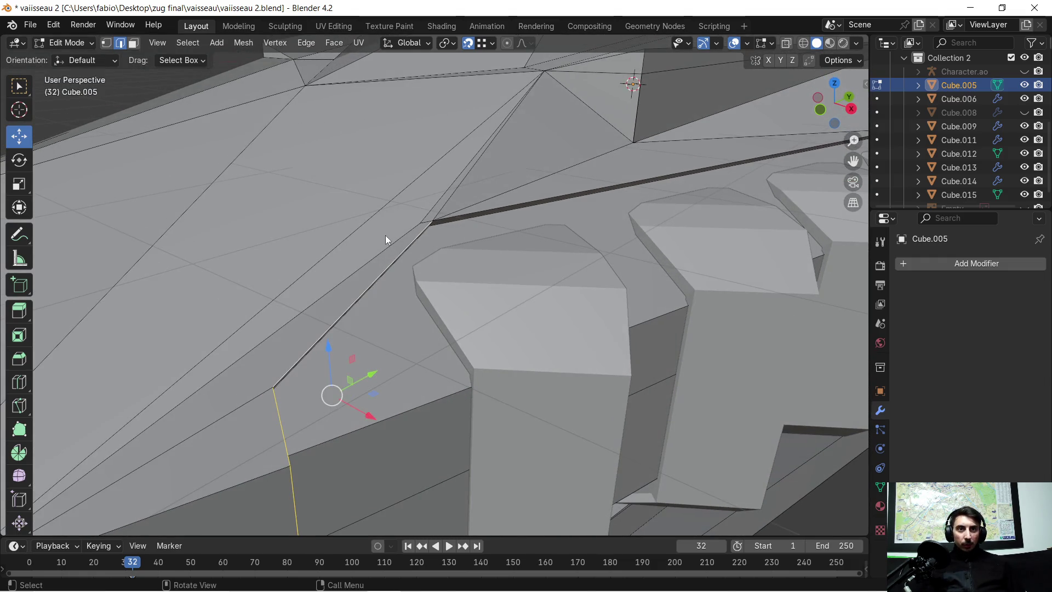
# Step: Delete one face of the bevel strip in face select mode
pyautogui.click(138, 48)
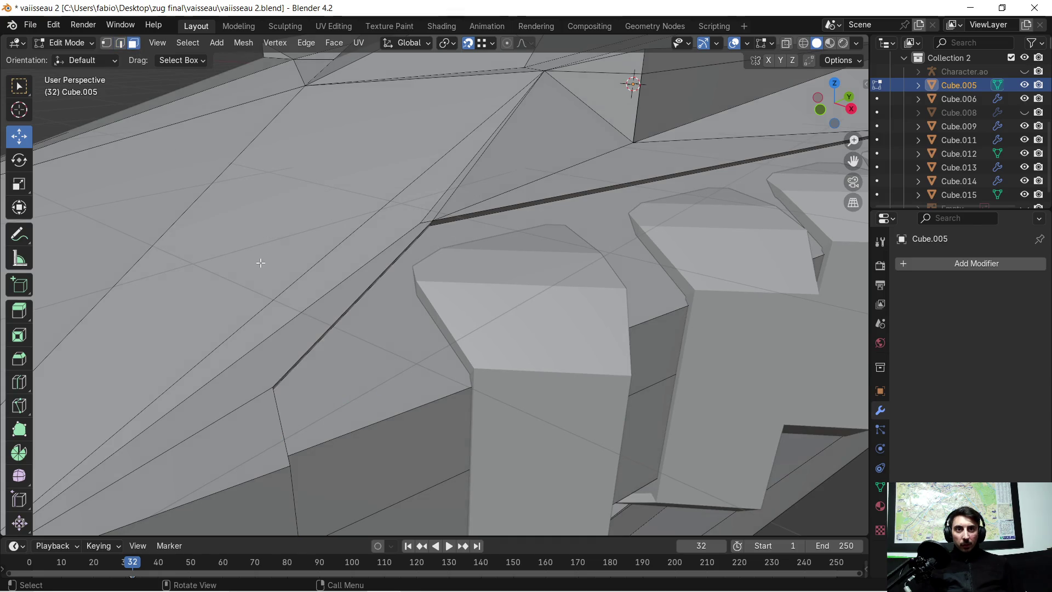
pyautogui.click(313, 343)
pyautogui.press('x')
pyautogui.click(314, 341)
pyautogui.moveTo(315, 340)
pyautogui.mouseDown(button='middle')
pyautogui.moveTo(389, 287)
pyautogui.moveTo(400, 285)
pyautogui.moveTo(394, 306)
pyautogui.moveTo(489, 307)
pyautogui.mouseUp(button='middle')
# Step: Select the thin sliver face along the edge and frame the view on it
pyautogui.click(522, 277)
pyautogui.click(526, 270)
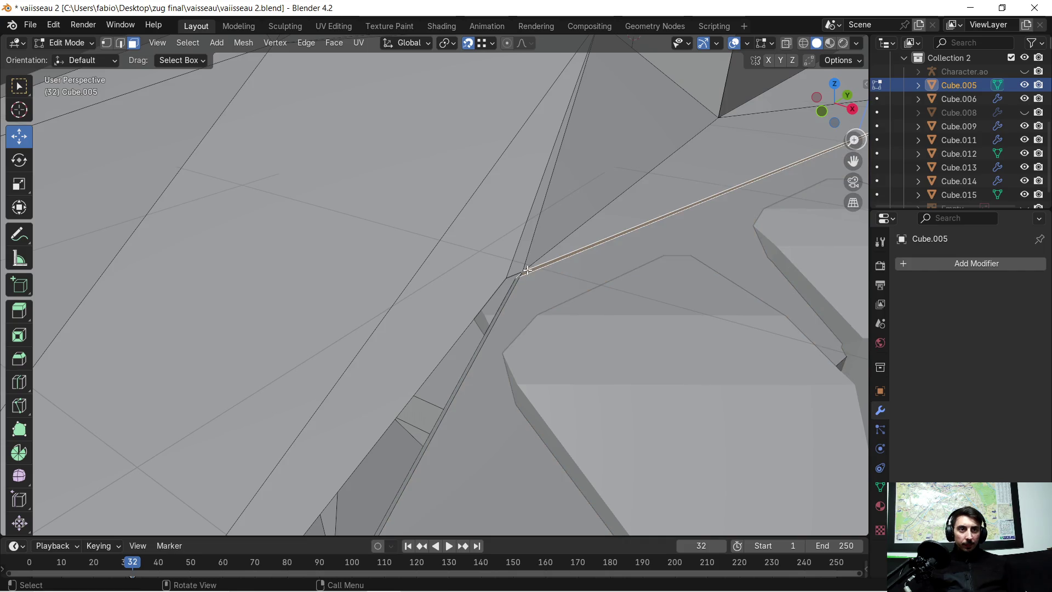
pyautogui.press('KP_Decimal')
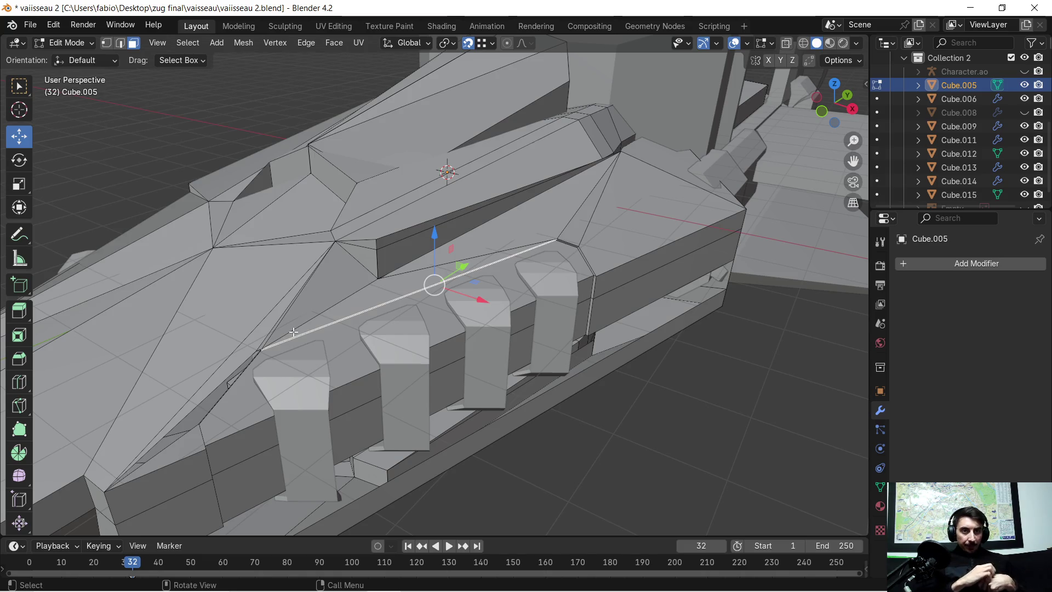
pyautogui.scroll(3, 263, 365)
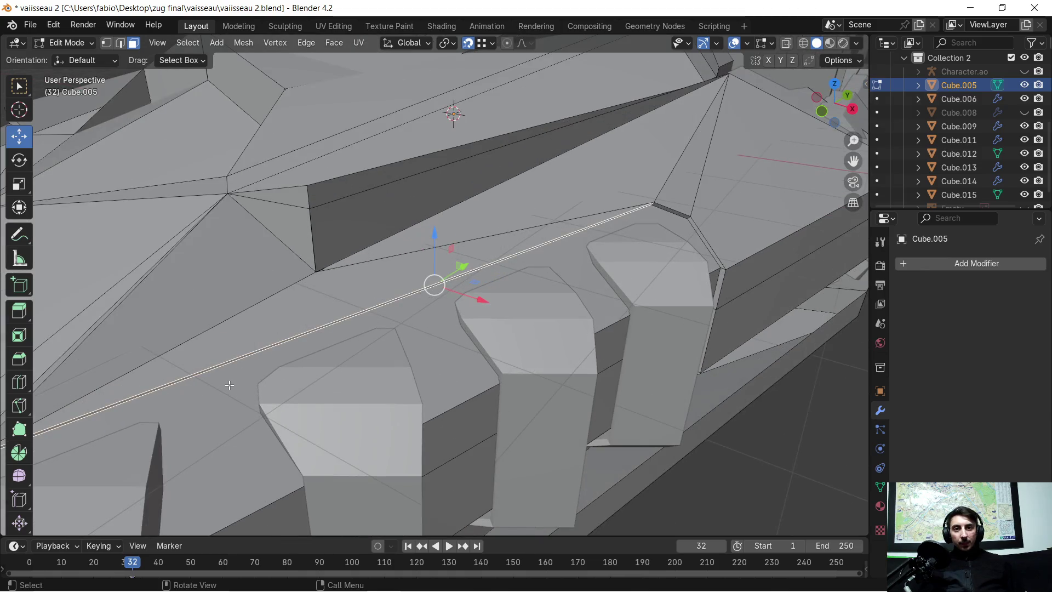
pyautogui.scroll(8, 229, 385)
pyautogui.moveTo(543, 419)
pyautogui.mouseDown(button='middle')
pyautogui.moveTo(540, 403)
pyautogui.moveTo(500, 411)
pyautogui.moveTo(437, 359)
pyautogui.moveTo(499, 341)
pyautogui.moveTo(484, 336)
pyautogui.moveTo(462, 262)
pyautogui.moveTo(444, 280)
pyautogui.moveTo(437, 270)
pyautogui.moveTo(538, 282)
pyautogui.mouseUp(button='middle')
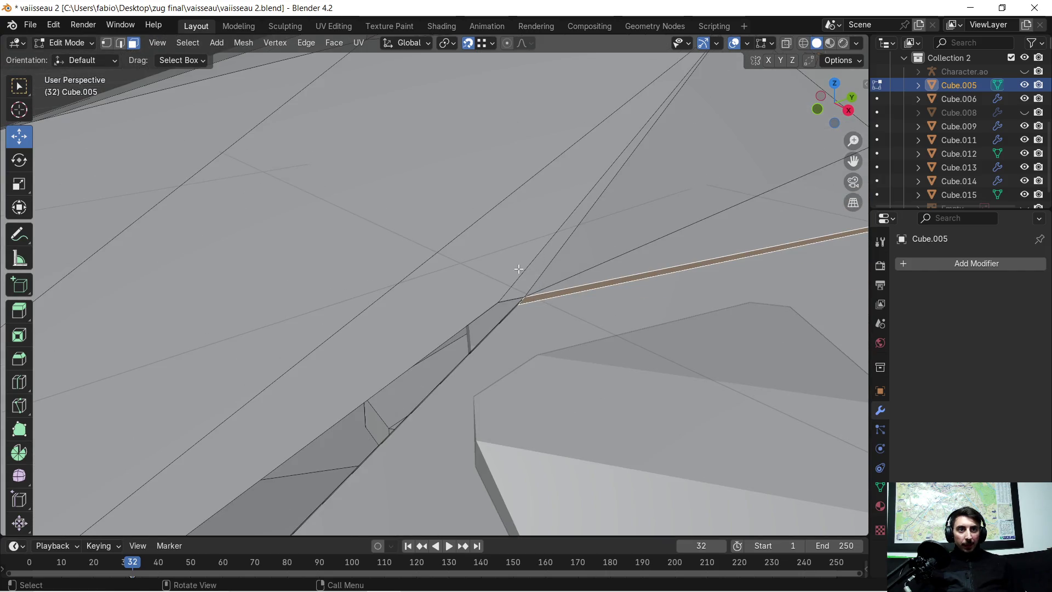
# Step: Delete the long sliver face, then undo the deletion
pyautogui.scroll(-3, 520, 265)
pyautogui.click(471, 266)
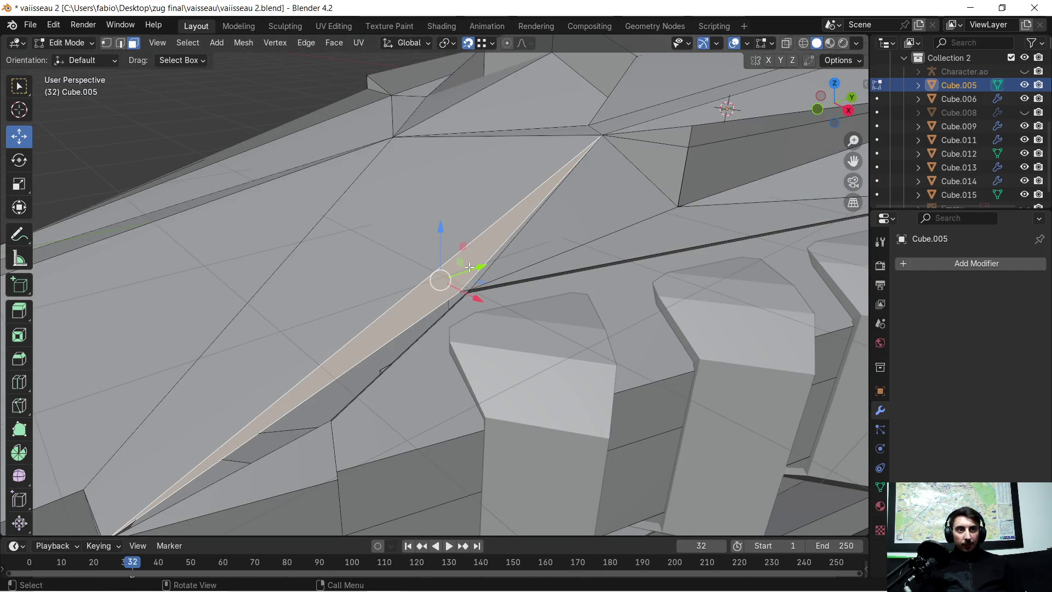
pyautogui.moveTo(465, 272)
pyautogui.mouseDown(button='middle')
pyautogui.moveTo(504, 263)
pyautogui.moveTo(493, 254)
pyautogui.mouseUp(button='middle')
pyautogui.press('x')
pyautogui.click(521, 254)
pyautogui.scroll(1, 494, 254)
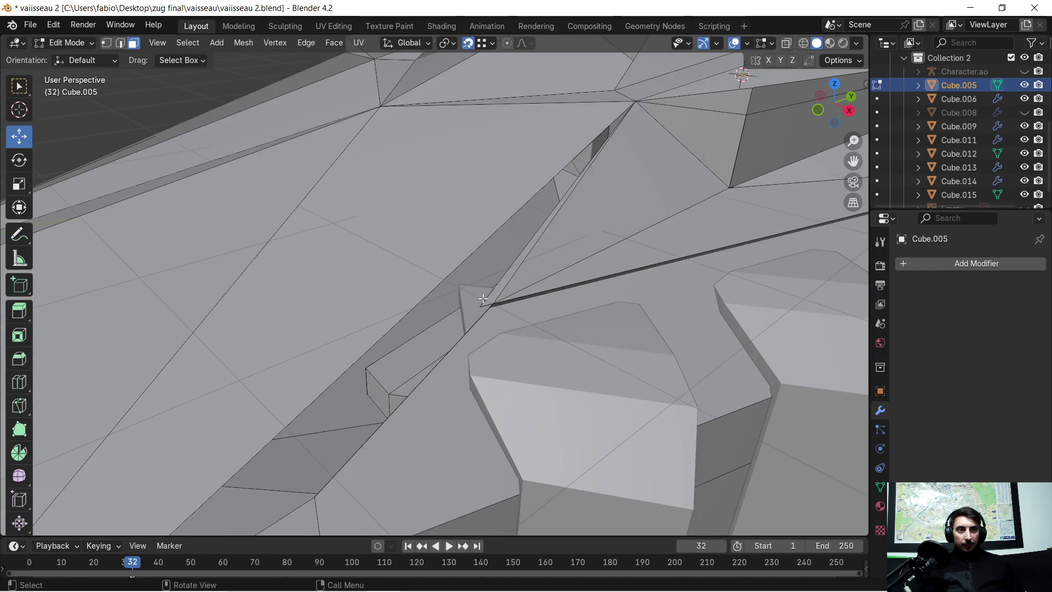
pyautogui.hotkey('ctrl', 'z')
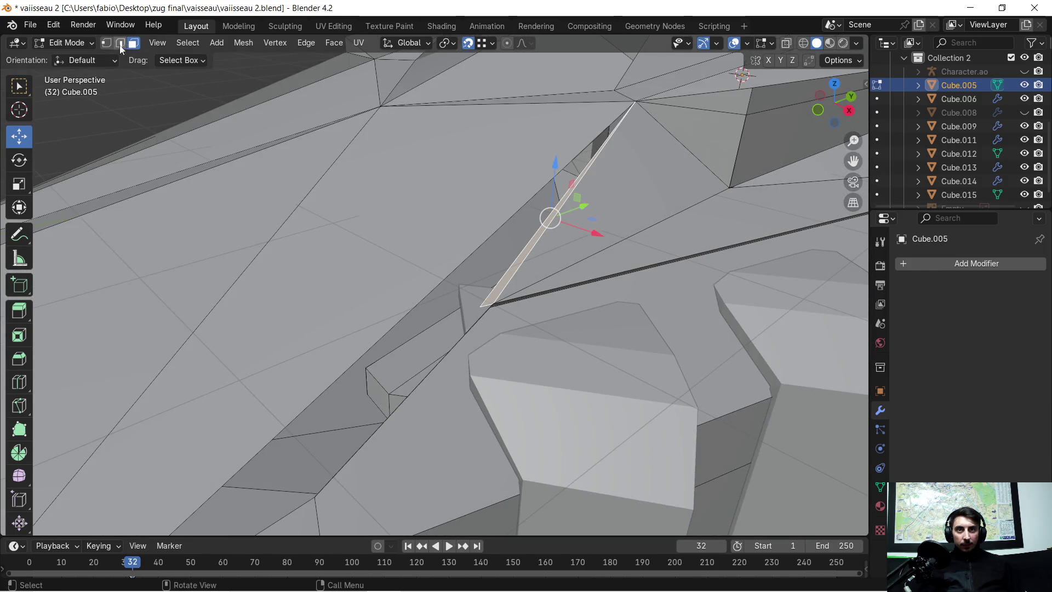
# Step: In vertex mode, select the gap's corner vertices and fill a new face with F
pyautogui.click(106, 44)
pyautogui.click(478, 306)
pyautogui.scroll(3, 285, 428)
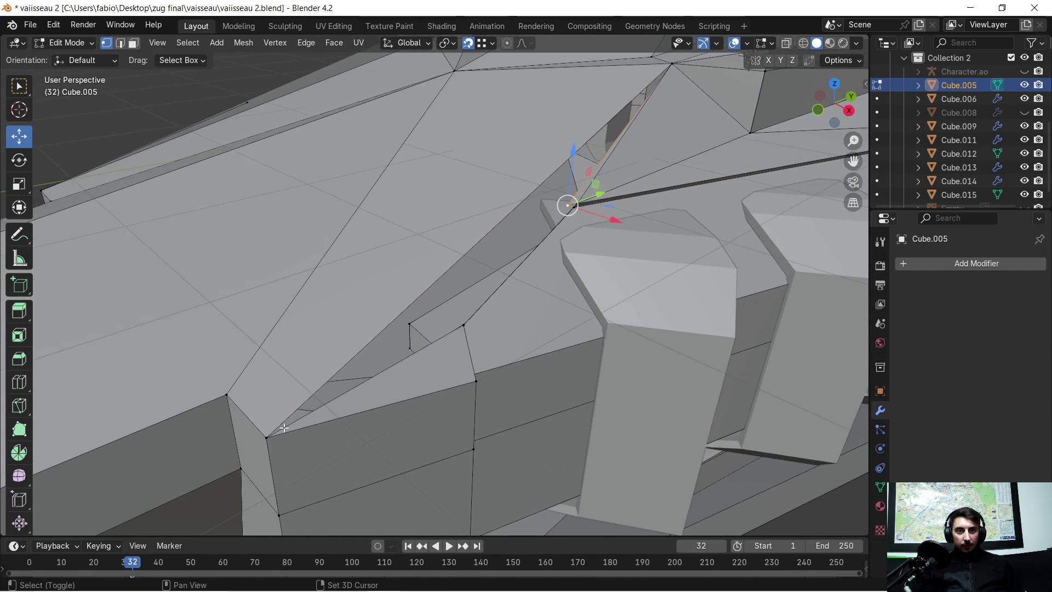
pyautogui.keyDown('shift'); pyautogui.click(266, 437); pyautogui.keyUp('shift')
pyautogui.moveTo(548, 164)
pyautogui.keyDown('shift'); pyautogui.mouseDown(button='middle')
pyautogui.moveTo(339, 356)
pyautogui.moveTo(351, 351)
pyautogui.mouseUp(button='middle'); pyautogui.keyUp('shift')
pyautogui.keyDown('shift'); pyautogui.click(550, 194); pyautogui.keyUp('shift')
pyautogui.press('f')
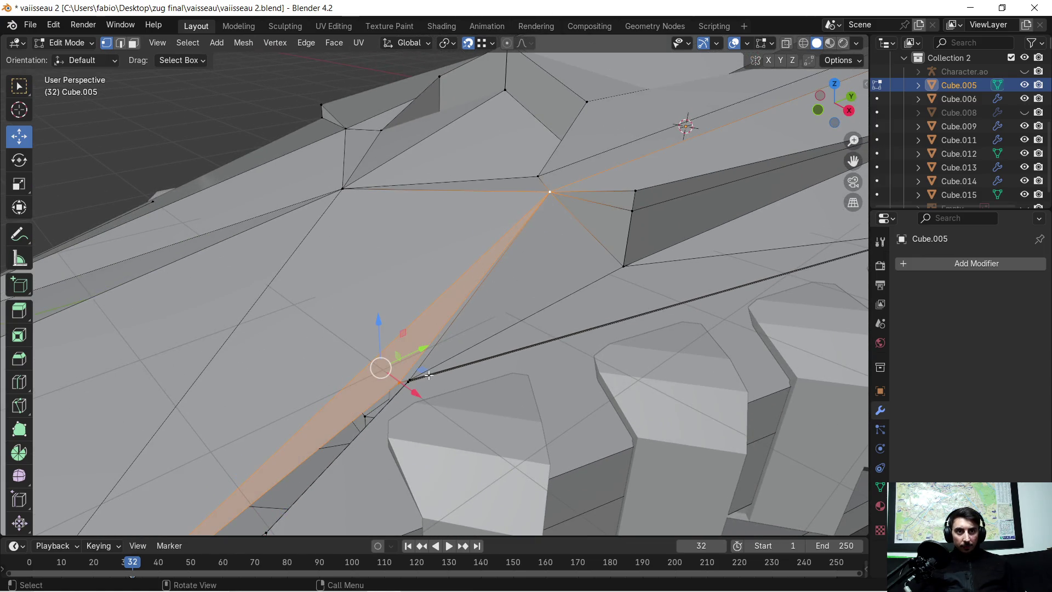
pyautogui.scroll(3, 429, 375)
pyautogui.moveTo(434, 422)
pyautogui.keyDown('shift'); pyautogui.mouseDown(button='middle')
pyautogui.moveTo(481, 270)
pyautogui.moveTo(475, 163)
pyautogui.moveTo(383, 256)
pyautogui.mouseUp(button='middle'); pyautogui.keyUp('shift')
# Step: Select the corner vertices of the sliver face along the ridge
pyautogui.click(470, 148)
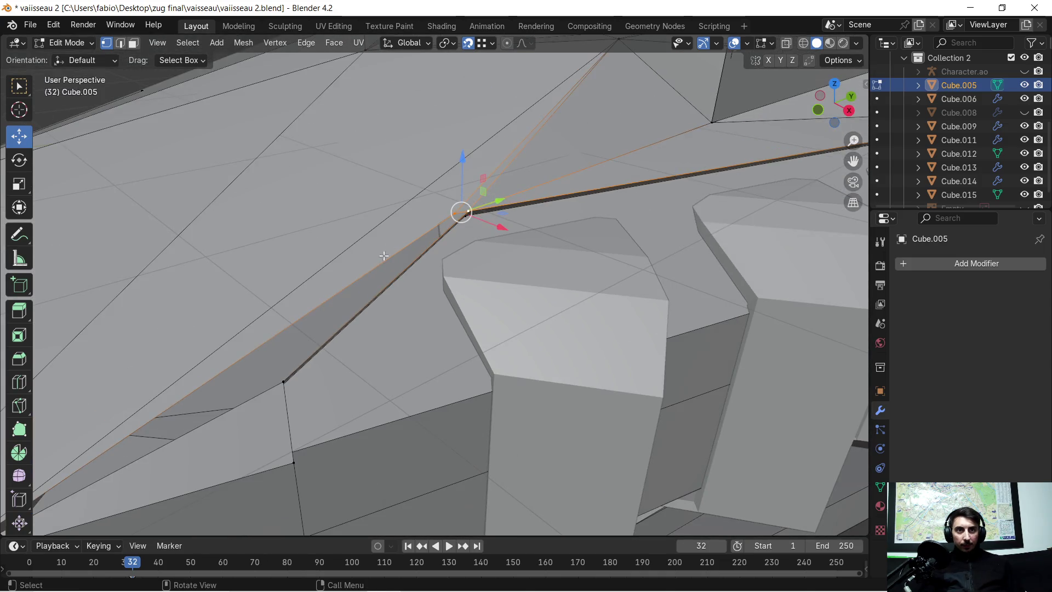
pyautogui.keyDown('shift'); pyautogui.click(281, 380); pyautogui.keyUp('shift')
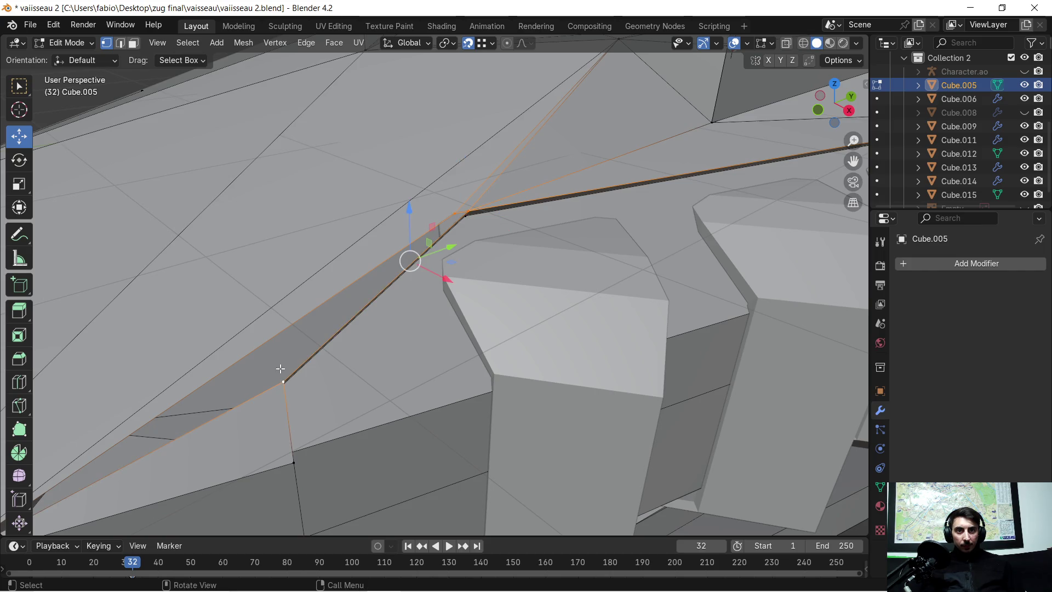
pyautogui.moveTo(285, 362); pyautogui.dragTo(333, 334, button='middle')
pyautogui.moveTo(430, 287)
pyautogui.mouseDown(button='middle')
pyautogui.moveTo(409, 218)
pyautogui.moveTo(433, 187)
pyautogui.mouseUp(button='middle')
pyautogui.click(454, 158)
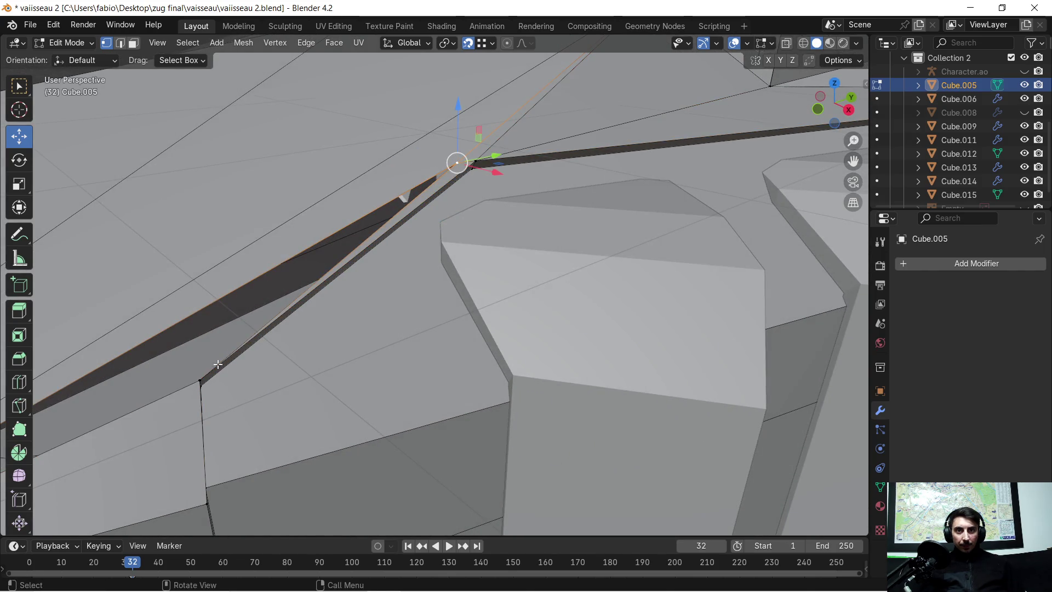
pyautogui.moveTo(218, 364)
pyautogui.keyDown('shift'); pyautogui.mouseDown(button='middle')
pyautogui.moveTo(348, 341)
pyautogui.moveTo(369, 356)
pyautogui.mouseUp(button='middle'); pyautogui.keyUp('shift')
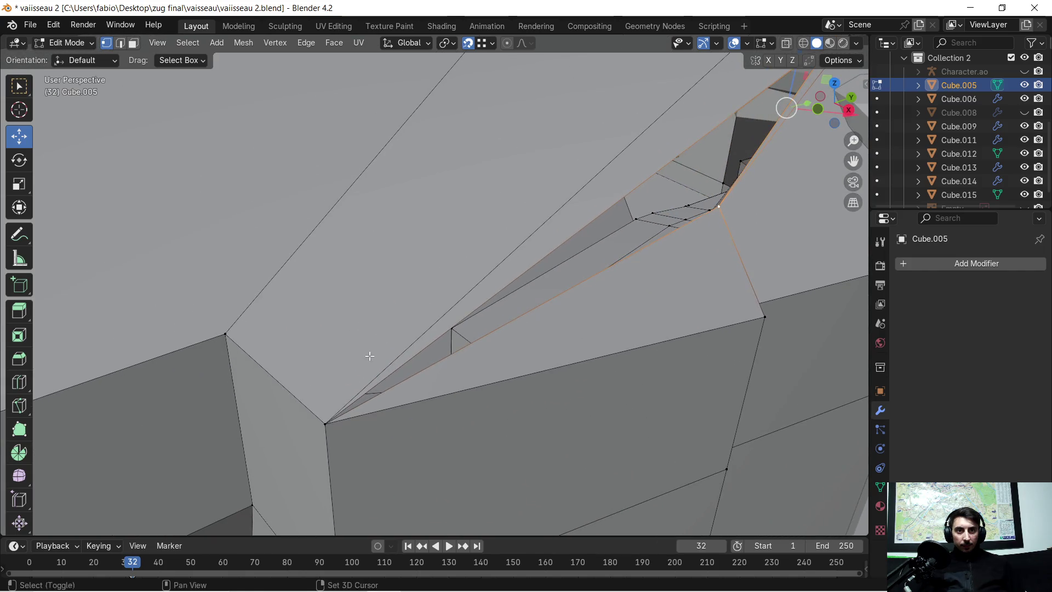
pyautogui.keyDown('shift'); pyautogui.click(328, 420); pyautogui.keyUp('shift')
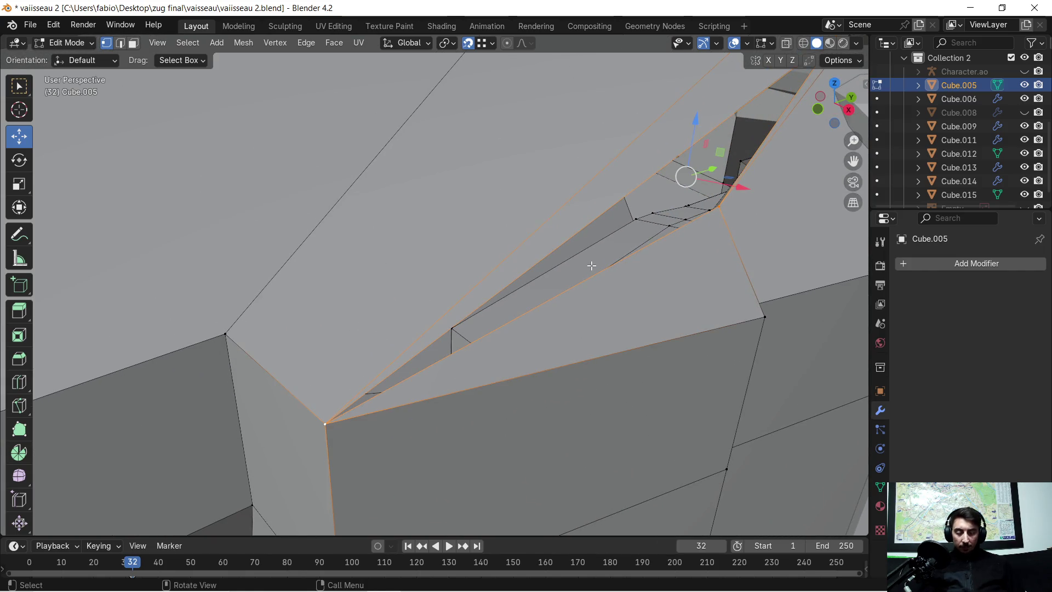
pyautogui.moveTo(591, 262)
pyautogui.mouseDown(button='middle')
pyautogui.moveTo(587, 244)
pyautogui.moveTo(565, 250)
pyautogui.mouseUp(button='middle')
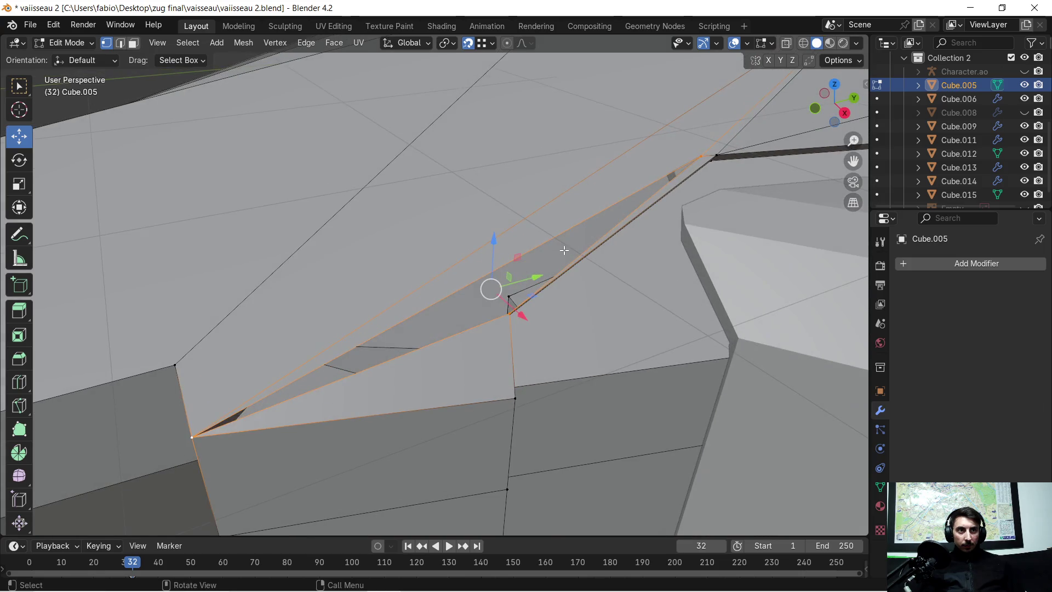
pyautogui.keyDown('shift'); pyautogui.click(564, 250); pyautogui.keyUp('shift')
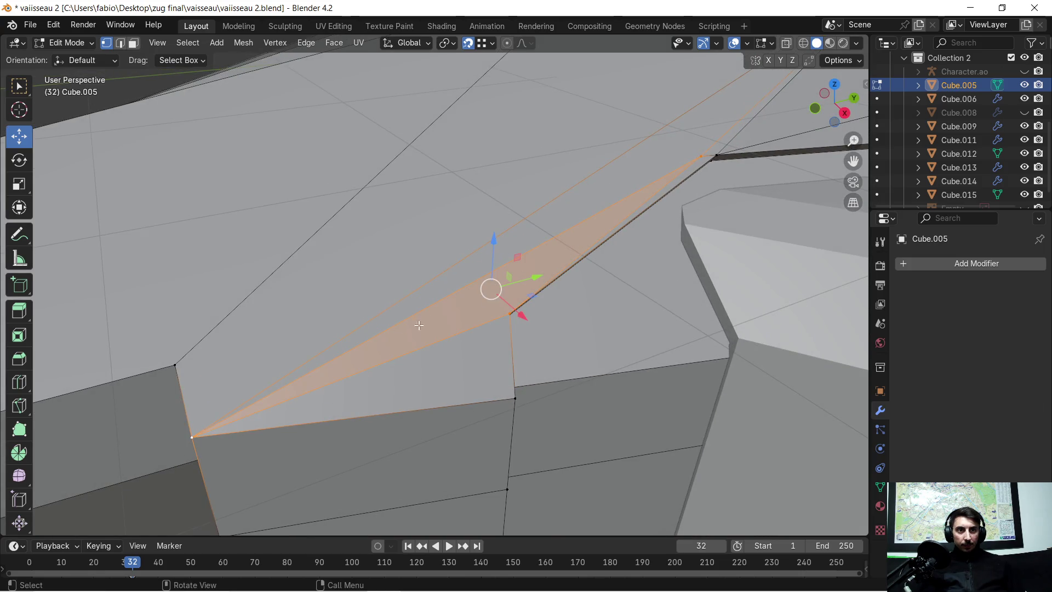
pyautogui.moveTo(486, 299)
pyautogui.mouseDown(button='middle')
pyautogui.moveTo(520, 291)
pyautogui.moveTo(516, 277)
pyautogui.moveTo(534, 292)
pyautogui.moveTo(489, 281)
pyautogui.mouseUp(button='middle')
# Step: In edge select mode, leave only the upper long hull edge selected
pyautogui.click(122, 42)
pyautogui.click(269, 278)
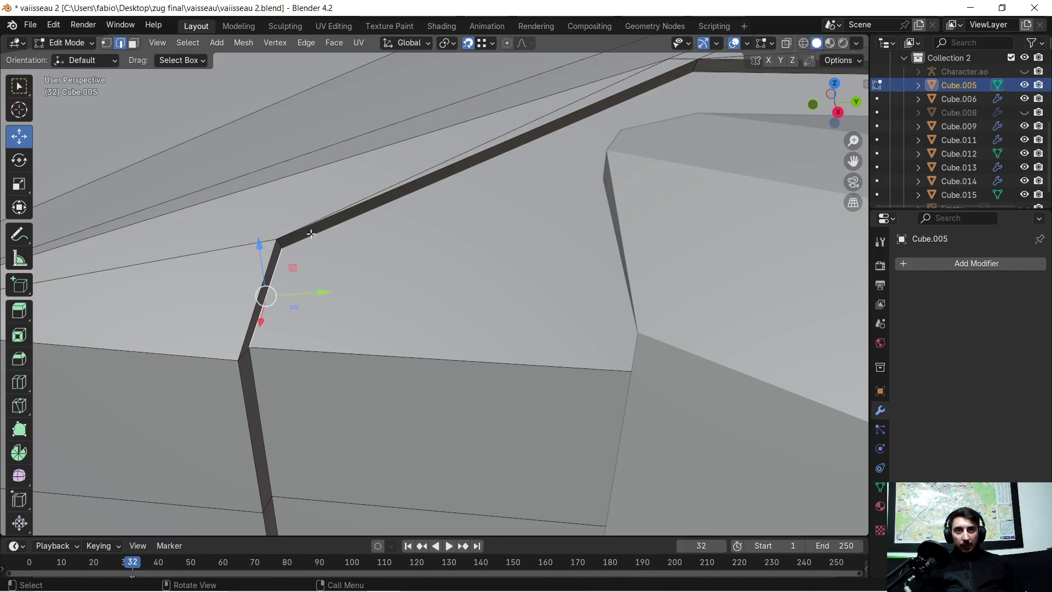
pyautogui.keyDown('shift'); pyautogui.click(435, 174); pyautogui.keyUp('shift')
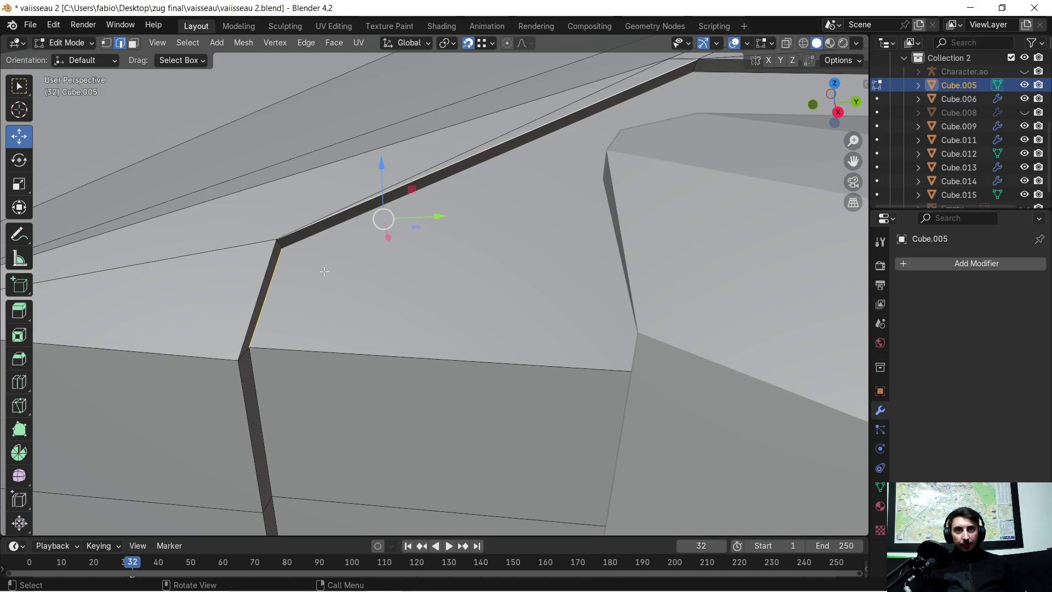
pyautogui.keyDown('shift'); pyautogui.click(266, 301); pyautogui.keyUp('shift')
pyautogui.keyDown('shift'); pyautogui.click(266, 301); pyautogui.keyUp('shift')
# Step: Bevel the upper long edge into a 0.0512 m single-segment strip, undoing and redoing it
pyautogui.hotkey('ctrl', 'b')
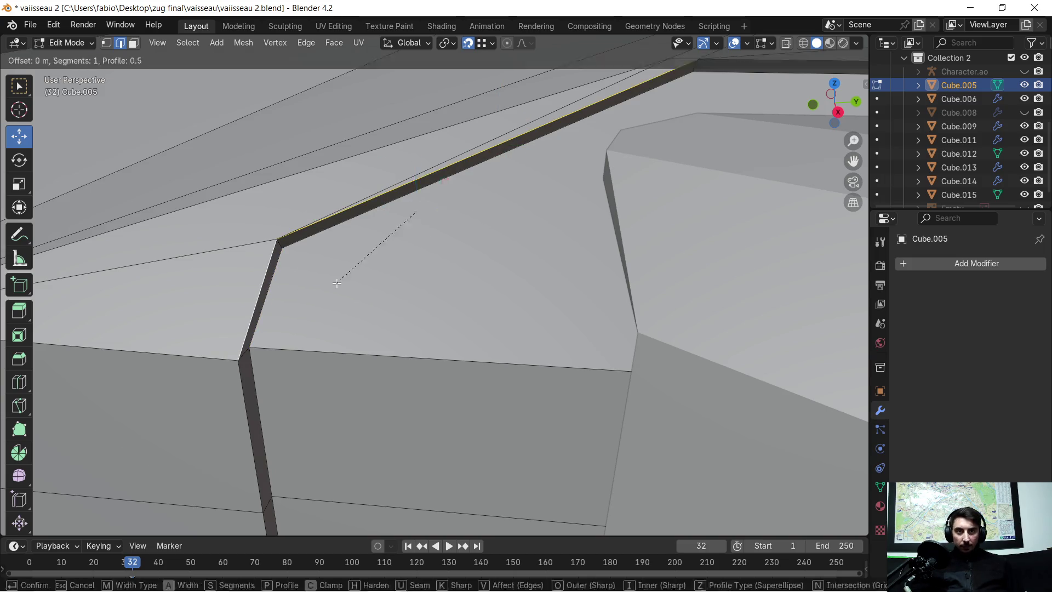
pyautogui.click(496, 318)
pyautogui.moveTo(484, 312)
pyautogui.mouseDown(button='middle')
pyautogui.moveTo(531, 312)
pyautogui.moveTo(462, 290)
pyautogui.moveTo(495, 272)
pyautogui.mouseUp(button='middle')
pyautogui.moveTo(550, 193)
pyautogui.keyDown('shift'); pyautogui.mouseDown(button='middle')
pyautogui.moveTo(508, 253)
pyautogui.moveTo(485, 265)
pyautogui.mouseUp(button='middle'); pyautogui.keyUp('shift')
pyautogui.hotkey('ctrl', 'z')
pyautogui.hotkey('ctrl', 'shift', 'z')
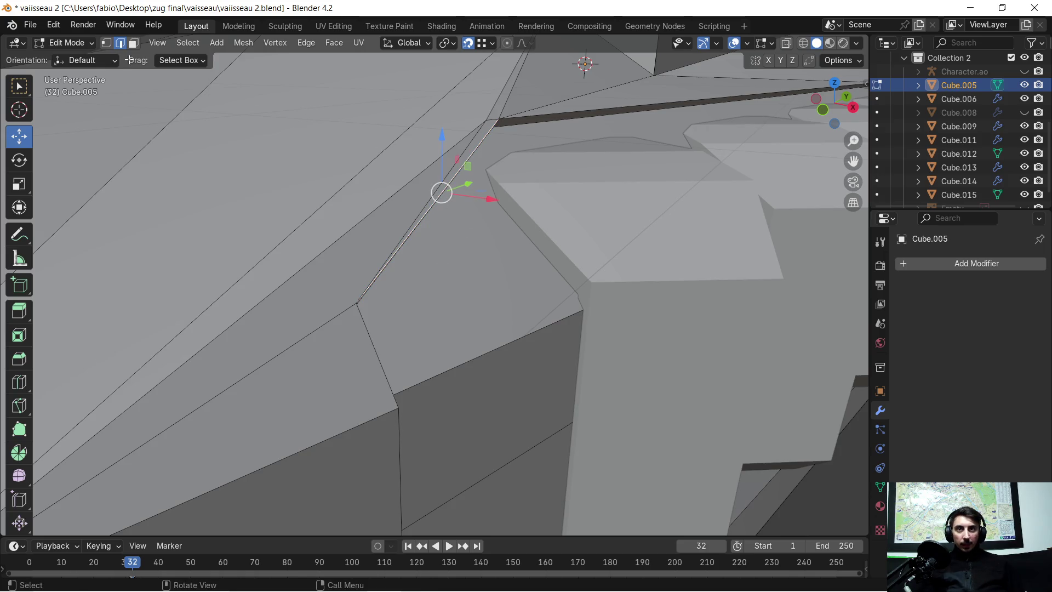
# Step: Select the faces along the bevel strip in face mode and delete them
pyautogui.click(135, 47)
pyautogui.click(388, 231)
pyautogui.keyDown('shift'); pyautogui.click(490, 118); pyautogui.keyUp('shift')
pyautogui.keyDown('shift'); pyautogui.click(478, 111); pyautogui.keyUp('shift')
pyautogui.keyDown('shift'); pyautogui.click(478, 112); pyautogui.keyUp('shift')
pyautogui.press('x')
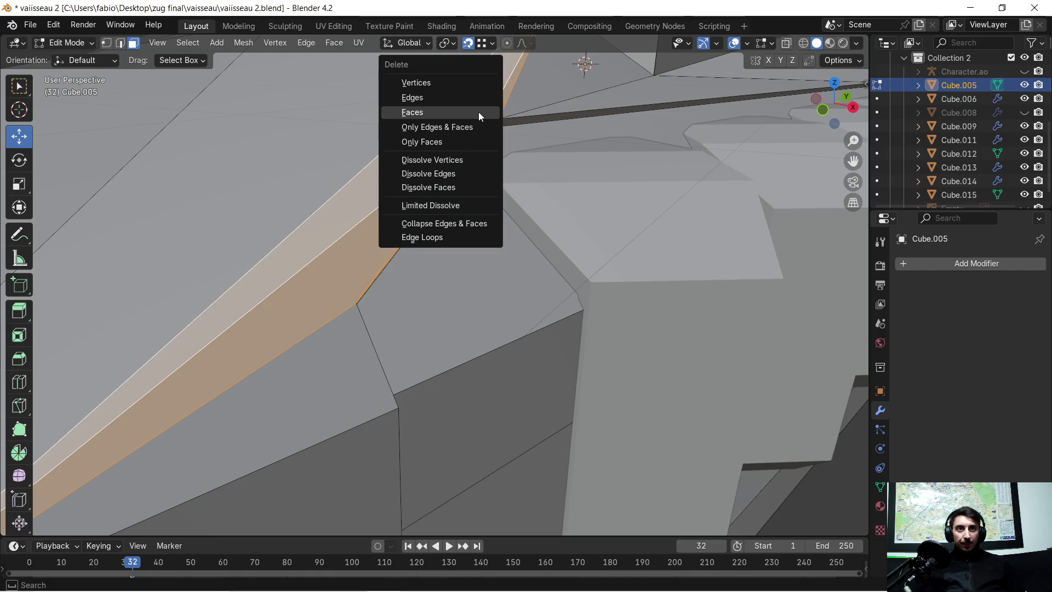
pyautogui.click(481, 113)
pyautogui.moveTo(484, 113)
pyautogui.mouseDown(button='middle')
pyautogui.moveTo(441, 137)
pyautogui.moveTo(431, 123)
pyautogui.moveTo(464, 149)
pyautogui.mouseUp(button='middle')
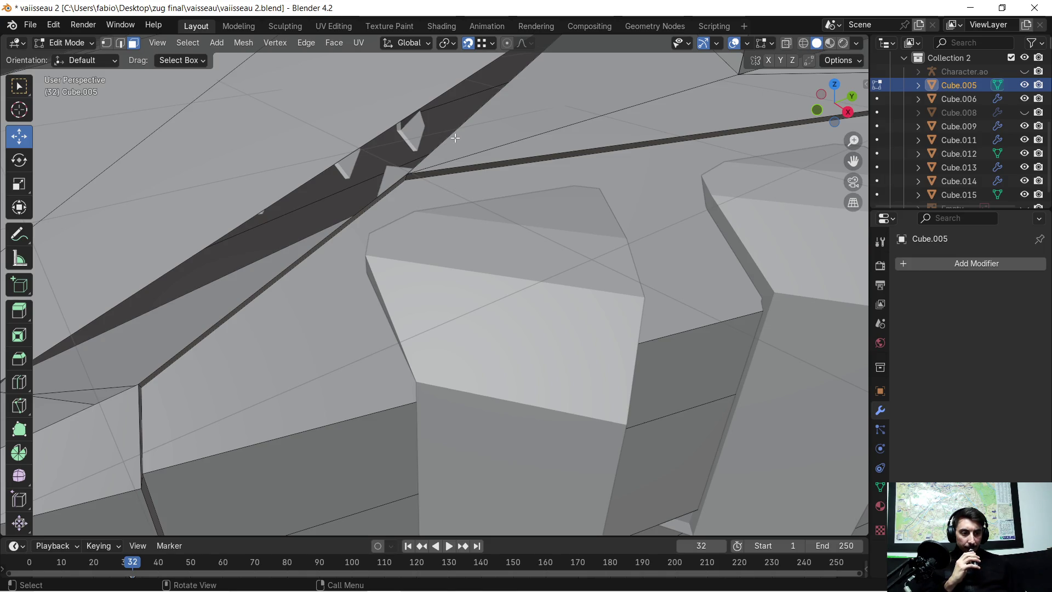
pyautogui.scroll(-2, 456, 137)
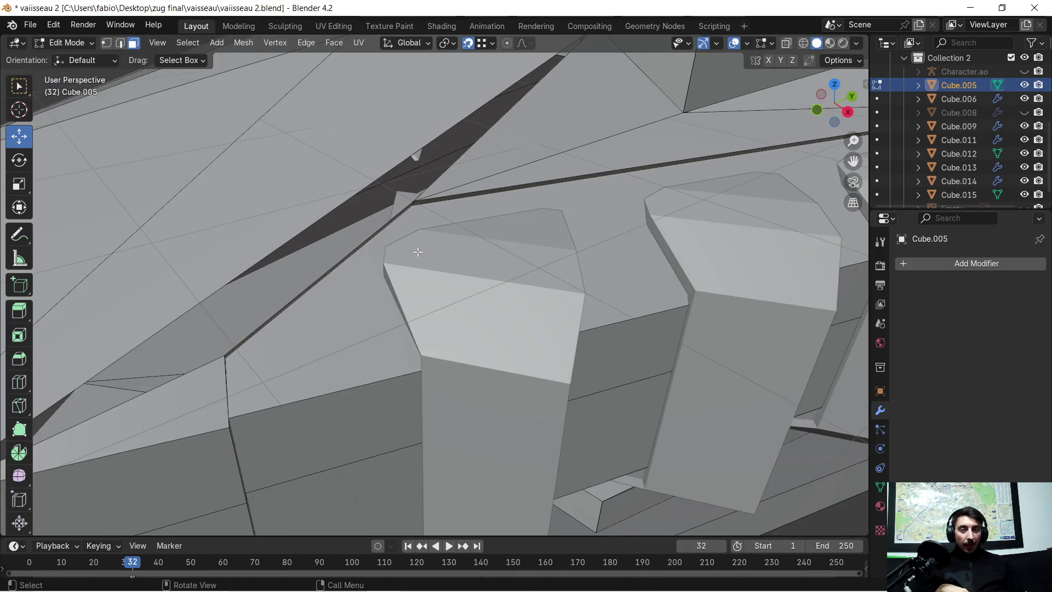
pyautogui.scroll(5, 371, 273)
# Step: Select the four corner vertices around the open slot on the hull
pyautogui.moveTo(385, 265); pyautogui.dragTo(407, 265, button='middle')
pyautogui.scroll(3, 416, 274)
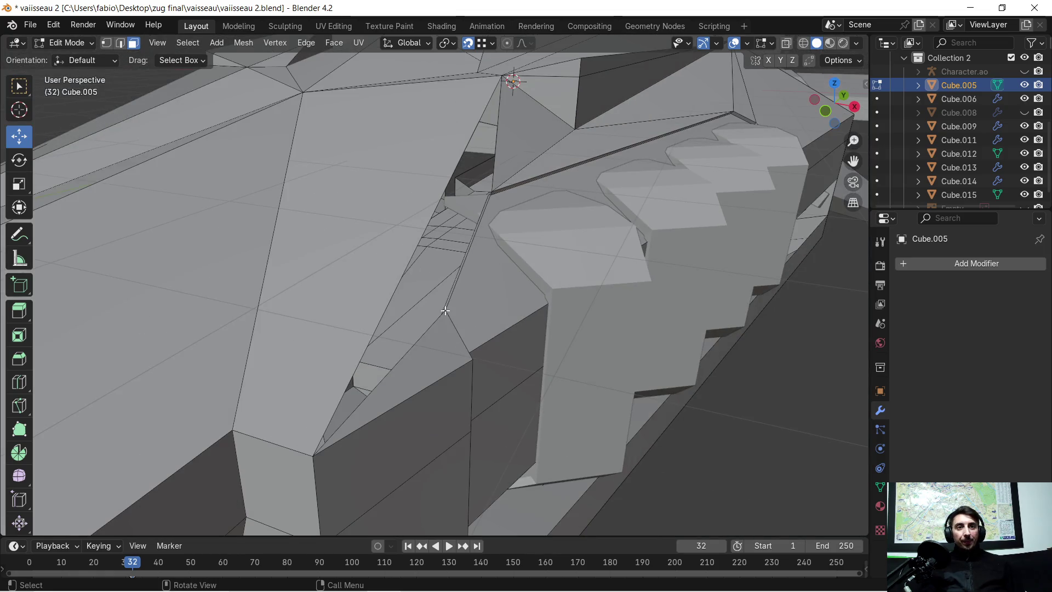
pyautogui.scroll(-3, 454, 315)
pyautogui.scroll(-2, 445, 324)
pyautogui.scroll(4, 404, 291)
pyautogui.moveTo(404, 291)
pyautogui.mouseDown(button='middle')
pyautogui.moveTo(510, 266)
pyautogui.moveTo(456, 263)
pyautogui.mouseUp(button='middle')
pyautogui.scroll(-2, 493, 261)
pyautogui.scroll(2, 485, 255)
pyautogui.press('1')
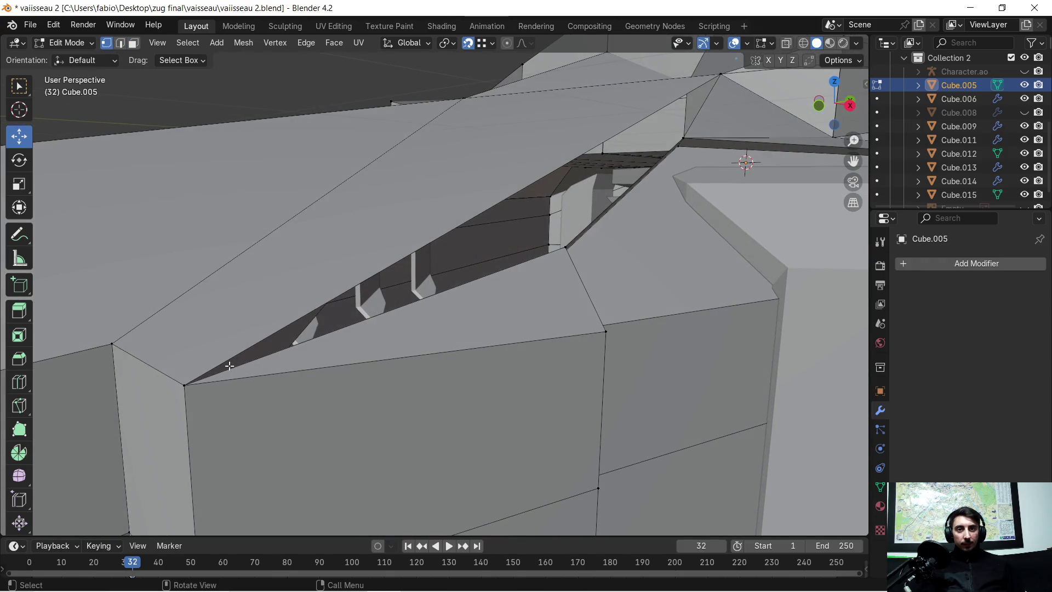
pyautogui.click(194, 384)
pyautogui.keyDown('shift'); pyautogui.click(566, 247); pyautogui.keyUp('shift')
pyautogui.moveTo(566, 248)
pyautogui.mouseDown(button='middle')
pyautogui.moveTo(581, 212)
pyautogui.moveTo(534, 282)
pyautogui.moveTo(314, 395)
pyautogui.mouseUp(button='middle')
pyautogui.keyDown('shift'); pyautogui.click(531, 287); pyautogui.keyUp('shift')
pyautogui.keyDown('shift'); pyautogui.click(741, 194); pyautogui.keyUp('shift')
pyautogui.moveTo(662, 239)
pyautogui.mouseDown(button='middle')
pyautogui.moveTo(523, 287)
pyautogui.moveTo(564, 271)
pyautogui.moveTo(509, 320)
pyautogui.mouseUp(button='middle')
# Step: Fill the slot with a new face and check it from another angle
pyautogui.press('f')
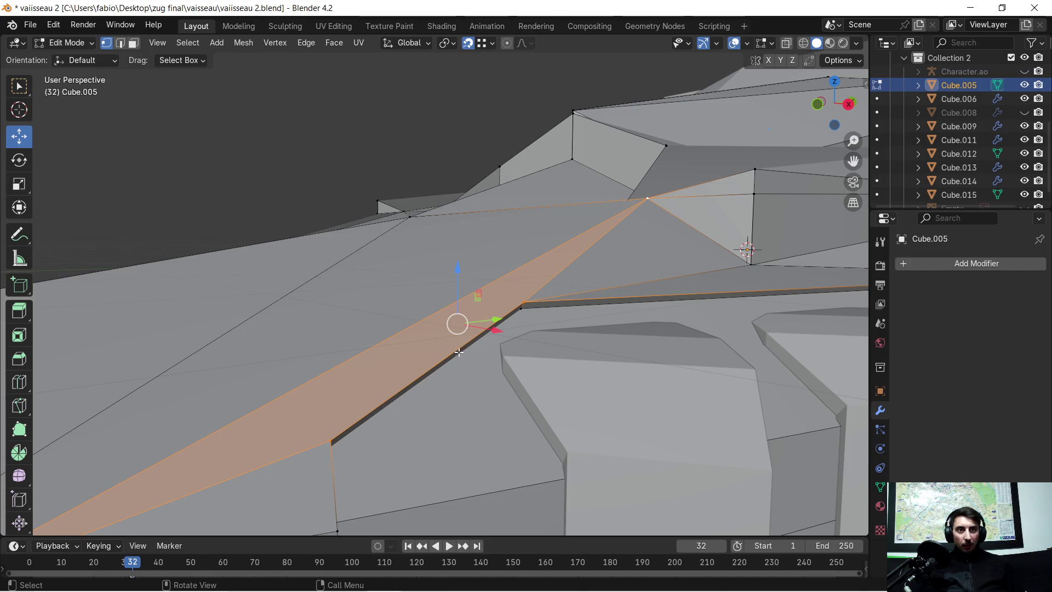
pyautogui.scroll(2, 462, 368)
pyautogui.scroll(2, 509, 321)
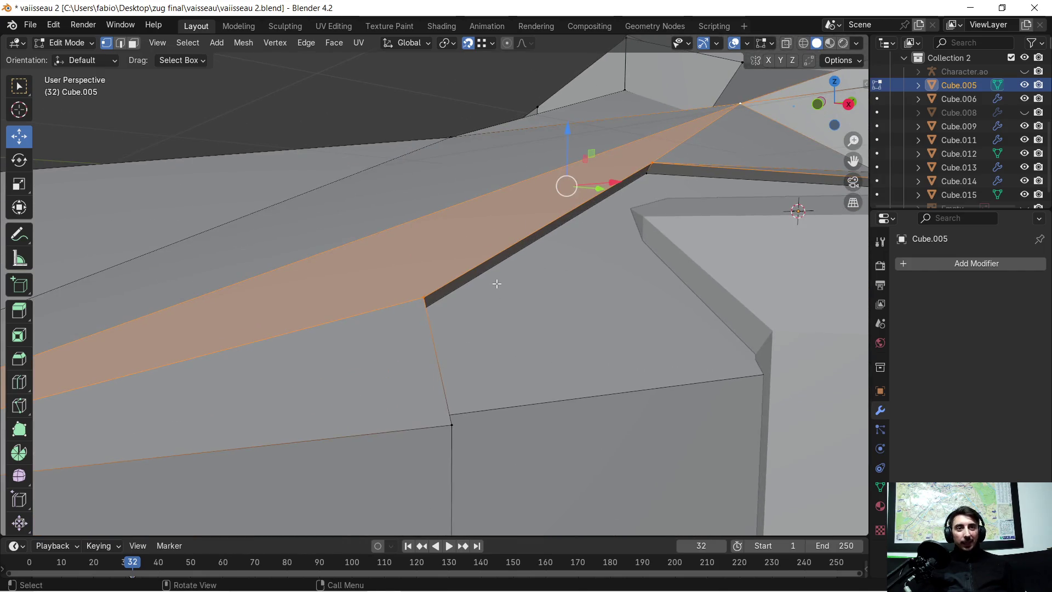
pyautogui.scroll(2, 496, 284)
pyautogui.moveTo(496, 284)
pyautogui.mouseDown(button='middle')
pyautogui.moveTo(488, 270)
pyautogui.moveTo(486, 279)
pyautogui.mouseUp(button='middle')
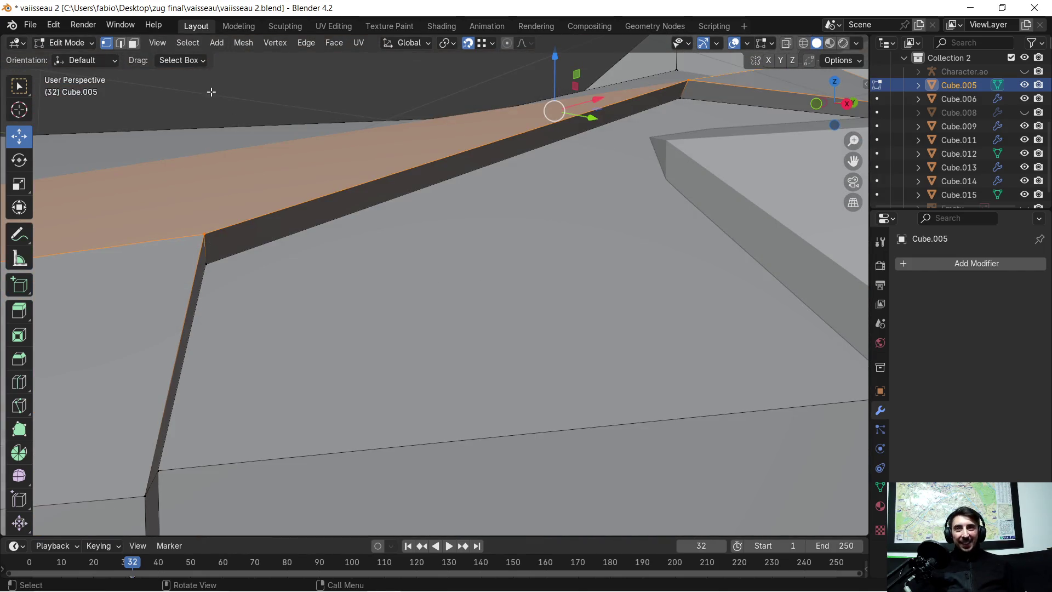
# Step: In edge select mode, select the entire mesh and bring up the Merge options
pyautogui.click(120, 44)
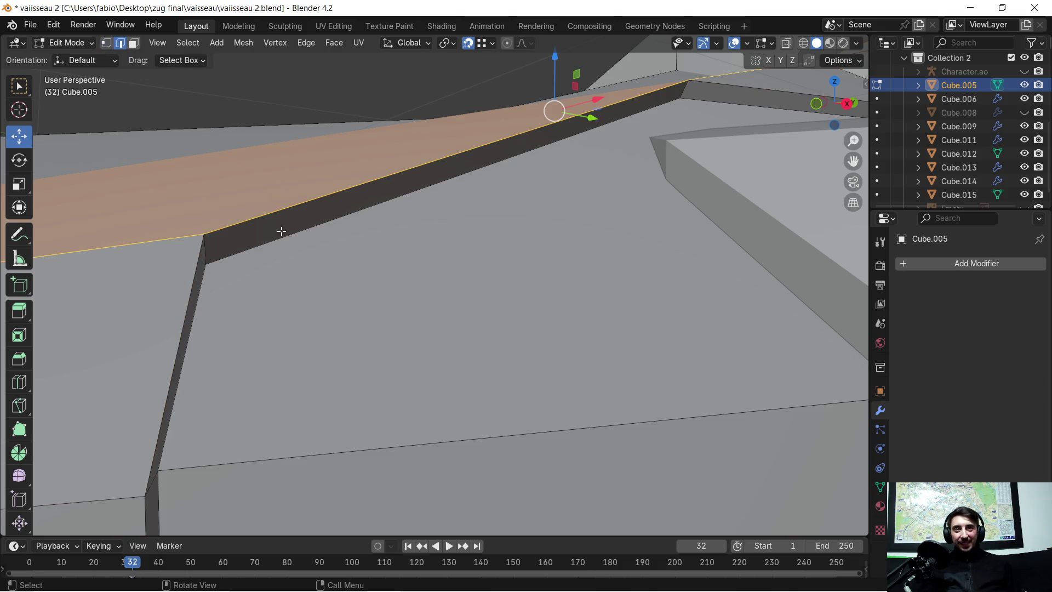
pyautogui.scroll(-2, 333, 263)
pyautogui.press('a')
pyautogui.press('m')
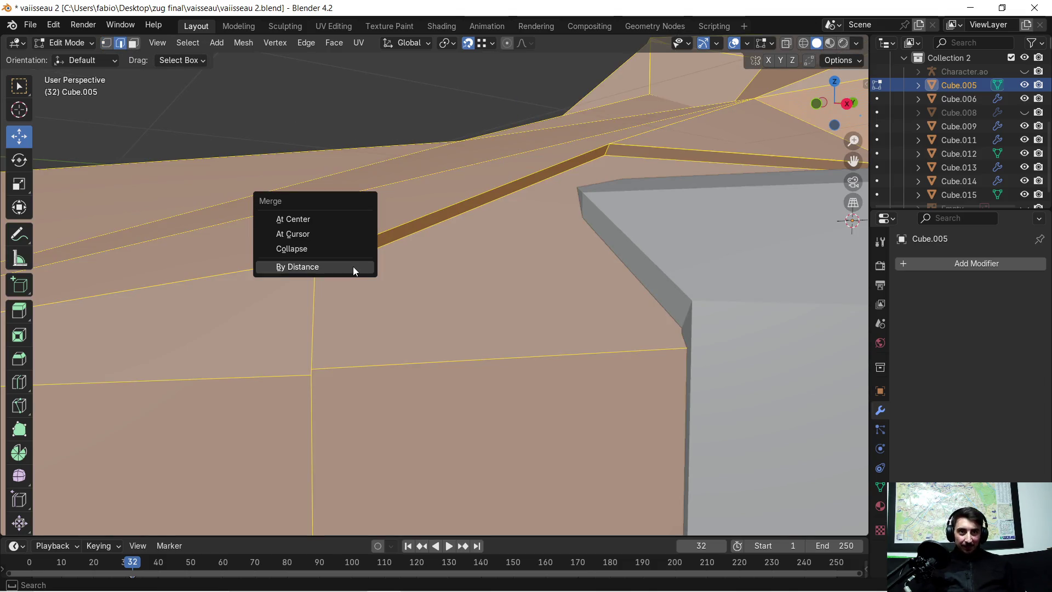
pyautogui.click(353, 266)
pyautogui.click(344, 246)
pyautogui.keyDown('shift'); pyautogui.click(311, 268); pyautogui.keyUp('shift')
pyautogui.keyDown('shift'); pyautogui.click(626, 159); pyautogui.keyUp('shift')
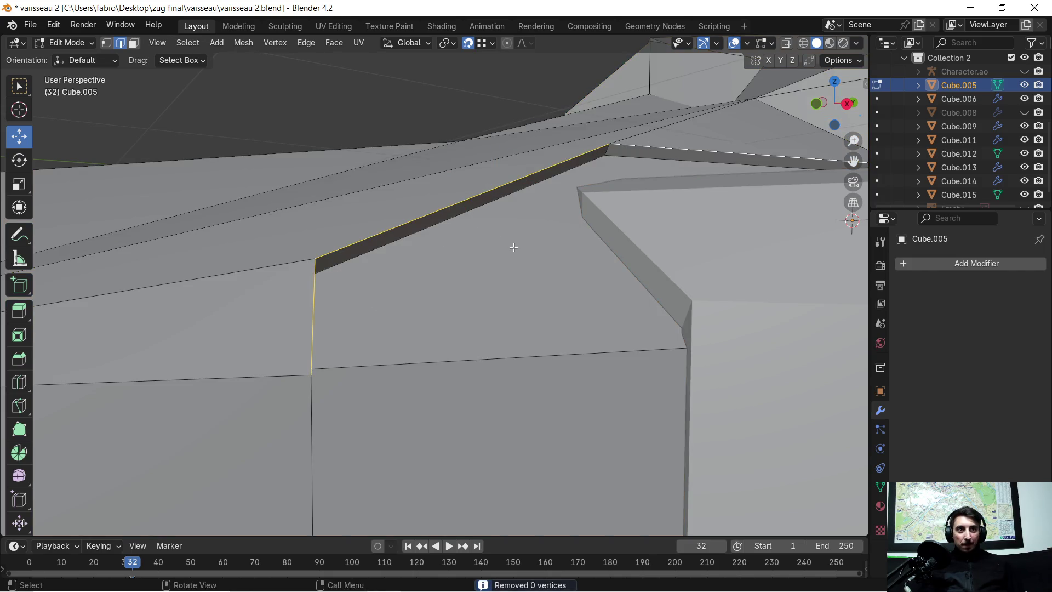
pyautogui.hotkey('ctrl', 'b')
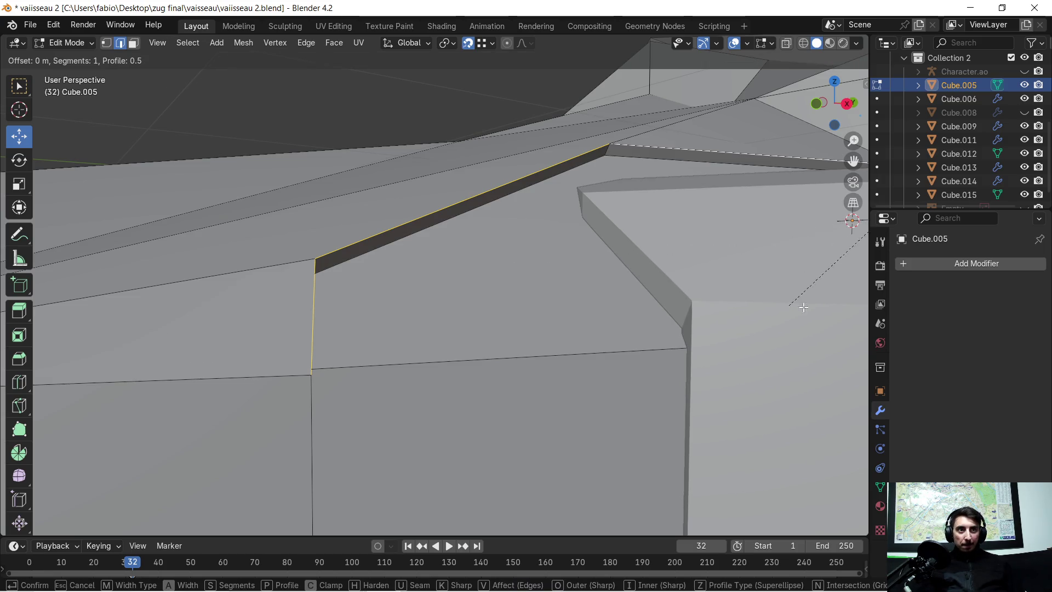
pyautogui.click(401, 439)
pyautogui.moveTo(485, 298)
pyautogui.mouseDown(button='middle')
pyautogui.moveTo(679, 165)
pyautogui.moveTo(561, 289)
pyautogui.moveTo(540, 277)
pyautogui.moveTo(533, 285)
pyautogui.moveTo(580, 291)
pyautogui.moveTo(545, 285)
pyautogui.moveTo(567, 289)
pyautogui.mouseUp(button='middle')
pyautogui.hotkey('ctrl', 'z')
pyautogui.hotkey('ctrl', 'z')
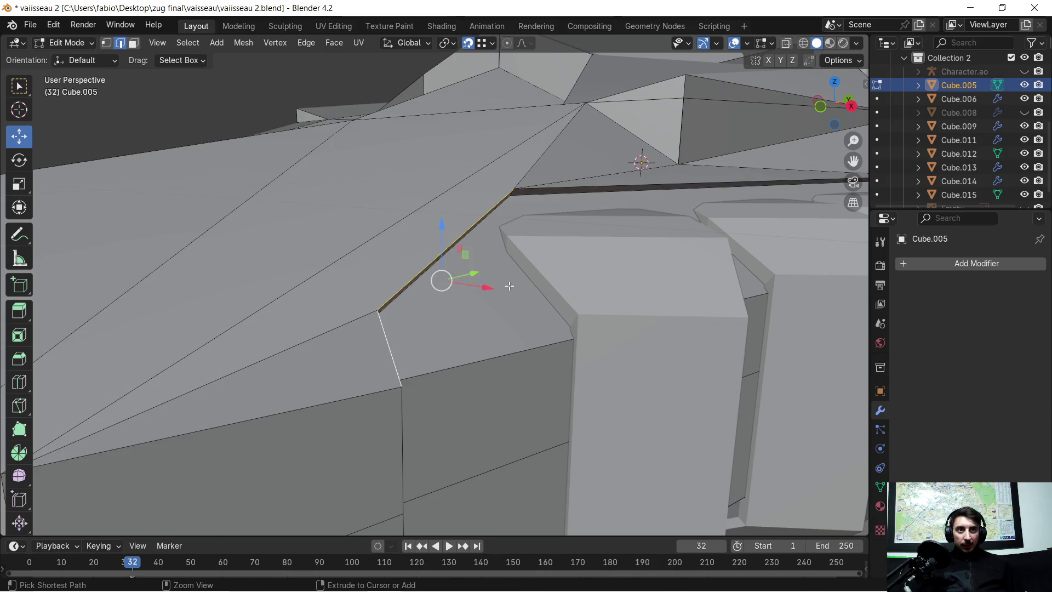
# Step: Select the groove edges and bevel them into a 0.288 m, single-segment strip
pyautogui.keyDown('shift'); pyautogui.click(396, 426); pyautogui.keyUp('shift')
pyautogui.moveTo(397, 426)
pyautogui.mouseDown(button='middle')
pyautogui.moveTo(430, 413)
pyautogui.moveTo(470, 274)
pyautogui.moveTo(389, 301)
pyautogui.moveTo(261, 242)
pyautogui.mouseUp(button='middle')
pyautogui.keyDown('shift'); pyautogui.click(346, 398); pyautogui.keyUp('shift')
pyautogui.keyDown('shift'); pyautogui.click(394, 296); pyautogui.keyUp('shift')
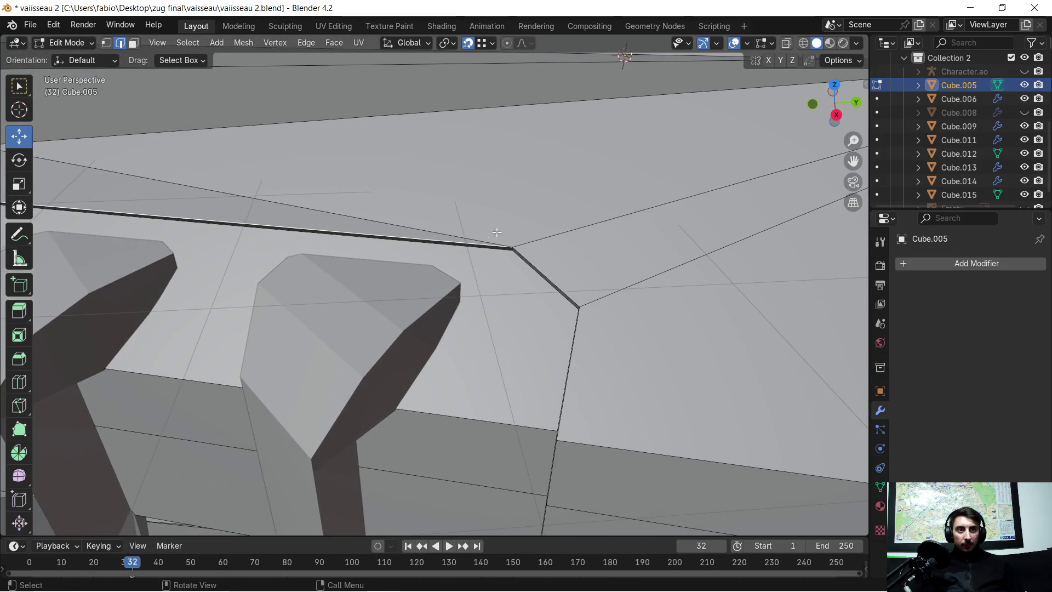
pyautogui.keyDown('shift'); pyautogui.click(591, 417); pyautogui.keyUp('shift')
pyautogui.moveTo(591, 417)
pyautogui.mouseDown(button='middle')
pyautogui.moveTo(629, 404)
pyautogui.moveTo(743, 315)
pyautogui.mouseUp(button='middle')
pyautogui.keyDown('shift'); pyautogui.click(710, 378); pyautogui.keyUp('shift')
pyautogui.moveTo(710, 378)
pyautogui.mouseDown(button='middle')
pyautogui.moveTo(548, 340)
pyautogui.moveTo(382, 279)
pyautogui.mouseUp(button='middle')
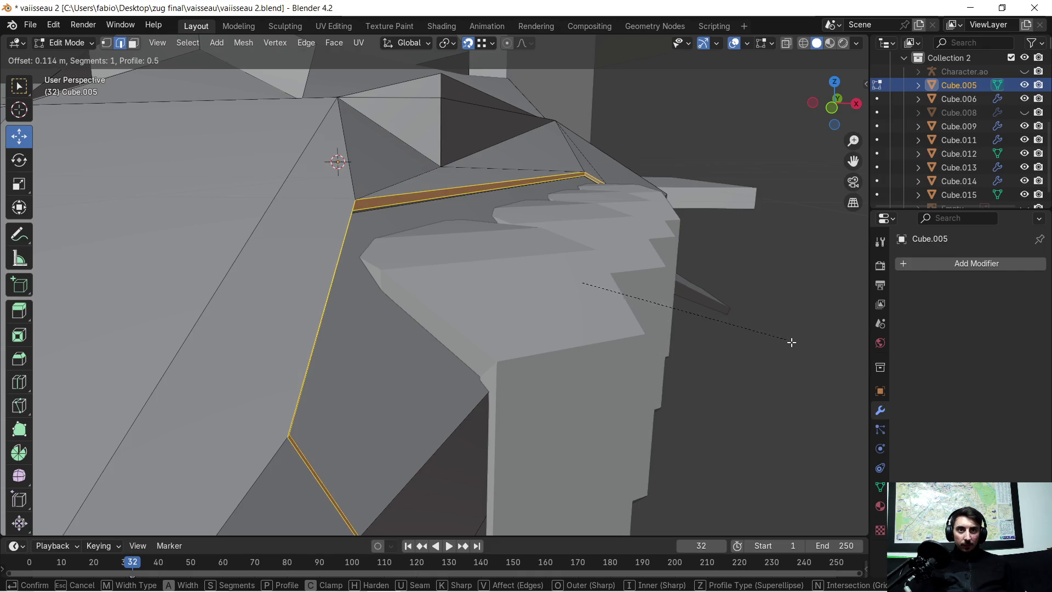
pyautogui.click(807, 356)
# Step: Select one edge of the bevelled groove and begin moving it
pyautogui.moveTo(705, 369)
pyautogui.mouseDown(button='middle')
pyautogui.moveTo(549, 291)
pyautogui.moveTo(430, 250)
pyautogui.mouseUp(button='middle')
pyautogui.scroll(3, 295, 225)
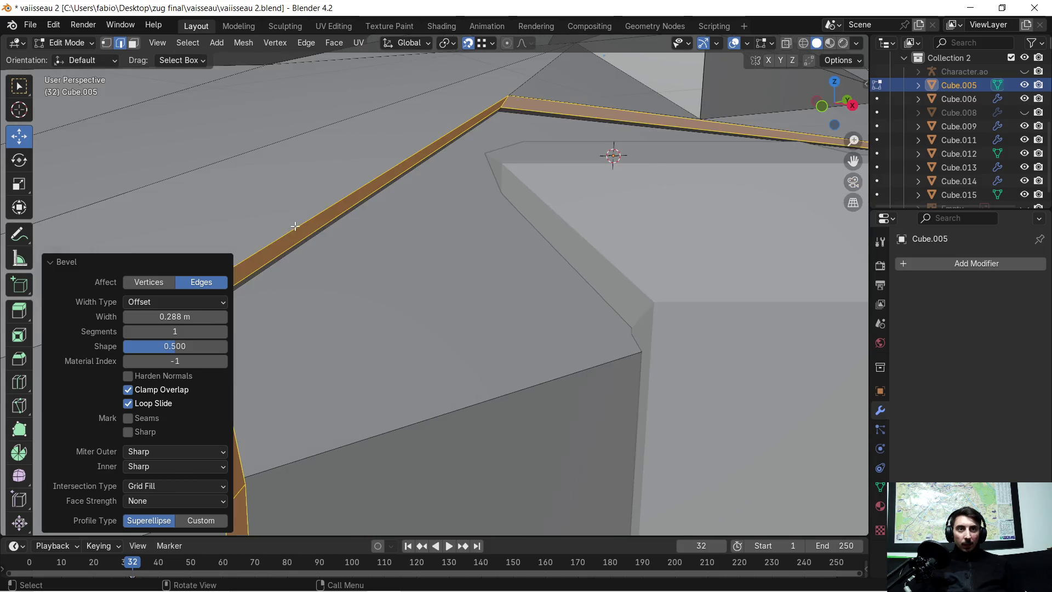
pyautogui.keyDown('shift'); pyautogui.moveTo(329, 223); pyautogui.dragTo(346, 236, button='middle'); pyautogui.keyUp('shift')
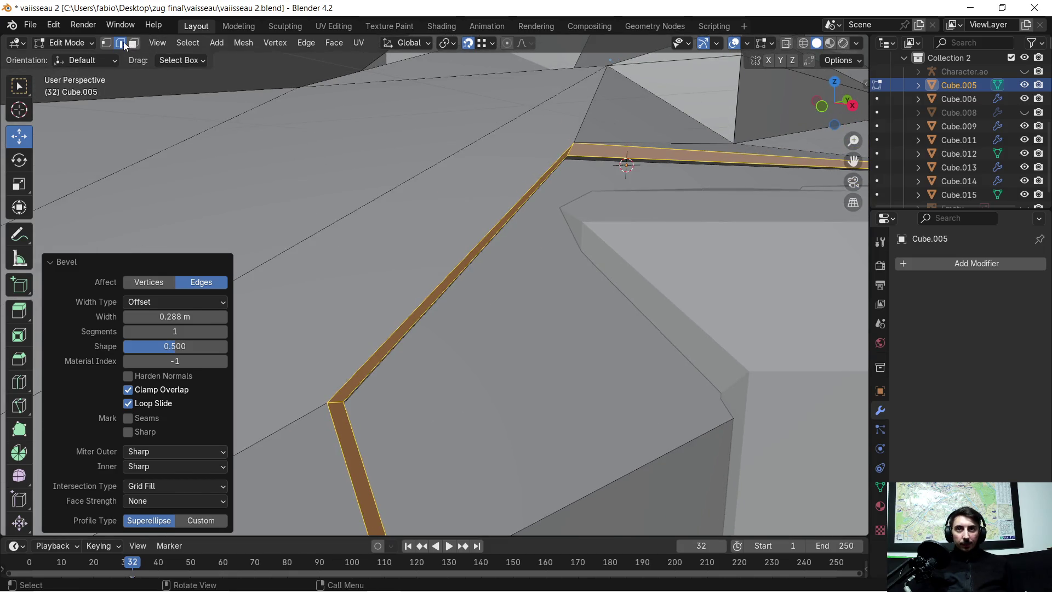
pyautogui.click(463, 253)
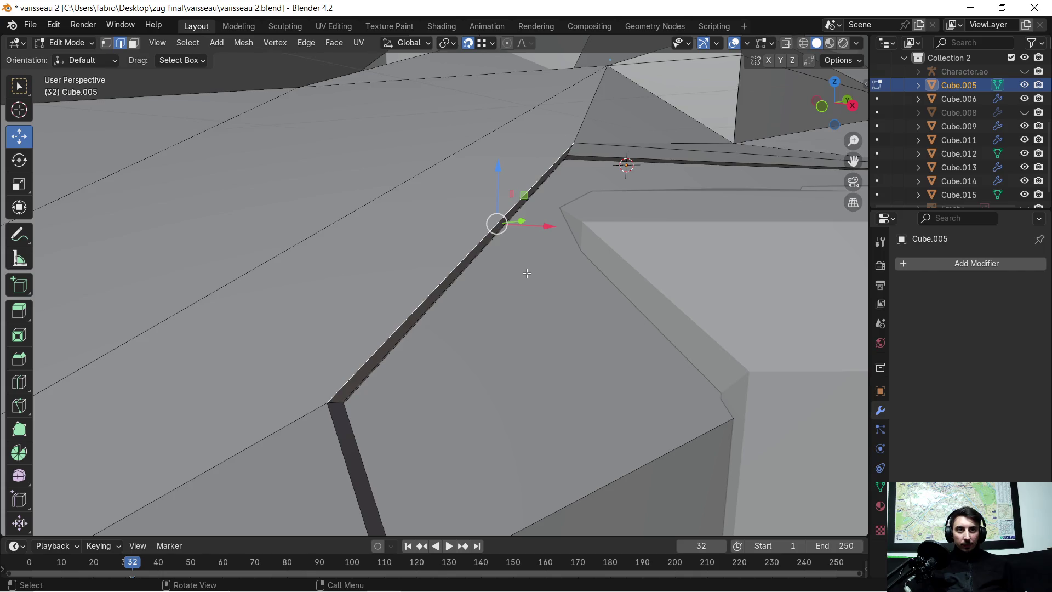
pyautogui.press('g')
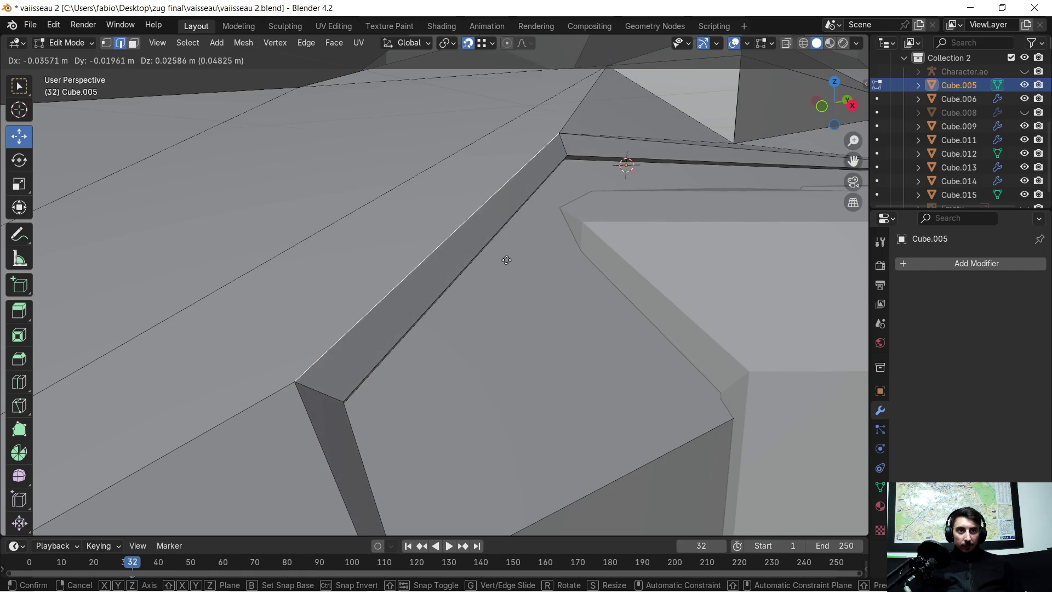
# Step: Move the groove edge -0.02688 m along the X axis
pyautogui.press('x')
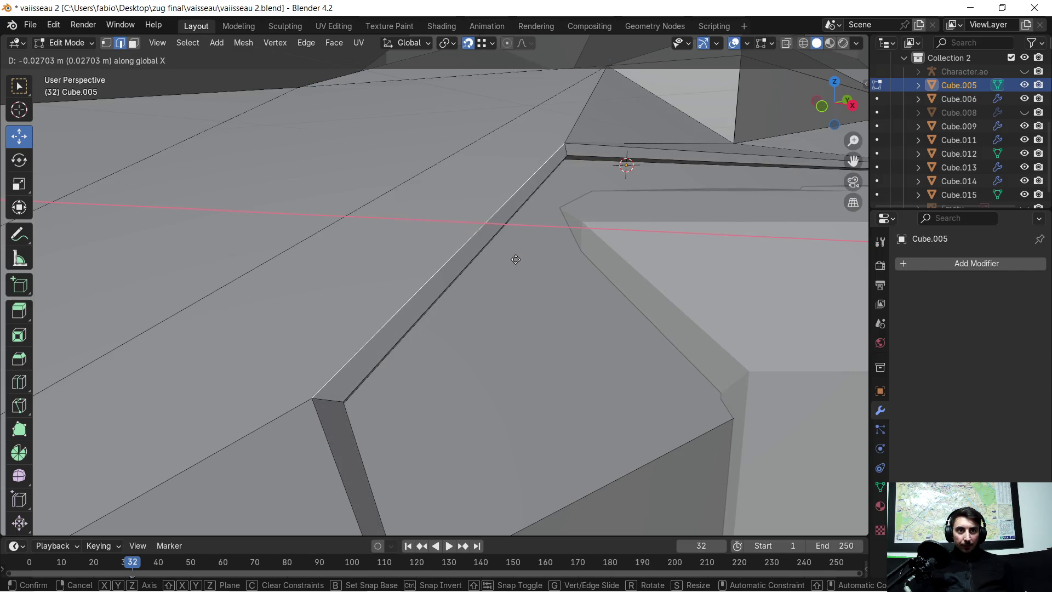
pyautogui.click(516, 258)
pyautogui.scroll(-2, 524, 256)
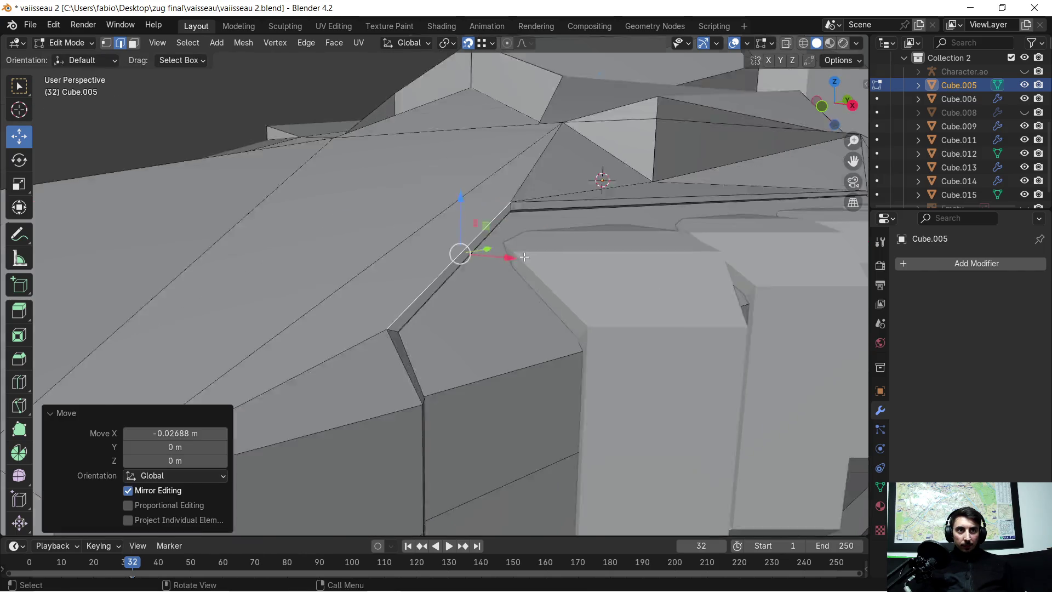
pyautogui.scroll(-2, 525, 256)
pyautogui.scroll(3, 559, 296)
# Step: Inspect the bevelled corner and row of fins, then toggle out of and back into Edit Mode
pyautogui.moveTo(527, 334)
pyautogui.mouseDown(button='middle')
pyautogui.moveTo(493, 331)
pyautogui.moveTo(519, 334)
pyautogui.mouseUp(button='middle')
pyautogui.scroll(4, 502, 282)
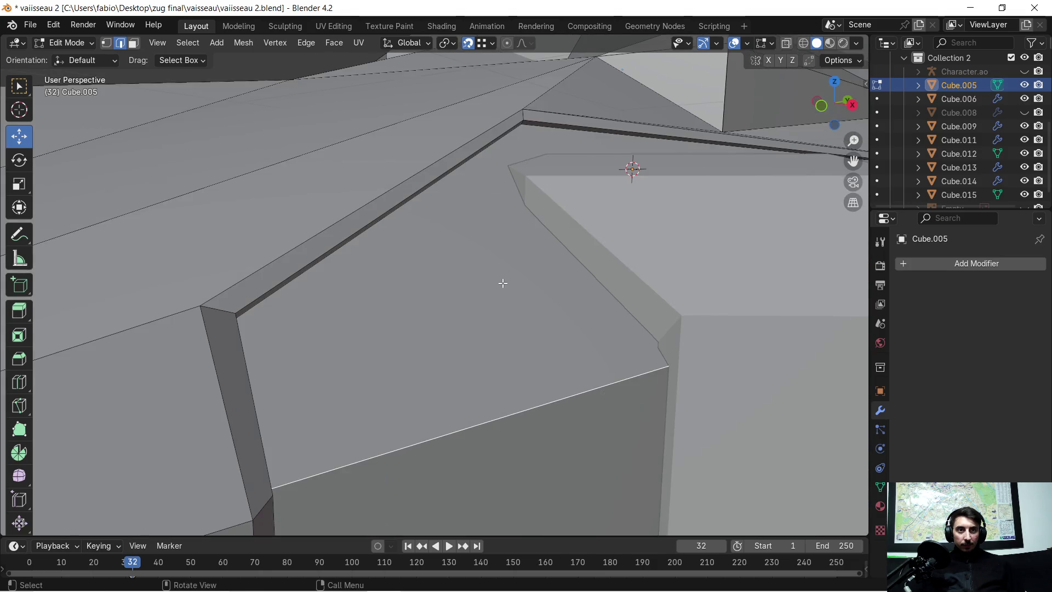
pyautogui.moveTo(481, 284); pyautogui.dragTo(483, 286, button='middle')
pyautogui.scroll(-5, 558, 303)
pyautogui.moveTo(558, 304)
pyautogui.mouseDown(button='middle')
pyautogui.moveTo(510, 303)
pyautogui.moveTo(511, 326)
pyautogui.moveTo(431, 269)
pyautogui.moveTo(452, 282)
pyautogui.moveTo(486, 274)
pyautogui.moveTo(466, 292)
pyautogui.moveTo(505, 275)
pyautogui.moveTo(525, 298)
pyautogui.moveTo(501, 274)
pyautogui.mouseUp(button='middle')
pyautogui.scroll(5, 511, 326)
pyautogui.scroll(-5, 511, 326)
pyautogui.press('Tab')
pyautogui.press('Tab')
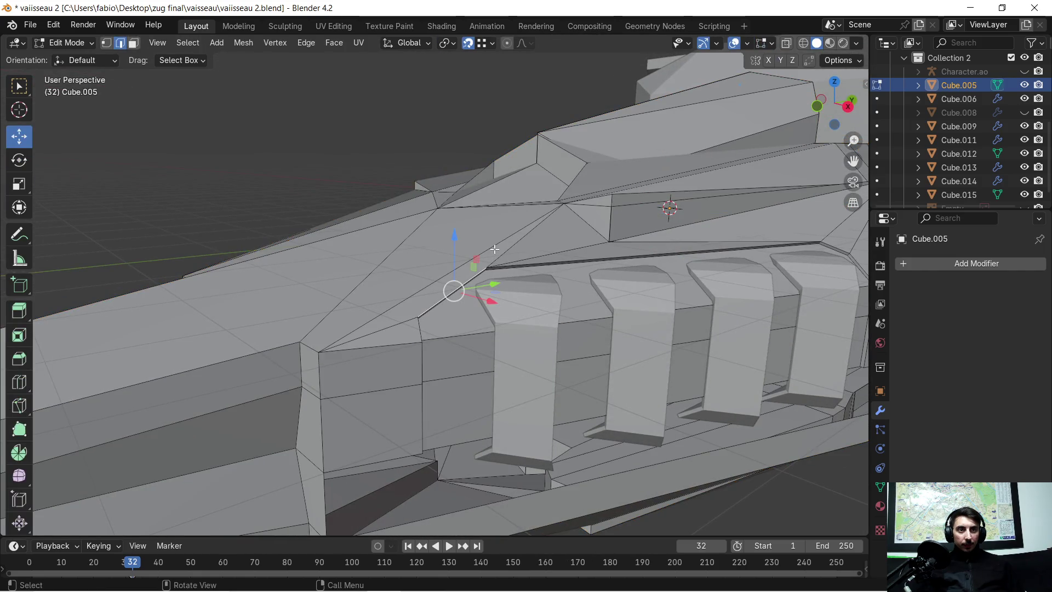
pyautogui.press('a')
pyautogui.press('Tab')
pyautogui.press('a')
pyautogui.press('Tab')
pyautogui.scroll(5, 477, 243)
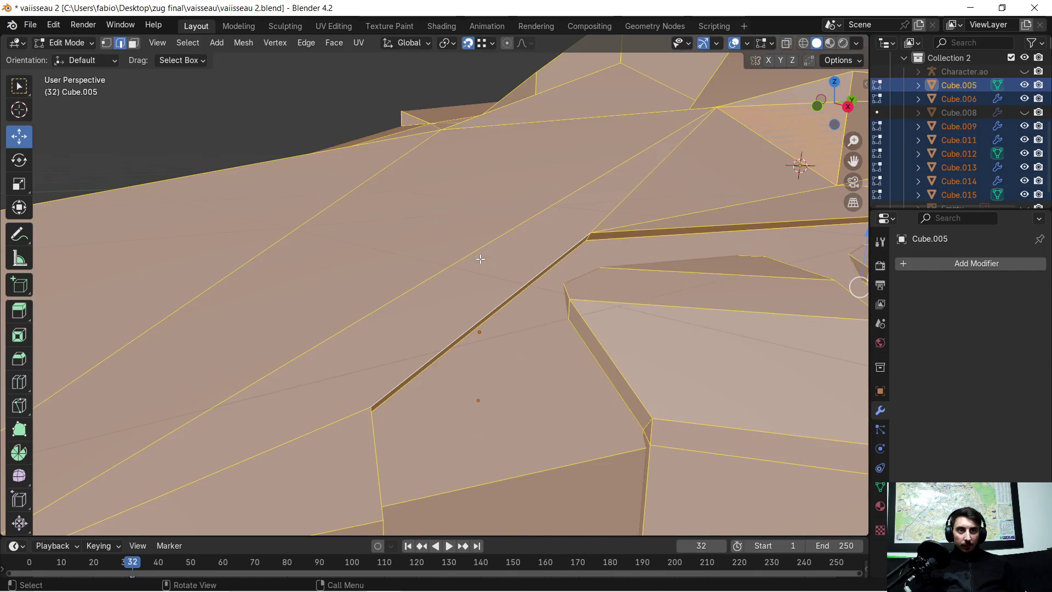
pyautogui.moveTo(481, 260); pyautogui.dragTo(526, 268, button='middle')
pyautogui.scroll(-5, 482, 264)
pyautogui.scroll(4, 542, 270)
pyautogui.press('Tab')
pyautogui.click(548, 269)
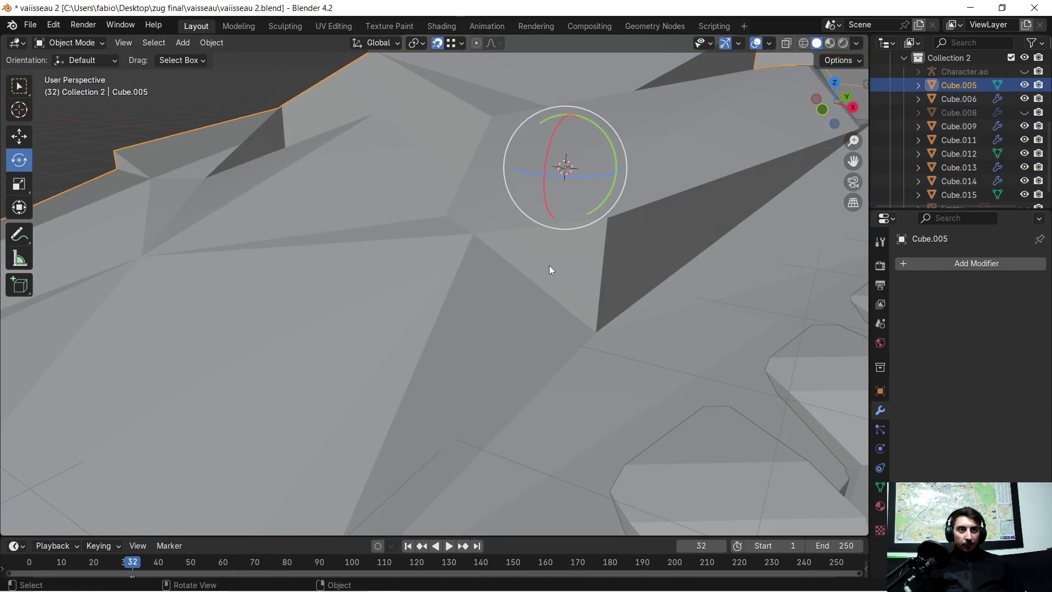
pyautogui.press('Tab')
pyautogui.click(534, 240)
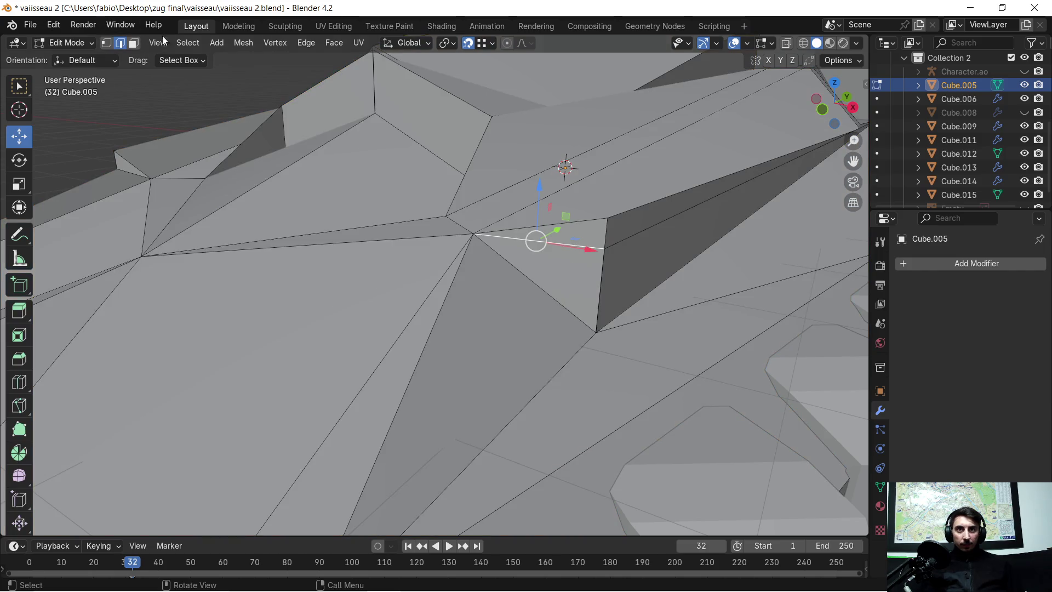
# Step: Delete the stray face and the small triangle face revealed behind it
pyautogui.click(136, 47)
pyautogui.click(554, 269)
pyautogui.press('x')
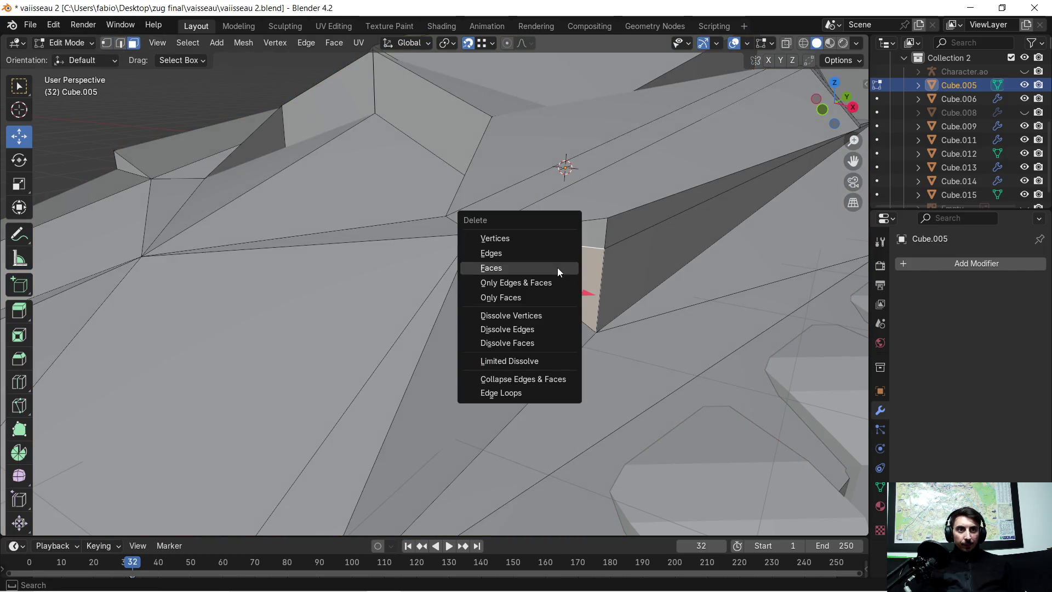
pyautogui.click(556, 267)
pyautogui.click(561, 268)
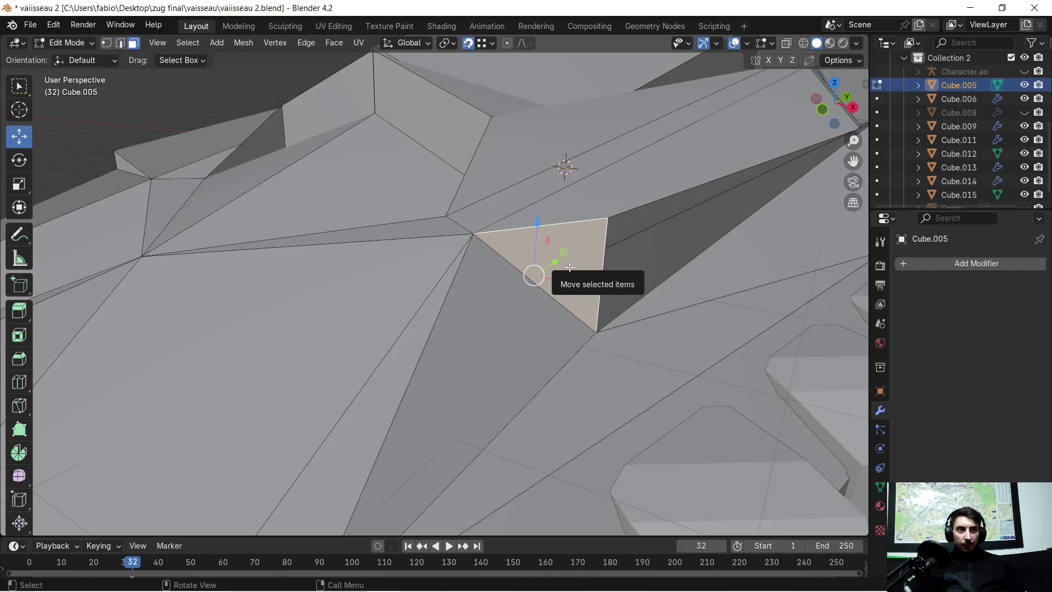
pyautogui.press('s')
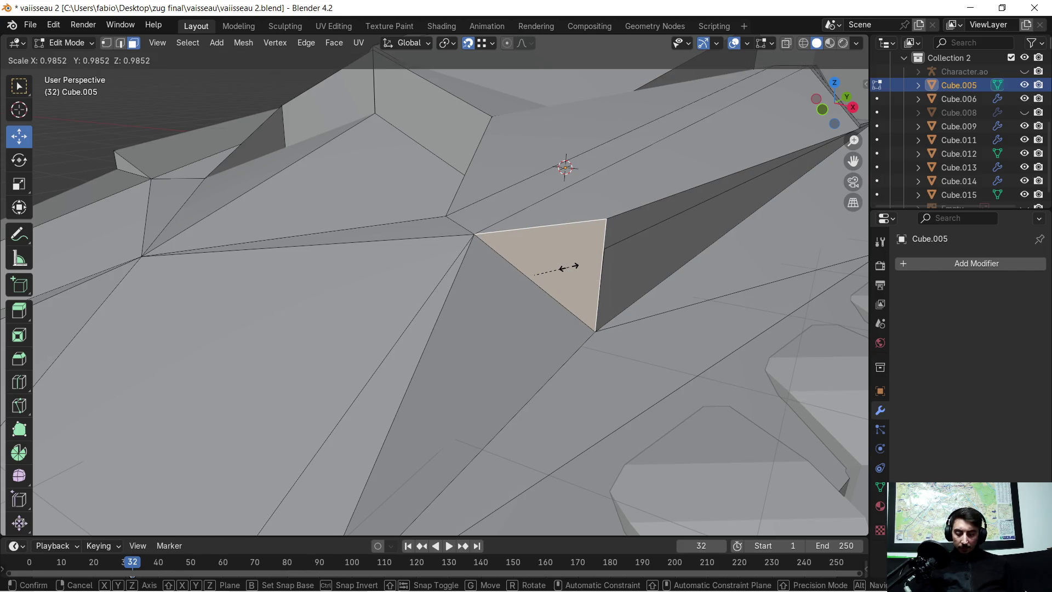
pyautogui.click(568, 267)
pyautogui.press('x')
pyautogui.click(568, 270)
# Step: Delete two more stray faces found elsewhere on the hull
pyautogui.moveTo(589, 251); pyautogui.dragTo(474, 228, button='middle')
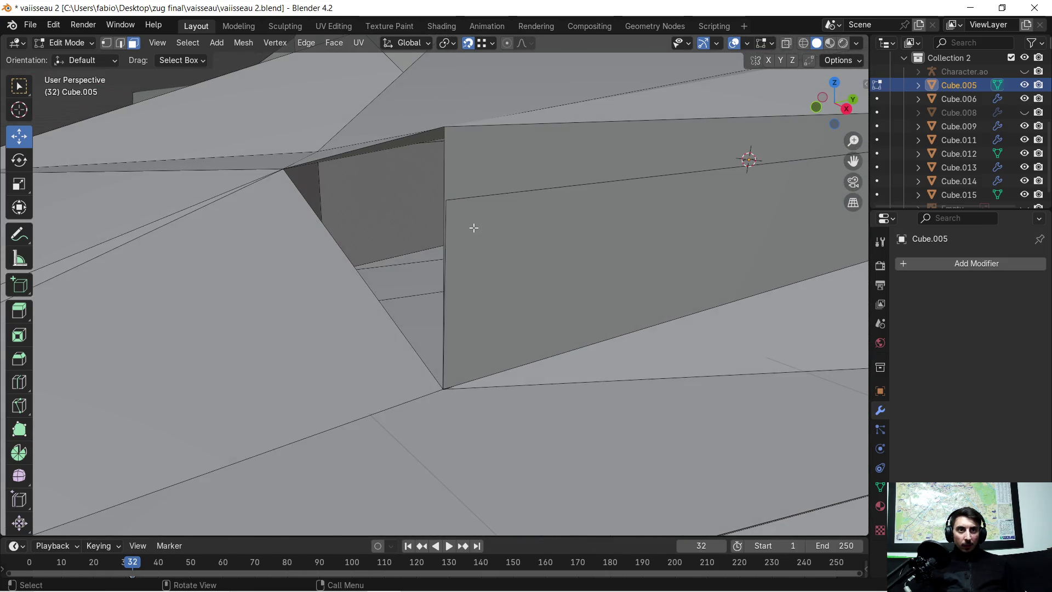
pyautogui.click(474, 228)
pyautogui.press('x')
pyautogui.click(477, 235)
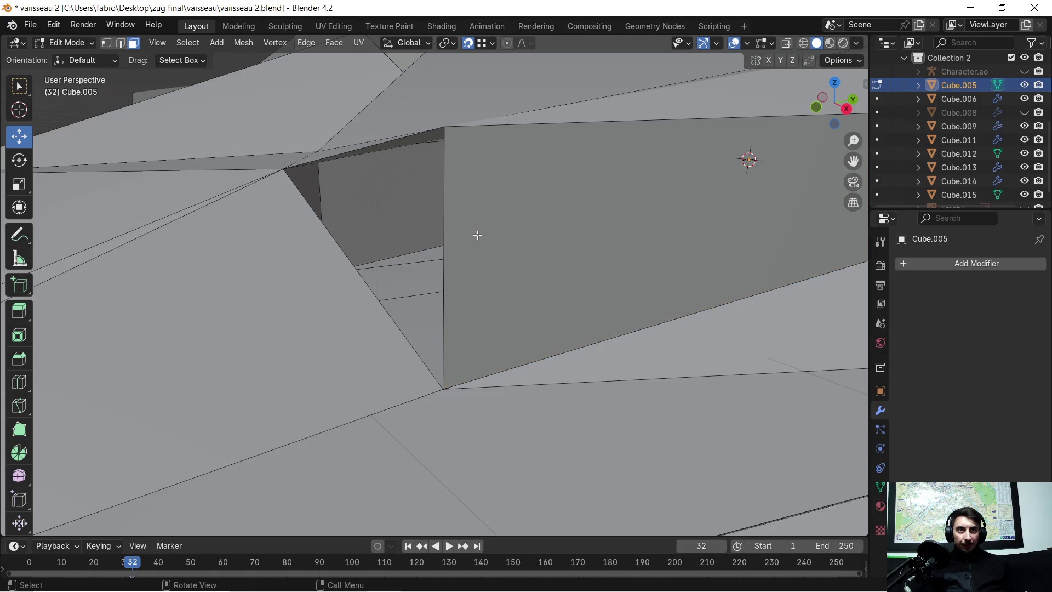
pyautogui.click(477, 235)
pyautogui.moveTo(483, 237)
pyautogui.mouseDown(button='middle')
pyautogui.moveTo(515, 255)
pyautogui.moveTo(493, 259)
pyautogui.moveTo(551, 264)
pyautogui.moveTo(559, 251)
pyautogui.moveTo(471, 256)
pyautogui.moveTo(624, 246)
pyautogui.moveTo(599, 265)
pyautogui.moveTo(566, 251)
pyautogui.moveTo(473, 283)
pyautogui.moveTo(254, 304)
pyautogui.mouseUp(button='middle')
pyautogui.press('x')
pyautogui.click(505, 257)
pyautogui.press('Escape')
# Step: Inspect the ship's other side and select a large hull face to check it
pyautogui.scroll(3, 269, 313)
pyautogui.scroll(-1, 279, 320)
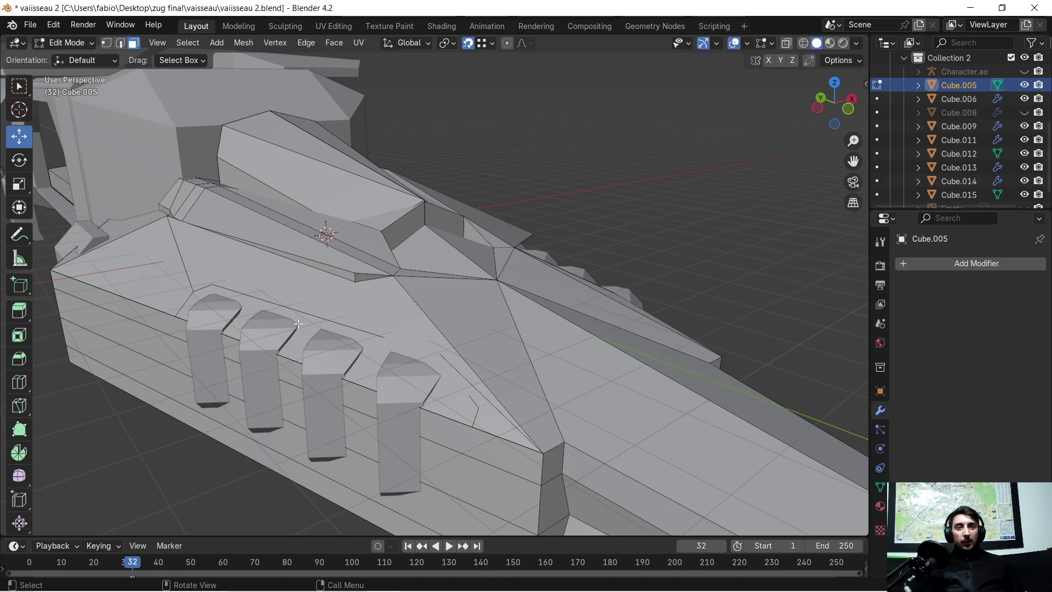
pyautogui.moveTo(550, 249)
pyautogui.mouseDown(button='middle')
pyautogui.moveTo(454, 315)
pyautogui.moveTo(482, 334)
pyautogui.moveTo(544, 320)
pyautogui.moveTo(416, 329)
pyautogui.moveTo(200, 299)
pyautogui.mouseUp(button='middle')
pyautogui.scroll(1, 441, 366)
pyautogui.scroll(-3, 521, 340)
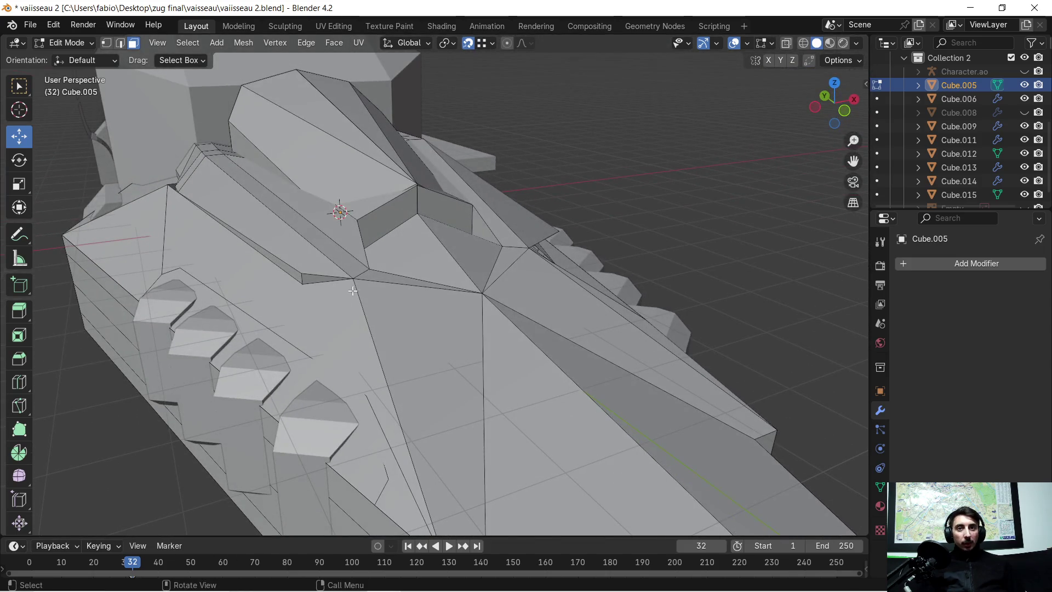
pyautogui.click(262, 301)
pyautogui.moveTo(313, 295); pyautogui.dragTo(105, 304, button='middle')
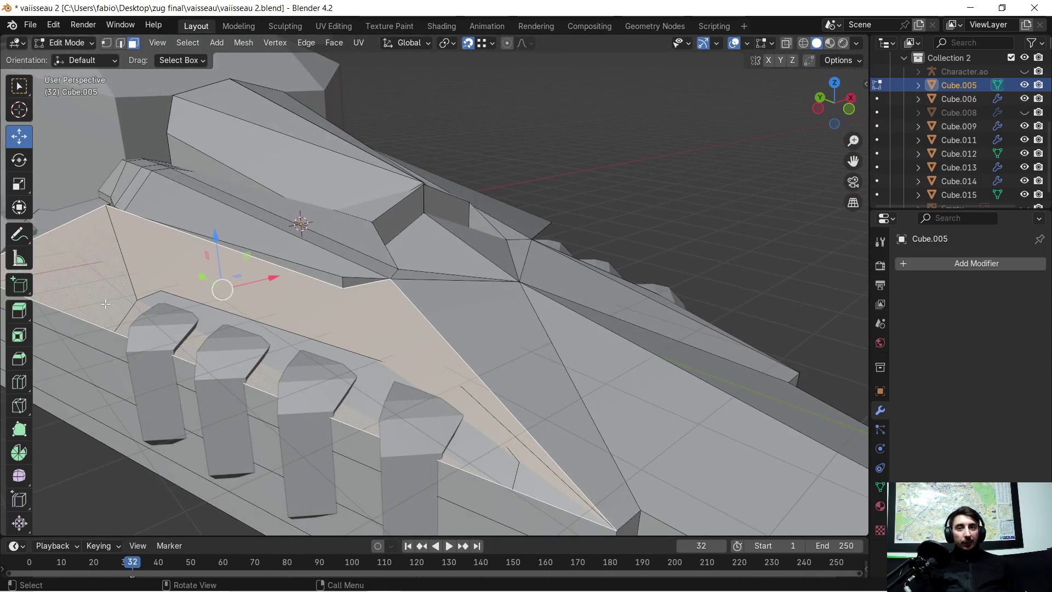
pyautogui.moveTo(270, 280); pyautogui.dragTo(448, 289, button='middle')
# Step: Check the long thin face and the small triangle face at its end
pyautogui.click(465, 285)
pyautogui.click(502, 289)
pyautogui.click(502, 289)
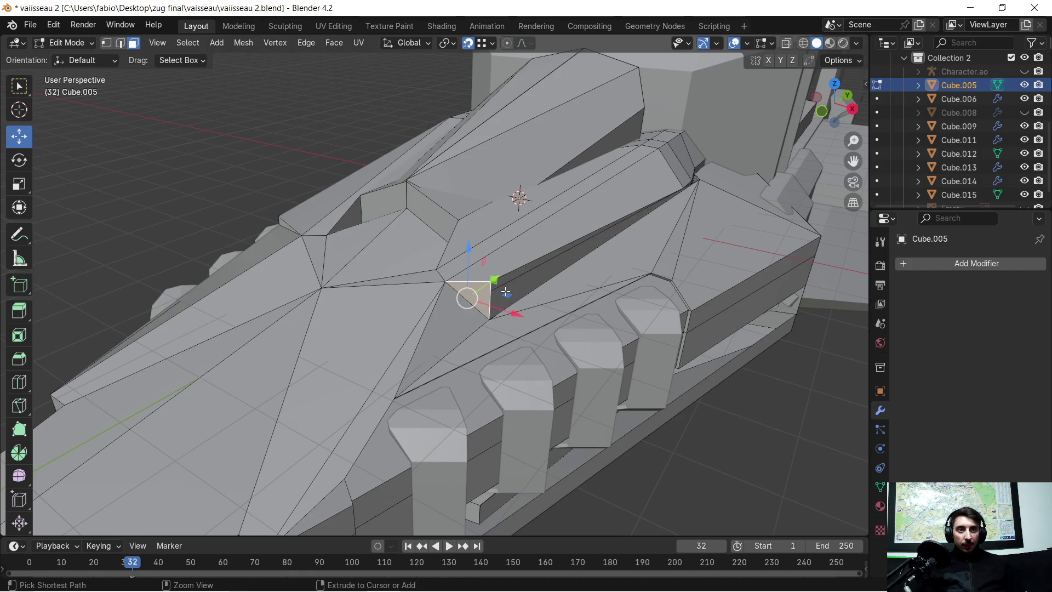
pyautogui.keyDown('shift'); pyautogui.click(506, 292); pyautogui.keyUp('shift')
pyautogui.keyDown('shift'); pyautogui.click(507, 291); pyautogui.keyUp('shift')
pyautogui.keyDown('shift'); pyautogui.click(508, 291); pyautogui.keyUp('shift')
pyautogui.click(509, 292)
# Step: Select the whole mesh and switch back to Object Mode
pyautogui.press('a')
pyautogui.press('Tab')
pyautogui.scroll(3, 509, 293)
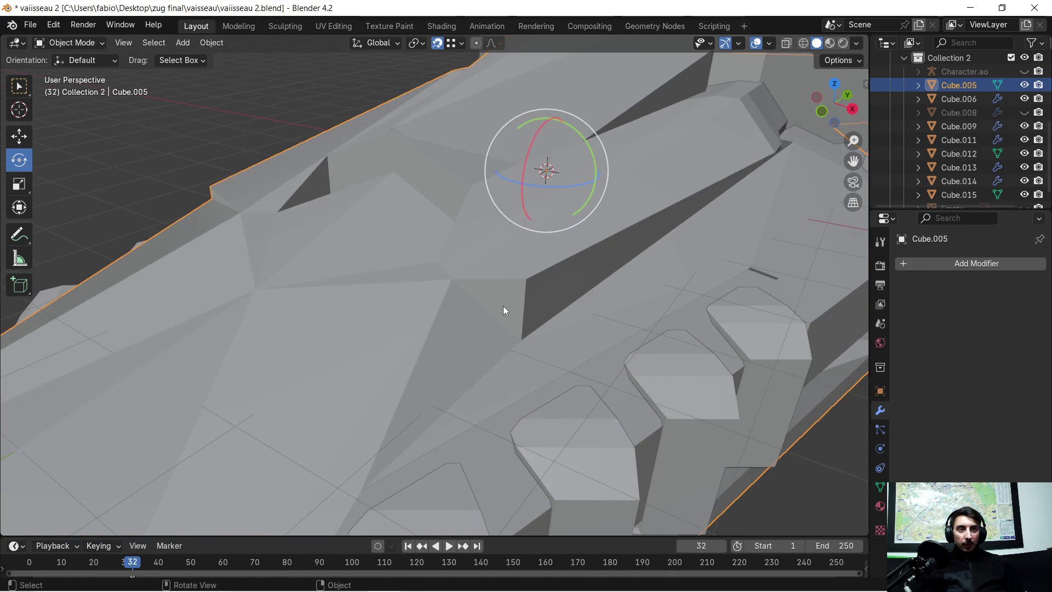
# Step: Preview the ship in Material Preview and Wireframe shading, then return to Solid
pyautogui.press('z')
pyautogui.click(494, 334)
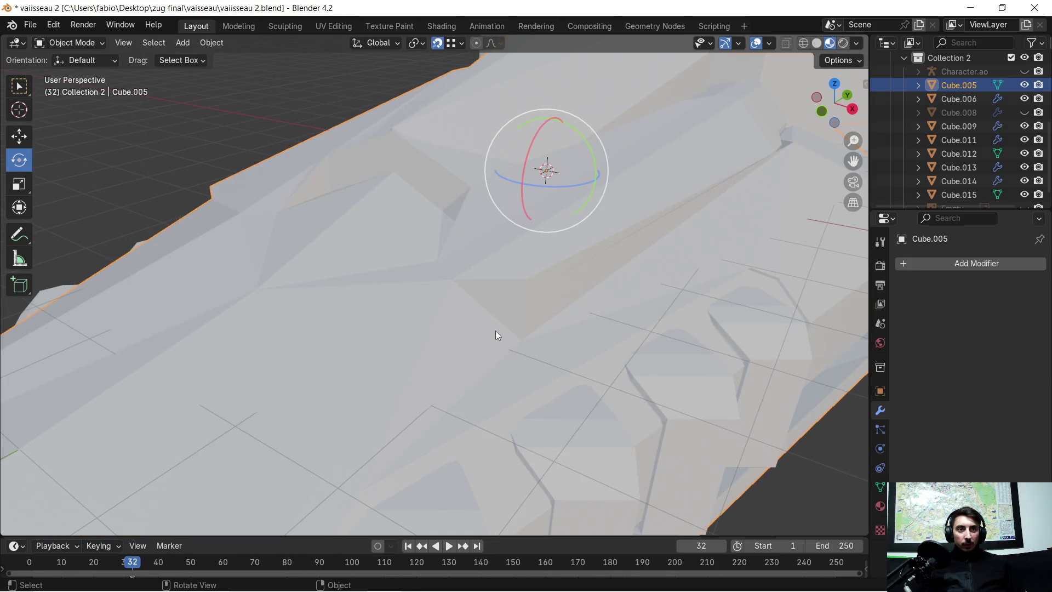
pyautogui.hotkey('ctrl', 'z')
pyautogui.hotkey('ctrl', 'shift', 'z')
pyautogui.moveTo(500, 320); pyautogui.dragTo(498, 312, button='middle')
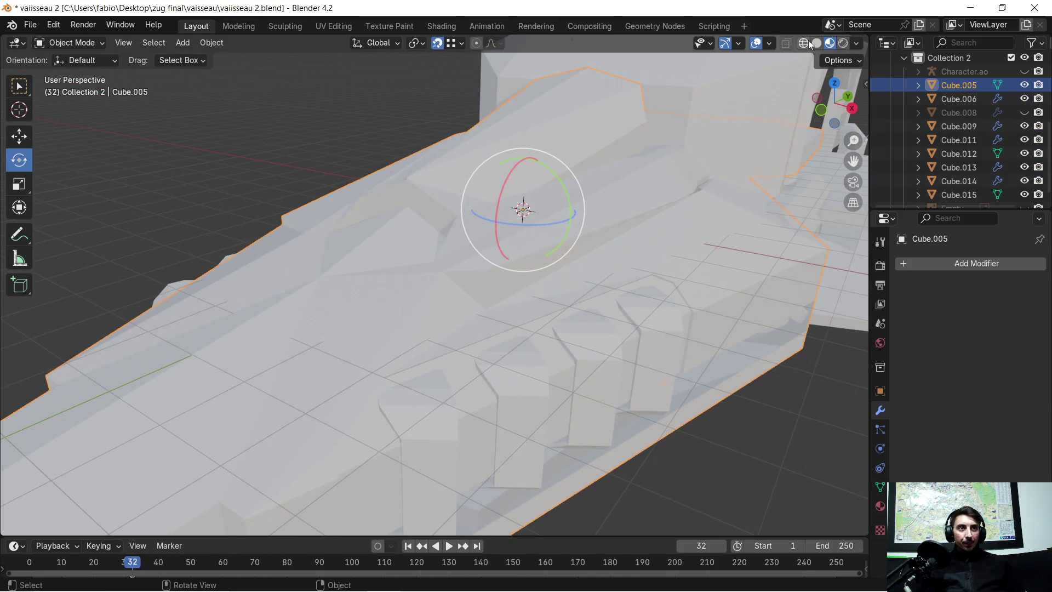
pyautogui.click(807, 42)
pyautogui.click(816, 43)
pyautogui.scroll(3, 499, 274)
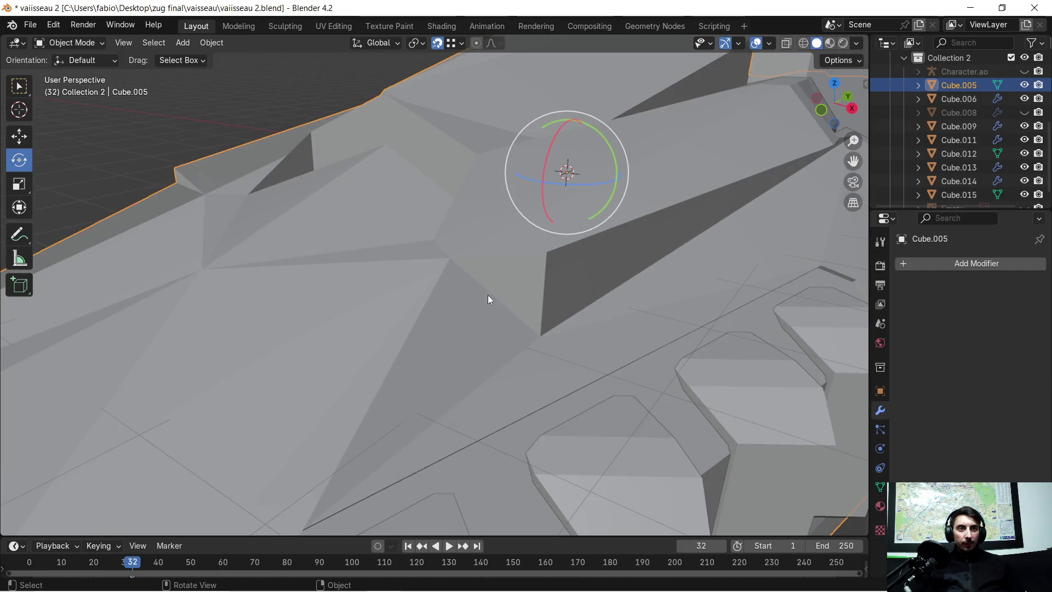
# Step: Enter Edit Mode on Cube.005 and select the vertical hull edge, framing it closely
pyautogui.press('Tab')
pyautogui.click(542, 294)
pyautogui.scroll(3, 543, 294)
pyautogui.moveTo(543, 293)
pyautogui.mouseDown(button='middle')
pyautogui.moveTo(500, 277)
pyautogui.moveTo(429, 194)
pyautogui.moveTo(466, 205)
pyautogui.moveTo(546, 199)
pyautogui.moveTo(484, 208)
pyautogui.moveTo(494, 206)
pyautogui.mouseUp(button='middle')
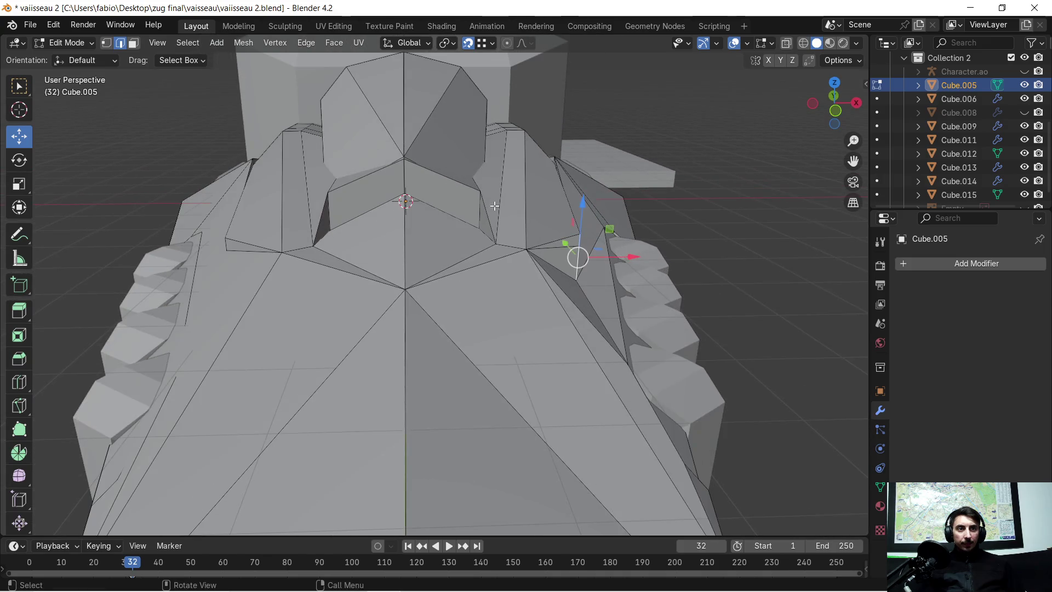
# Step: Delete the small triangular face in the hull groove
pyautogui.moveTo(598, 266)
pyautogui.mouseDown(button='middle')
pyautogui.moveTo(617, 281)
pyautogui.moveTo(519, 270)
pyautogui.moveTo(547, 266)
pyautogui.mouseUp(button='middle')
pyautogui.click(134, 44)
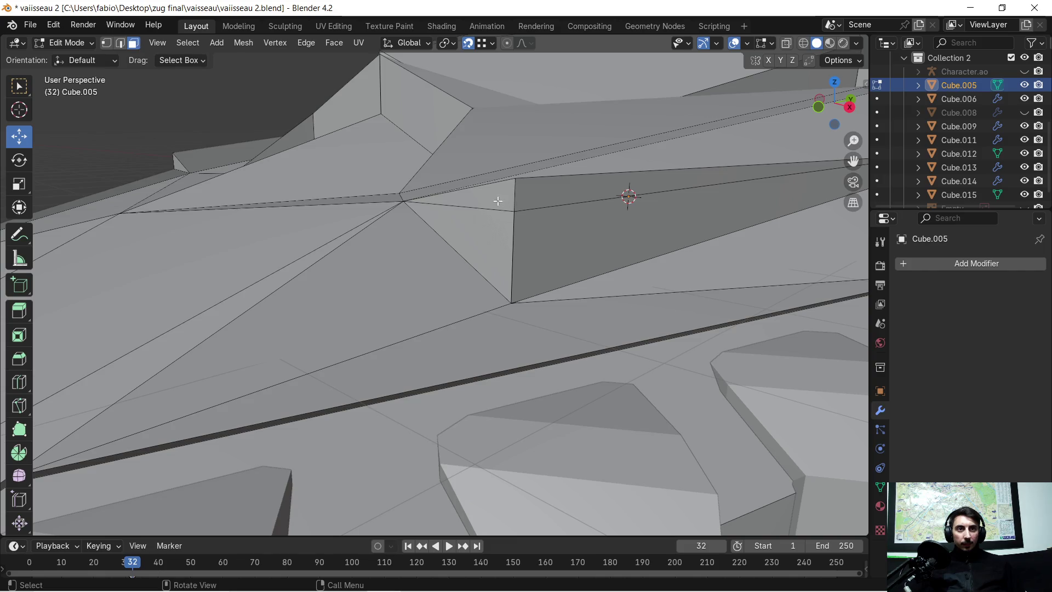
pyautogui.click(466, 224)
pyautogui.scroll(1, 496, 236)
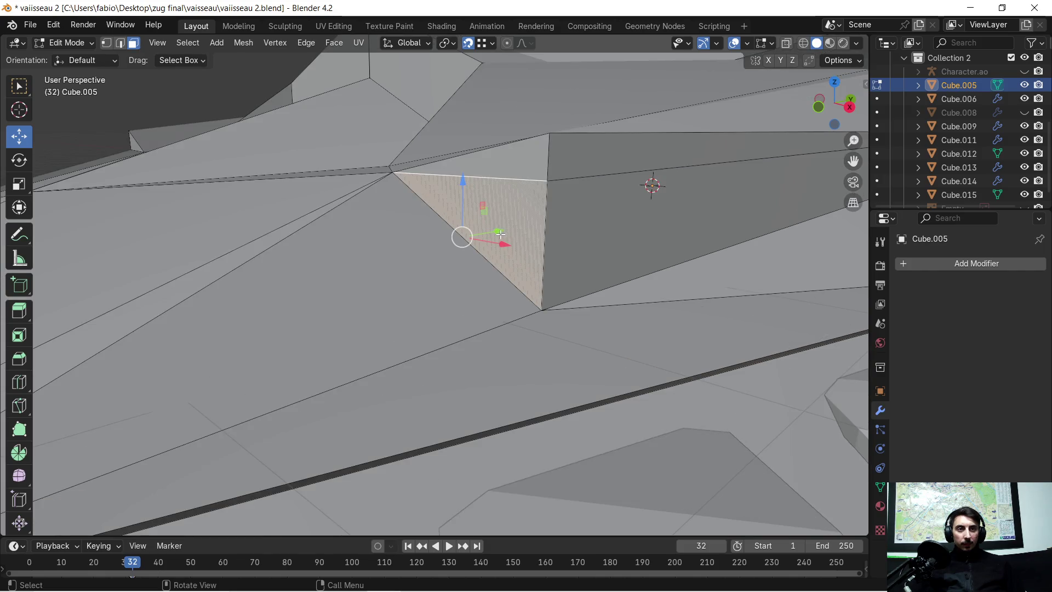
pyautogui.scroll(2, 601, 213)
pyautogui.press('x')
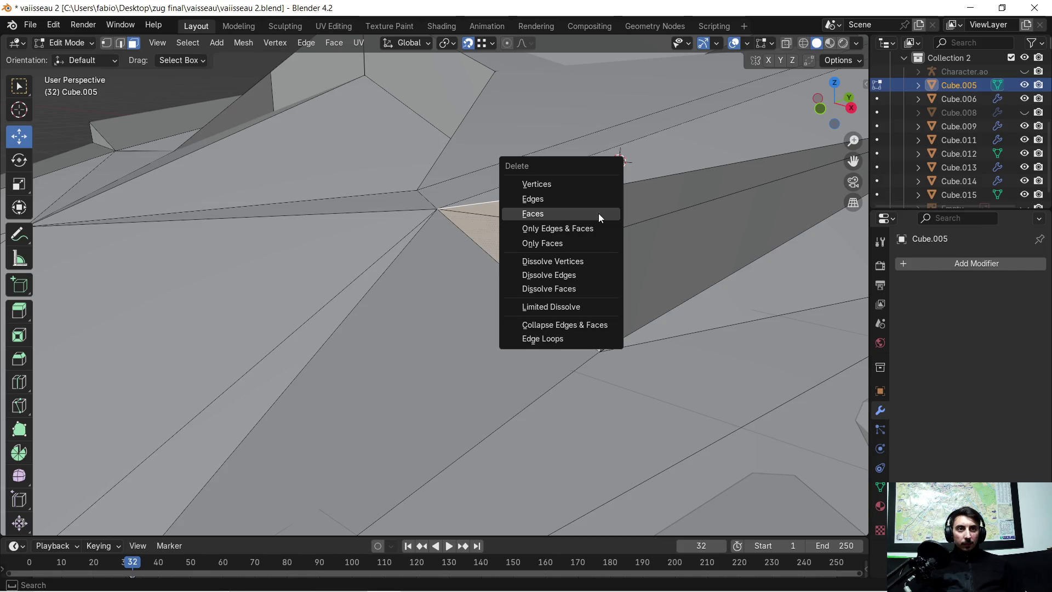
pyautogui.click(598, 214)
pyautogui.moveTo(598, 213); pyautogui.dragTo(563, 239, button='middle')
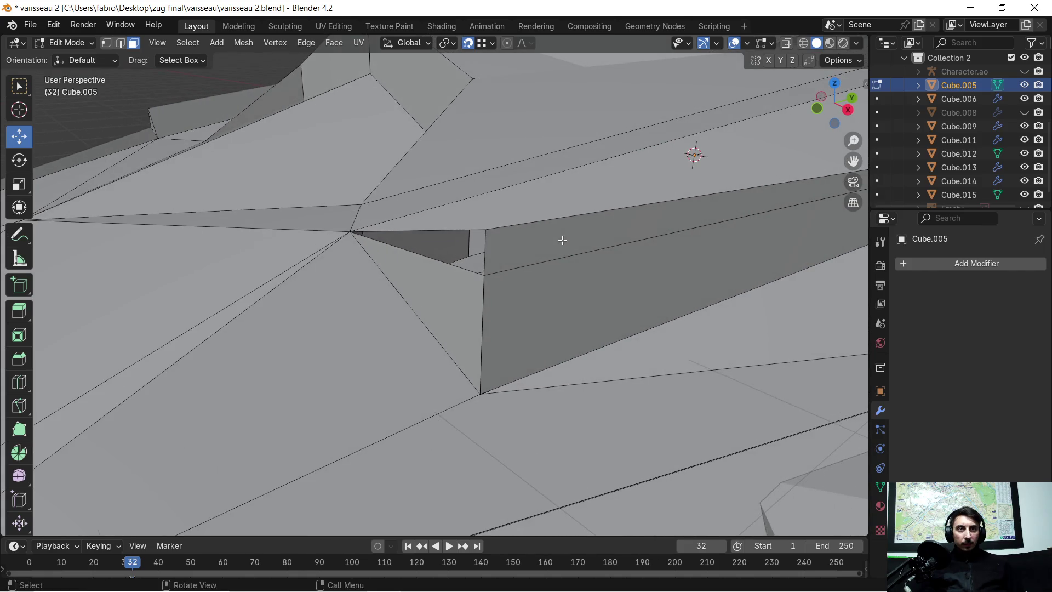
# Step: Patch the triangular hole by filling its three corner vertices with a face
pyautogui.click(121, 45)
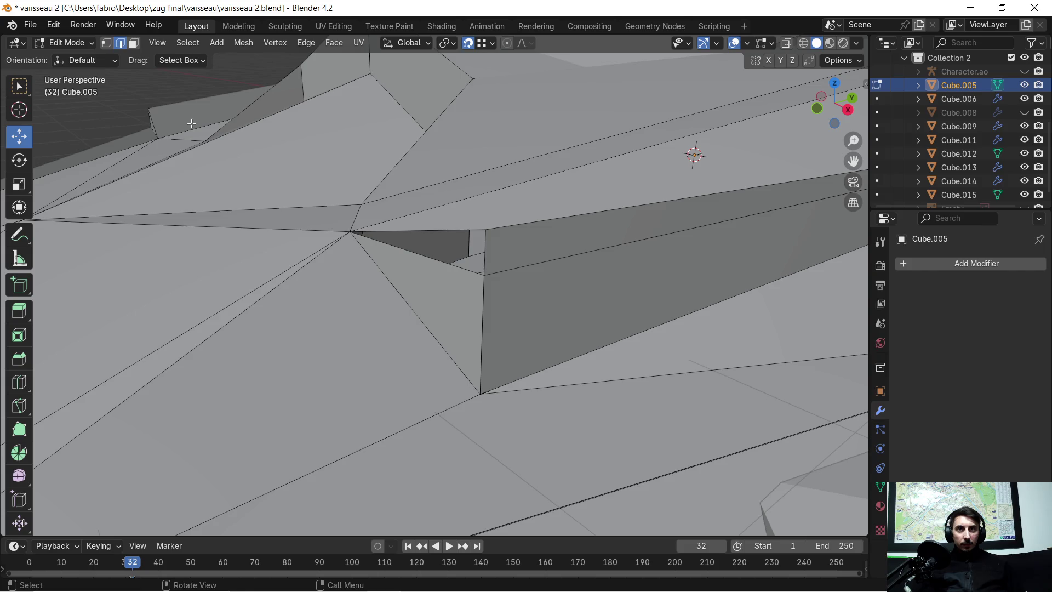
pyautogui.click(345, 230)
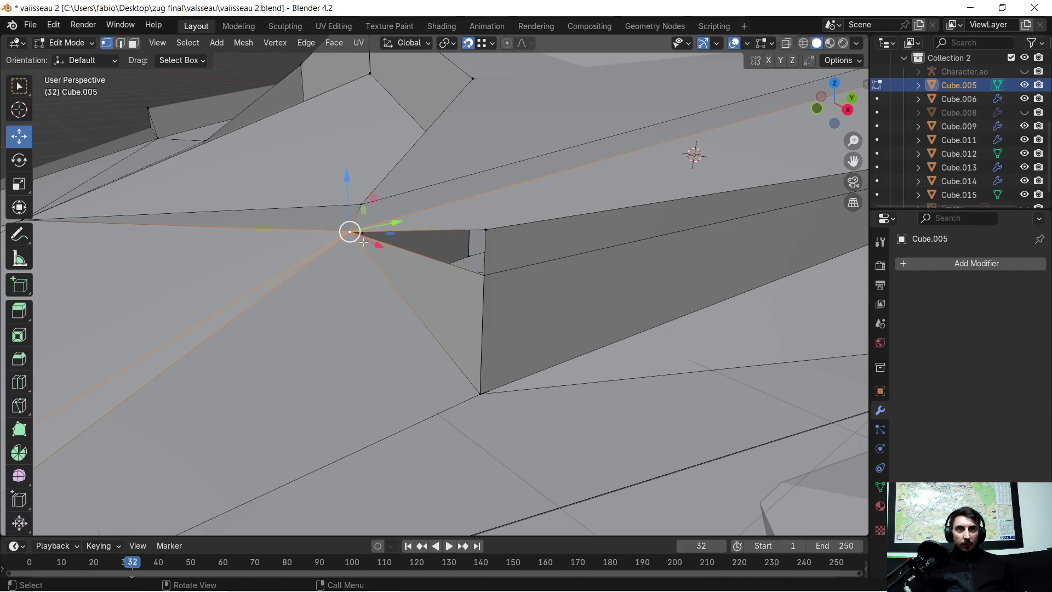
pyautogui.keyDown('shift'); pyautogui.click(483, 272); pyautogui.keyUp('shift')
pyautogui.keyDown('shift'); pyautogui.click(483, 233); pyautogui.keyUp('shift')
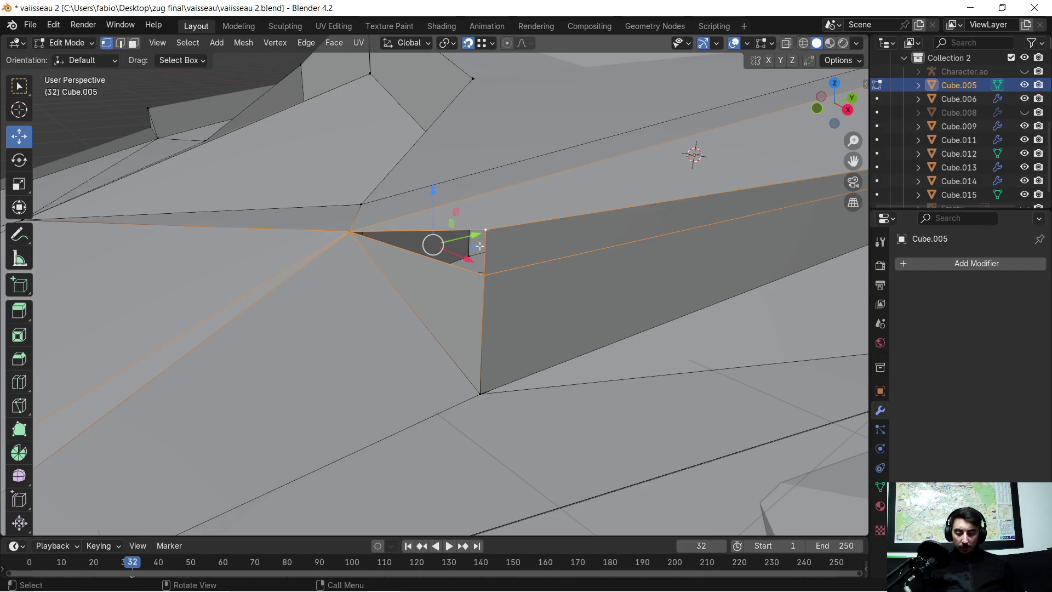
pyautogui.press('f')
pyautogui.scroll(-1, 480, 243)
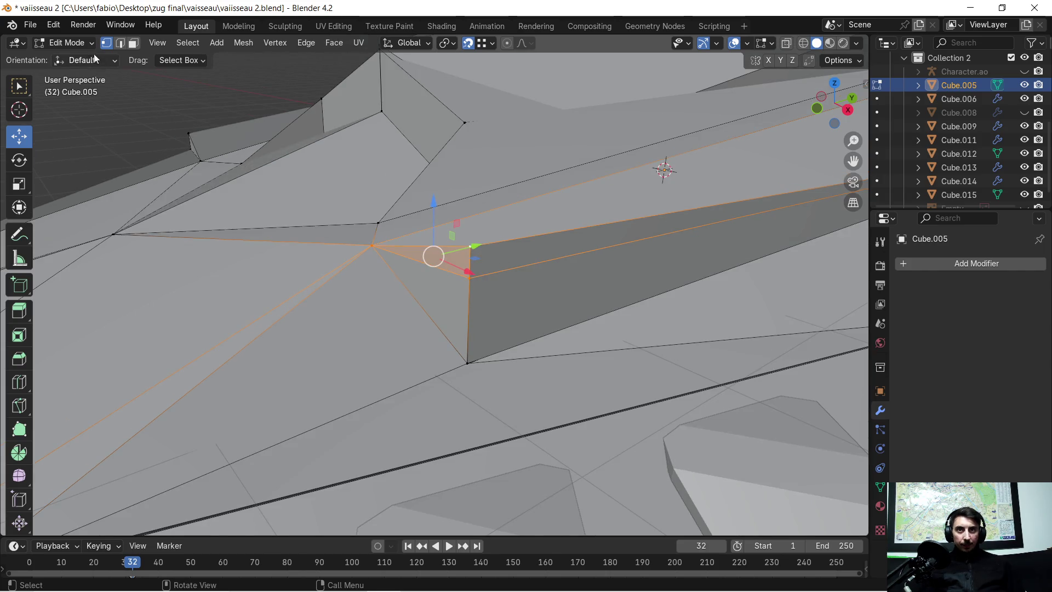
# Step: Delete the long face beside the patch and return to vertex select
pyautogui.click(134, 46)
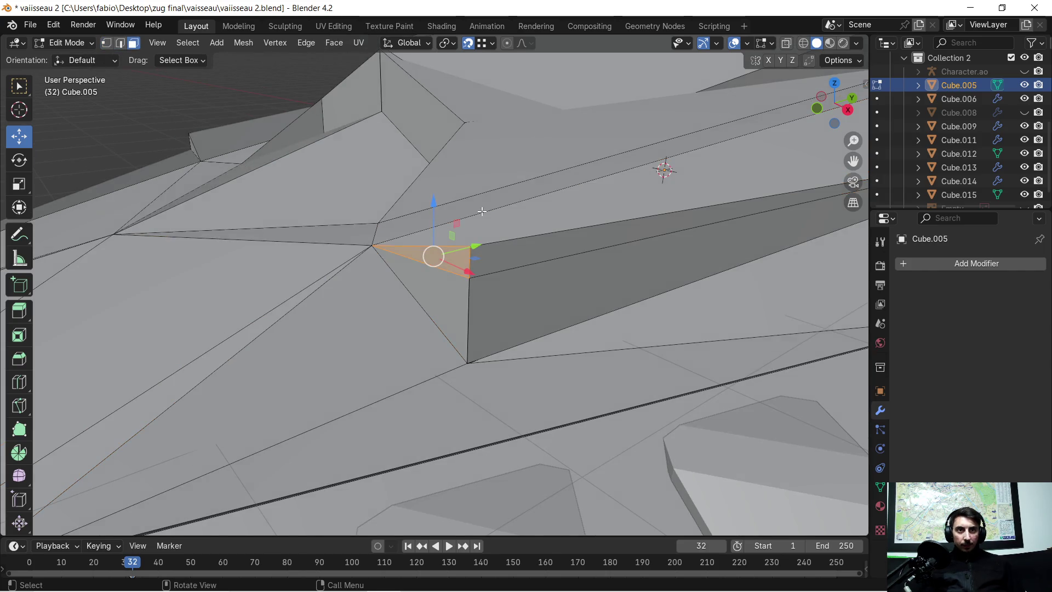
pyautogui.click(500, 250)
pyautogui.press('x')
pyautogui.click(498, 256)
pyautogui.press('1')
pyautogui.moveTo(499, 256)
pyautogui.mouseDown(button='middle')
pyautogui.moveTo(507, 231)
pyautogui.moveTo(481, 249)
pyautogui.moveTo(509, 236)
pyautogui.moveTo(486, 235)
pyautogui.mouseUp(button='middle')
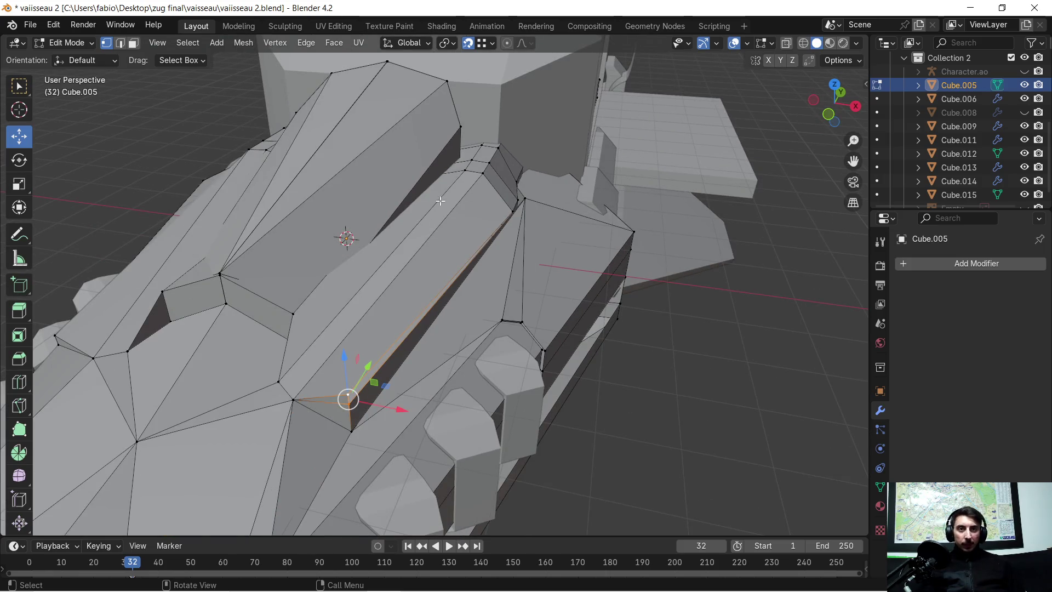
pyautogui.click(130, 44)
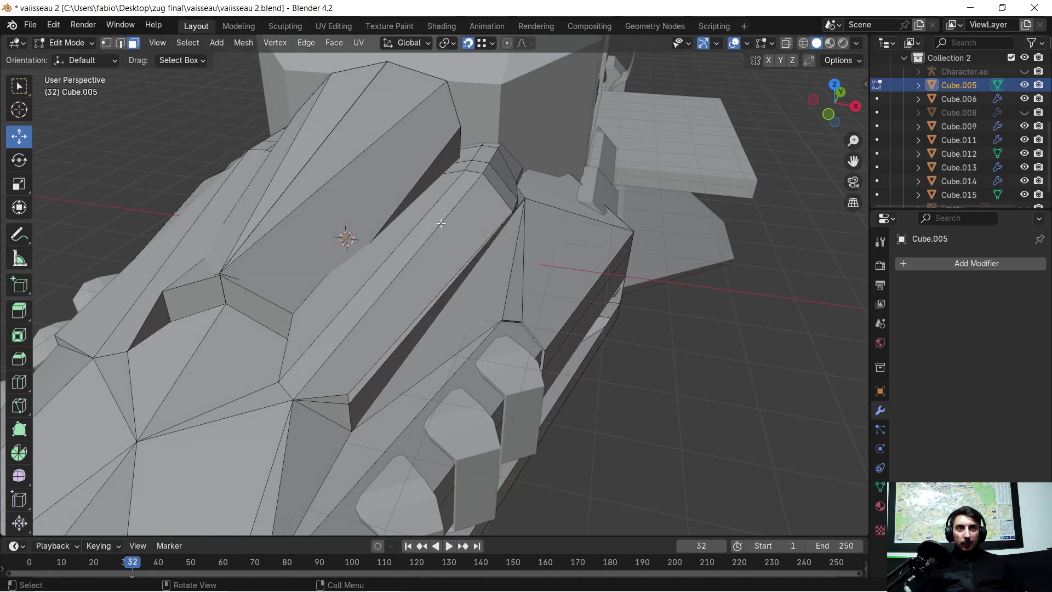
pyautogui.hotkey('ctrl', 'l')
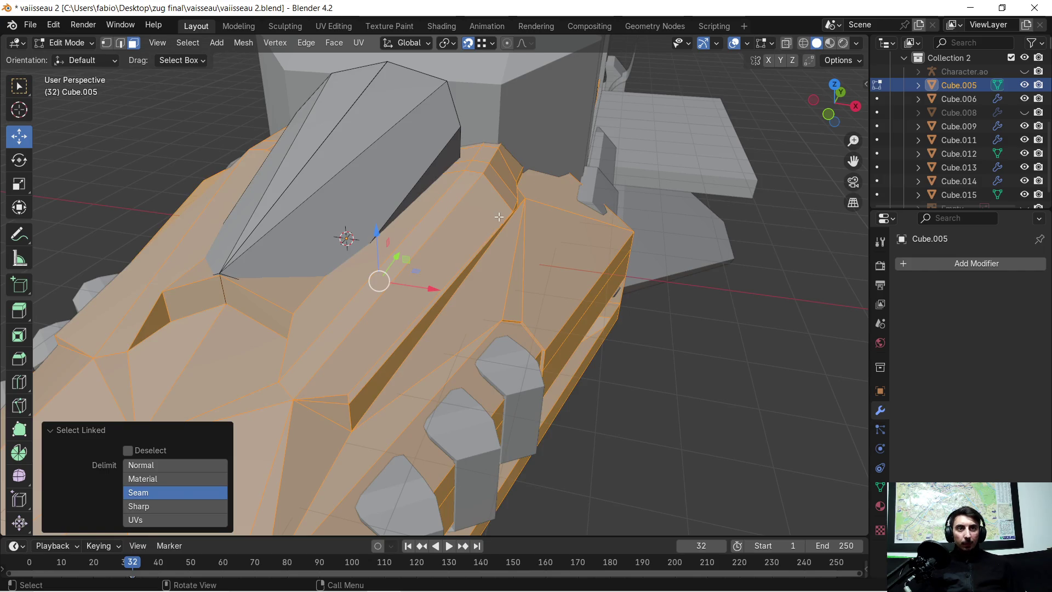
pyautogui.scroll(-2, 499, 217)
pyautogui.click(658, 357)
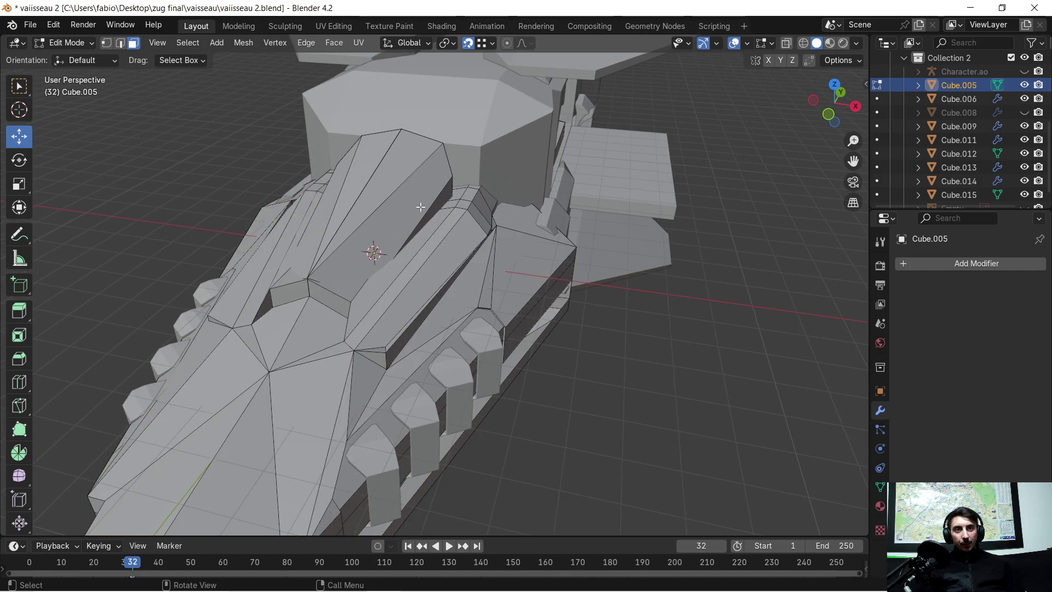
pyautogui.press('l')
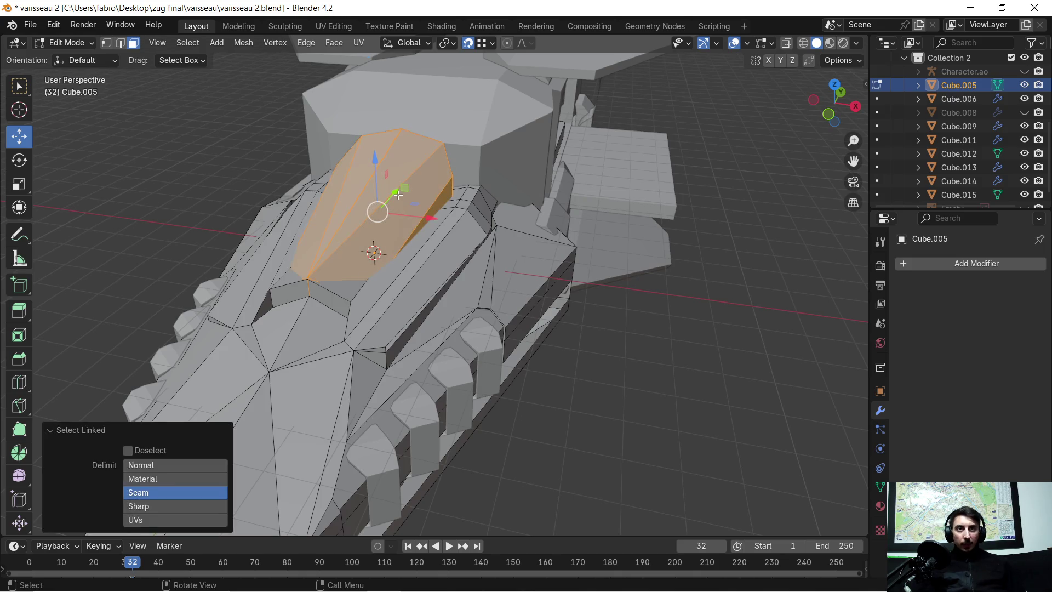
pyautogui.click(340, 293)
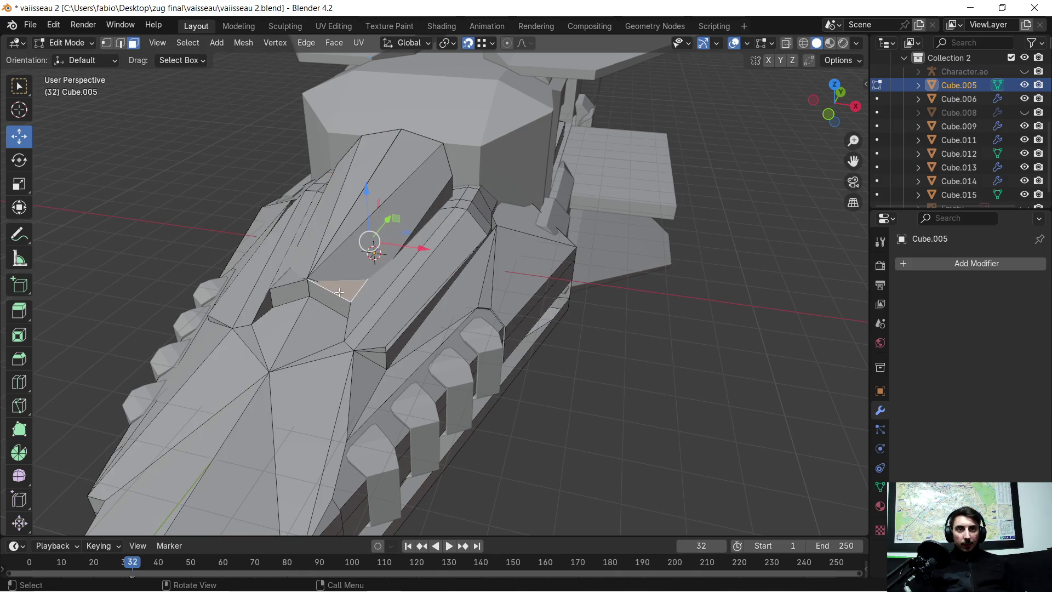
pyautogui.press('l')
pyautogui.click(682, 367)
pyautogui.press('l')
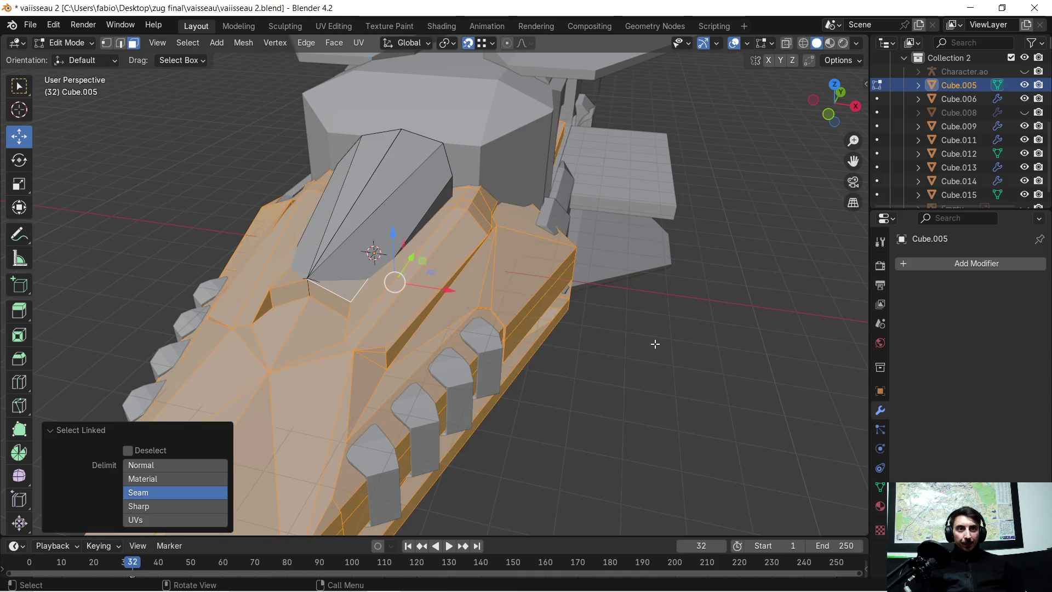
pyautogui.click(624, 331)
pyautogui.scroll(4, 488, 251)
pyautogui.moveTo(488, 251)
pyautogui.mouseDown(button='middle')
pyautogui.moveTo(506, 257)
pyautogui.moveTo(527, 235)
pyautogui.mouseUp(button='middle')
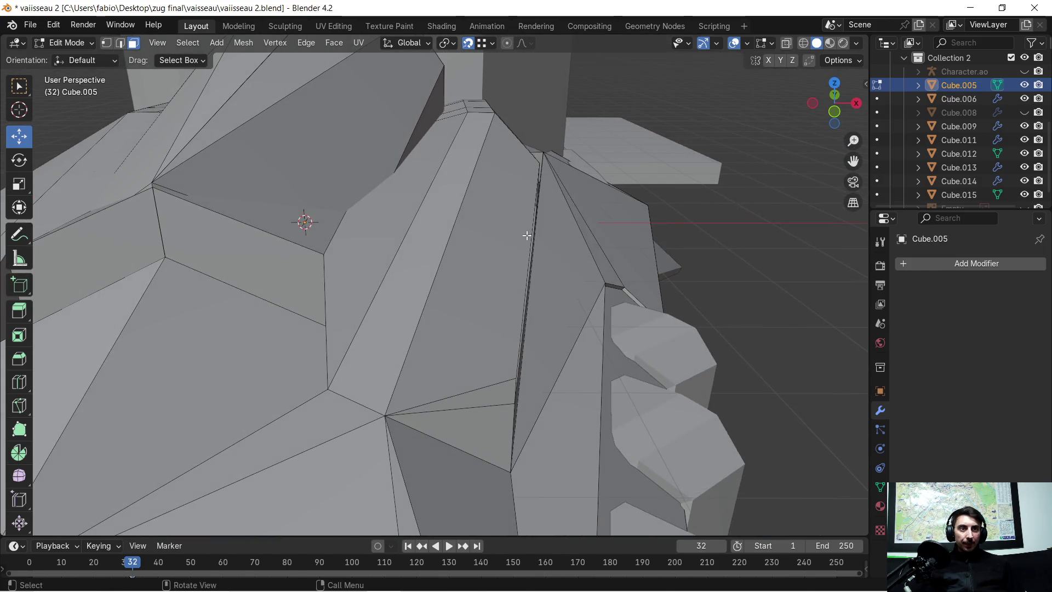
pyautogui.moveTo(523, 346)
pyautogui.mouseDown(button='middle')
pyautogui.moveTo(517, 335)
pyautogui.moveTo(530, 335)
pyautogui.moveTo(516, 340)
pyautogui.moveTo(506, 317)
pyautogui.mouseUp(button='middle')
pyautogui.scroll(-5, 507, 317)
pyautogui.scroll(2, 383, 219)
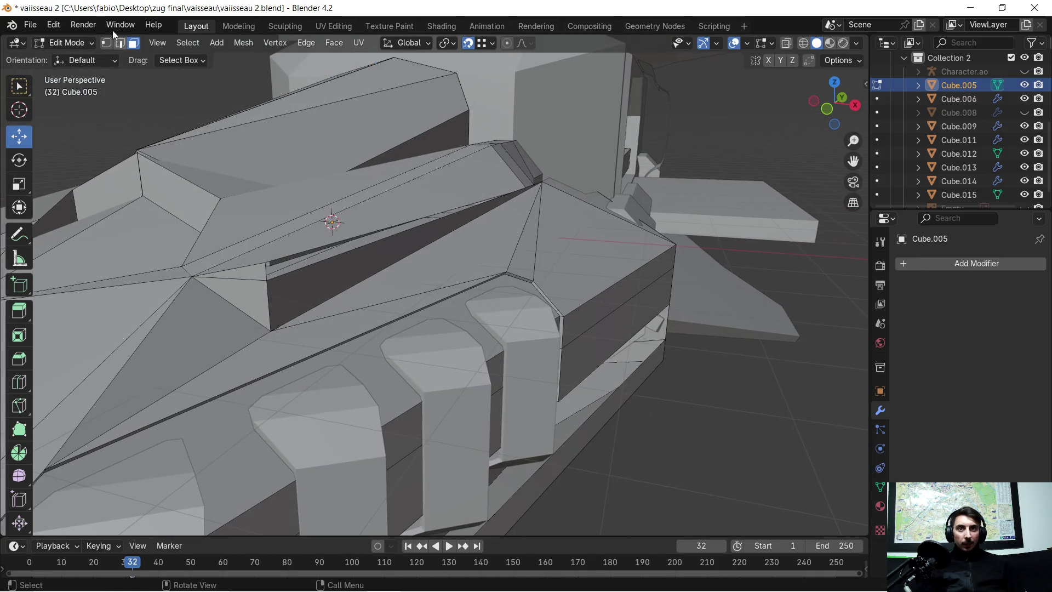
pyautogui.click(314, 297)
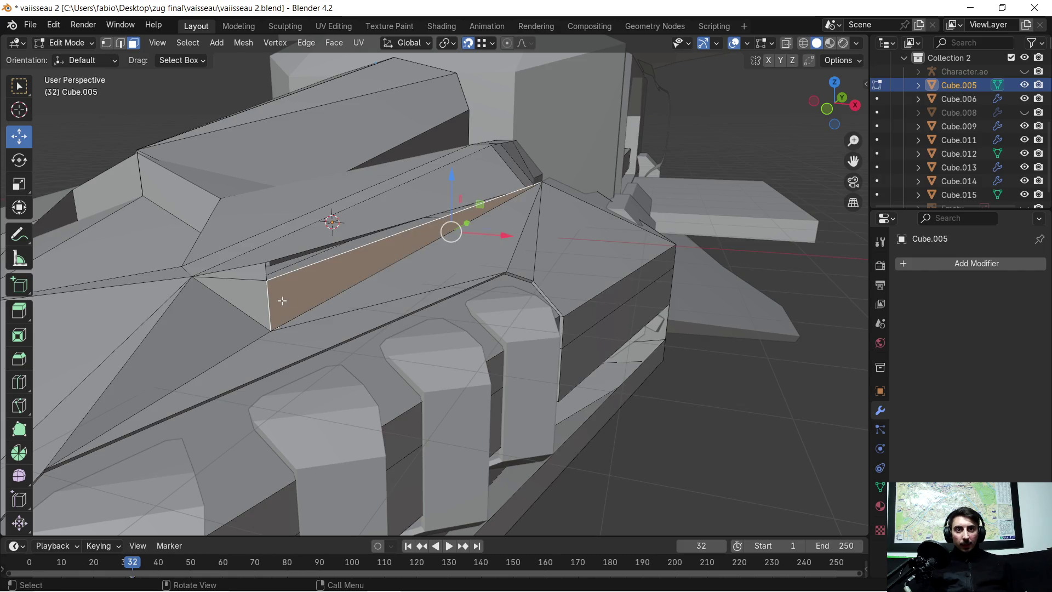
pyautogui.keyDown('shift'); pyautogui.click(236, 298); pyautogui.keyUp('shift')
pyautogui.moveTo(235, 298); pyautogui.dragTo(271, 300, button='middle')
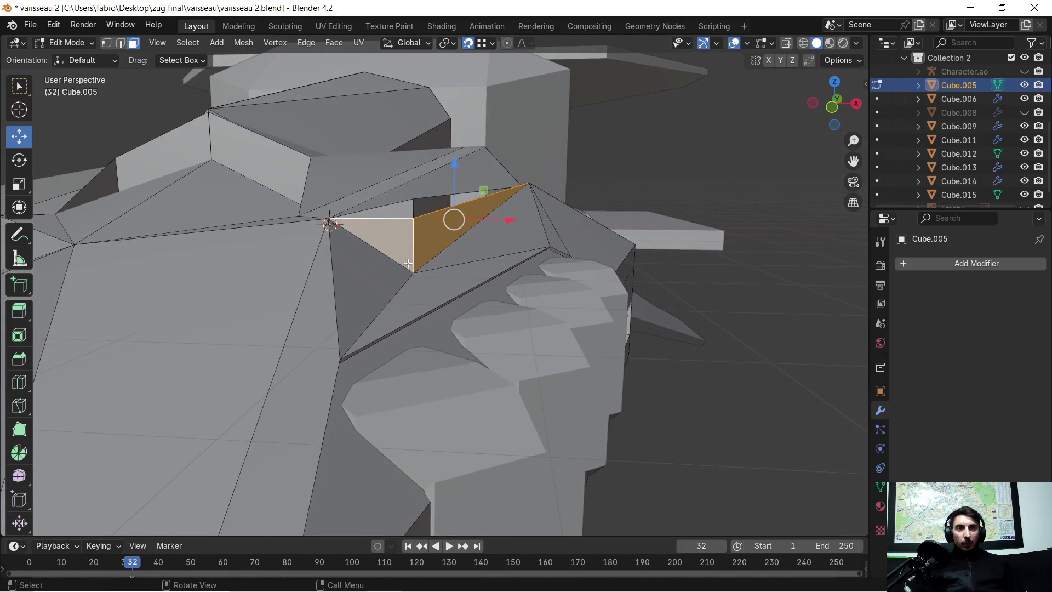
pyautogui.moveTo(417, 277); pyautogui.dragTo(351, 314, button='middle')
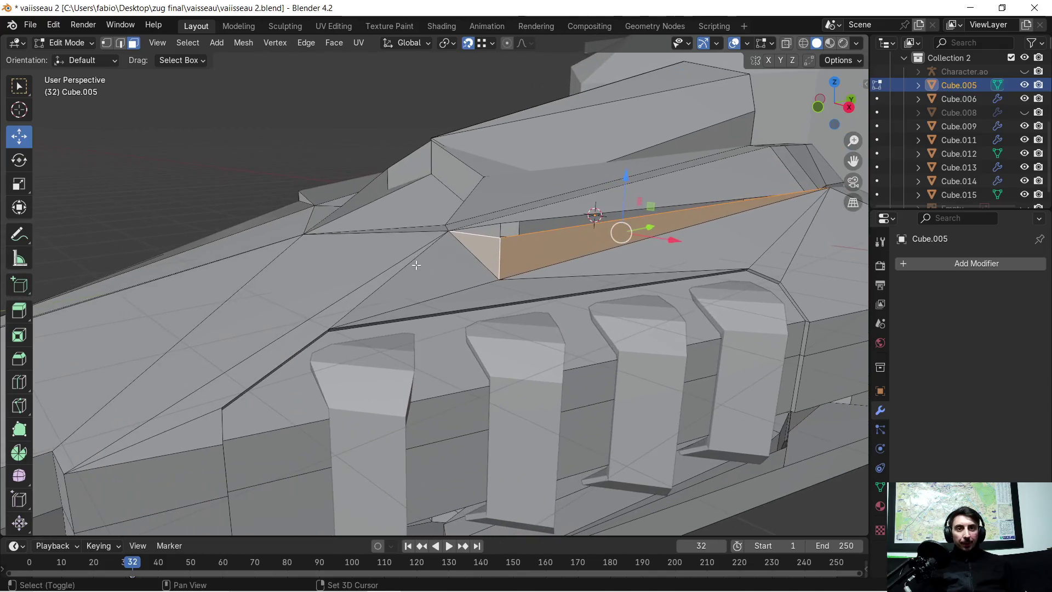
pyautogui.scroll(2, 351, 314)
pyautogui.scroll(3, 351, 315)
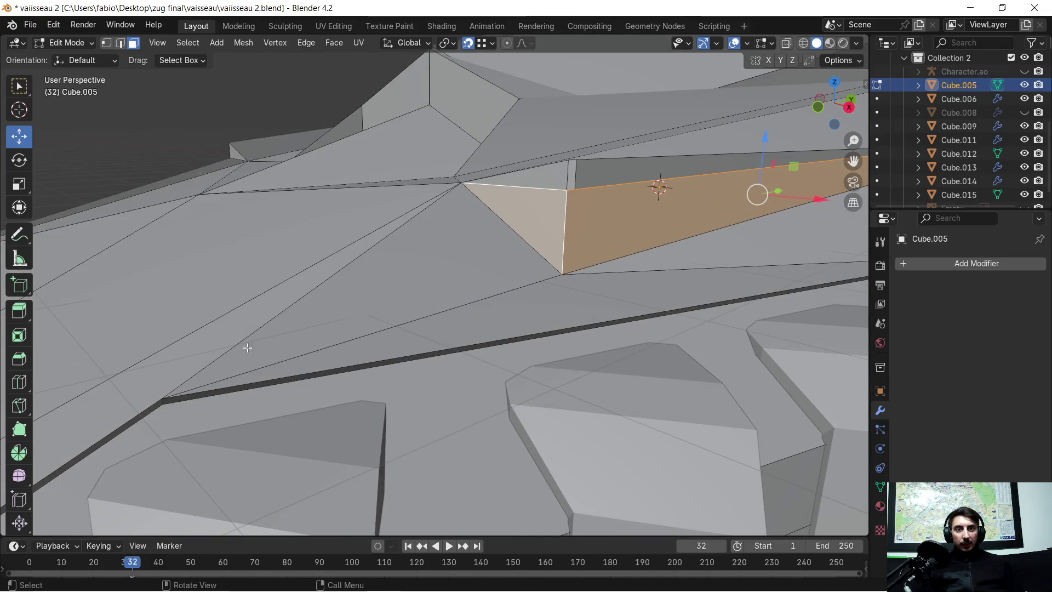
pyautogui.moveTo(448, 275)
pyautogui.mouseDown(button='middle')
pyautogui.moveTo(435, 269)
pyautogui.moveTo(508, 305)
pyautogui.moveTo(445, 305)
pyautogui.moveTo(448, 287)
pyautogui.moveTo(477, 286)
pyautogui.mouseUp(button='middle')
pyautogui.press('x')
pyautogui.click(448, 288)
pyautogui.moveTo(476, 294)
pyautogui.mouseDown(button='middle')
pyautogui.moveTo(465, 303)
pyautogui.moveTo(445, 222)
pyautogui.moveTo(486, 202)
pyautogui.moveTo(484, 187)
pyautogui.moveTo(513, 151)
pyautogui.moveTo(553, 157)
pyautogui.moveTo(528, 164)
pyautogui.moveTo(474, 214)
pyautogui.moveTo(503, 208)
pyautogui.moveTo(477, 215)
pyautogui.mouseUp(button='middle')
pyautogui.click(458, 192)
pyautogui.press('x')
pyautogui.click(458, 193)
pyautogui.click(512, 151)
pyautogui.press('x')
pyautogui.click(513, 150)
pyautogui.scroll(2, 484, 206)
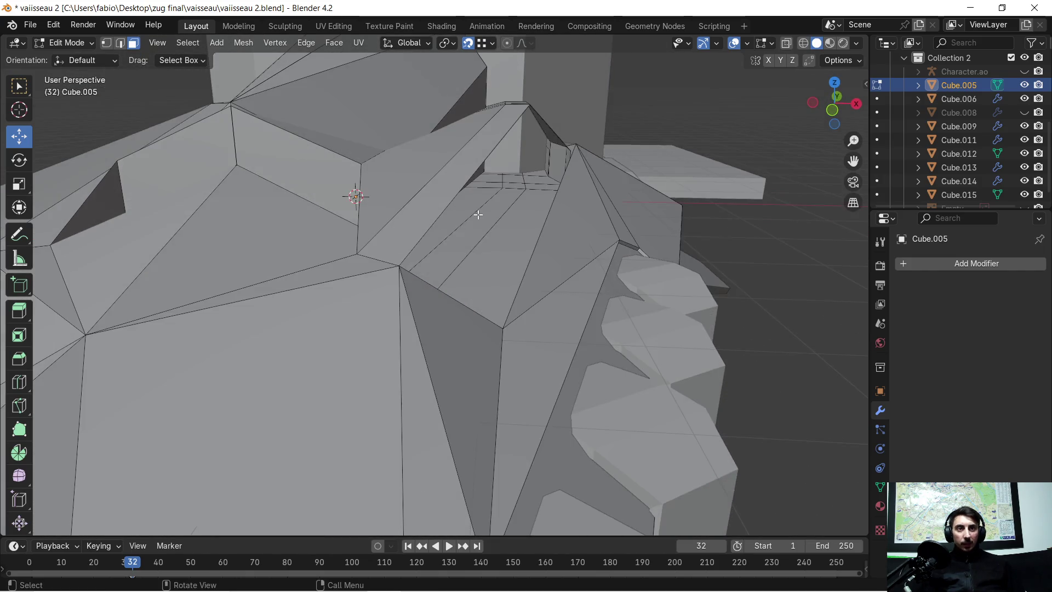
pyautogui.keyDown('ctrl'); pyautogui.click(497, 207); pyautogui.keyUp('ctrl')
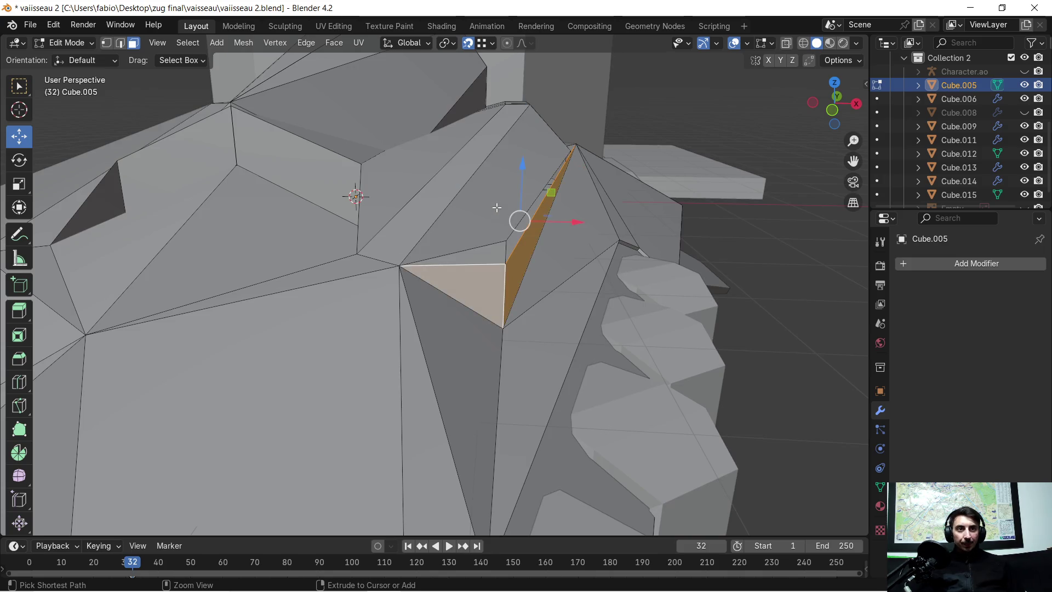
pyautogui.scroll(2, 493, 234)
pyautogui.scroll(2, 493, 235)
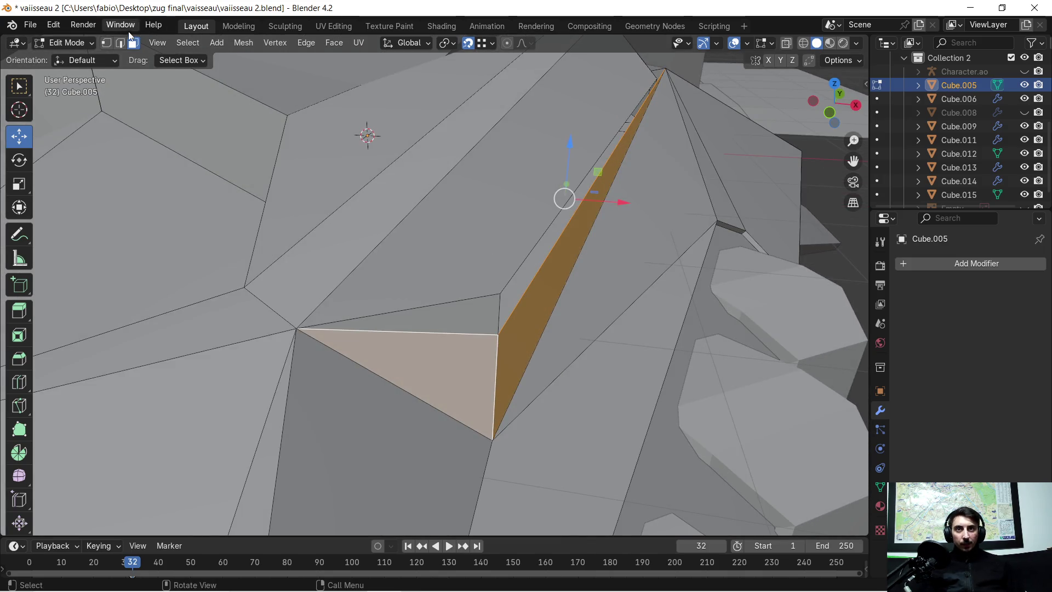
pyautogui.press('1')
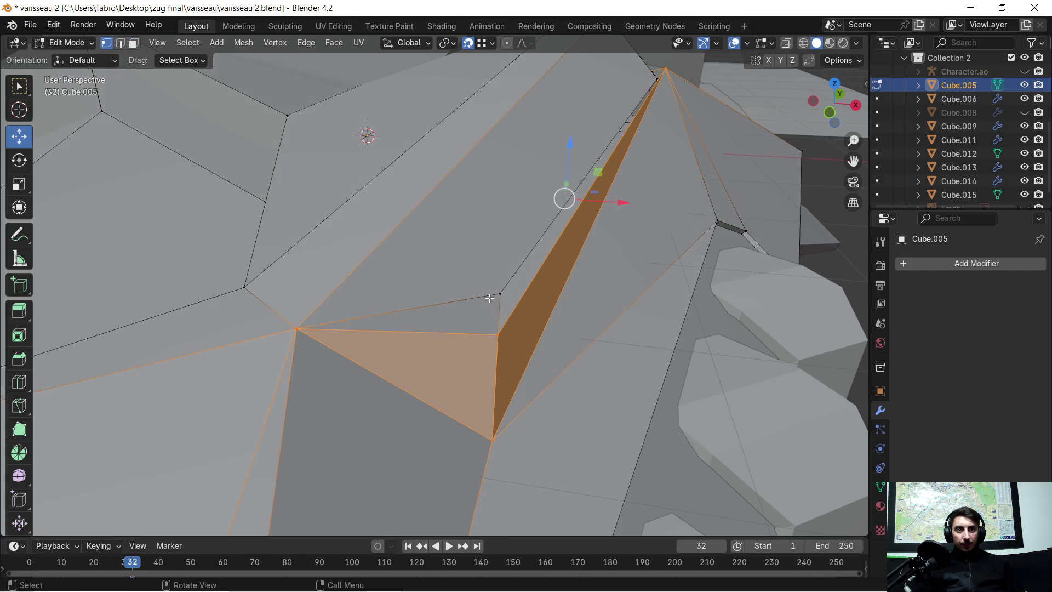
pyautogui.click(489, 297)
pyautogui.moveTo(643, 154); pyautogui.dragTo(549, 131, button='middle')
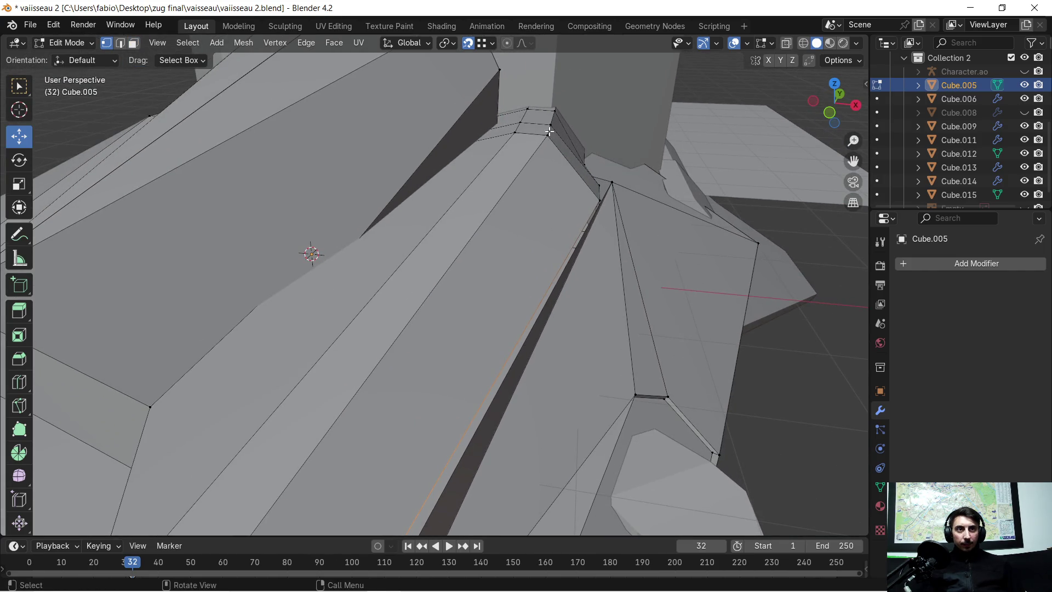
pyautogui.scroll(-3, 491, 294)
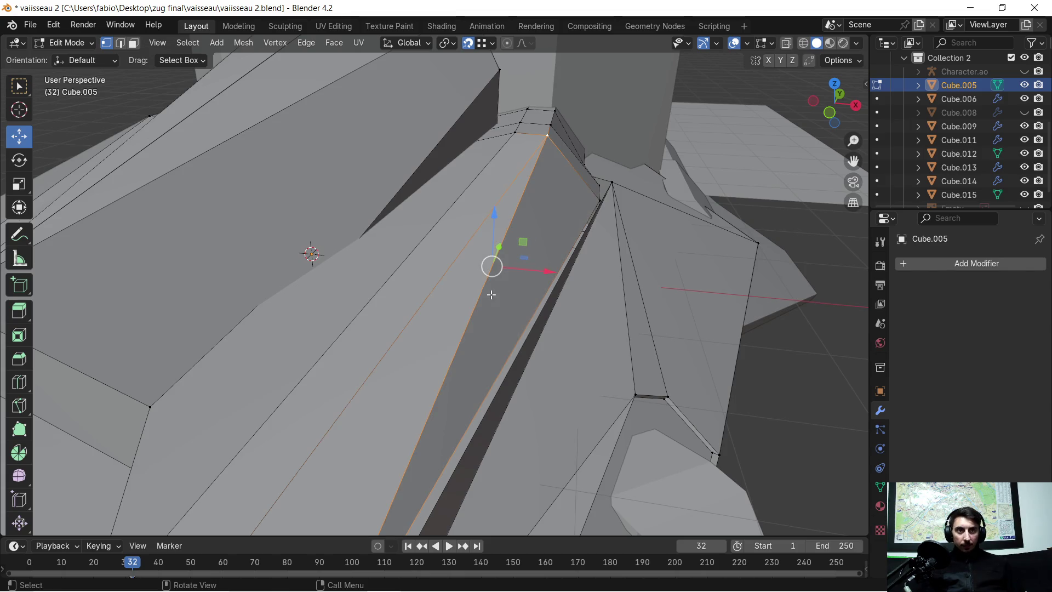
pyautogui.moveTo(492, 296)
pyautogui.mouseDown(button='middle')
pyautogui.moveTo(496, 318)
pyautogui.moveTo(476, 321)
pyautogui.moveTo(492, 297)
pyautogui.moveTo(787, 297)
pyautogui.moveTo(353, 296)
pyautogui.moveTo(236, 337)
pyautogui.mouseUp(button='middle')
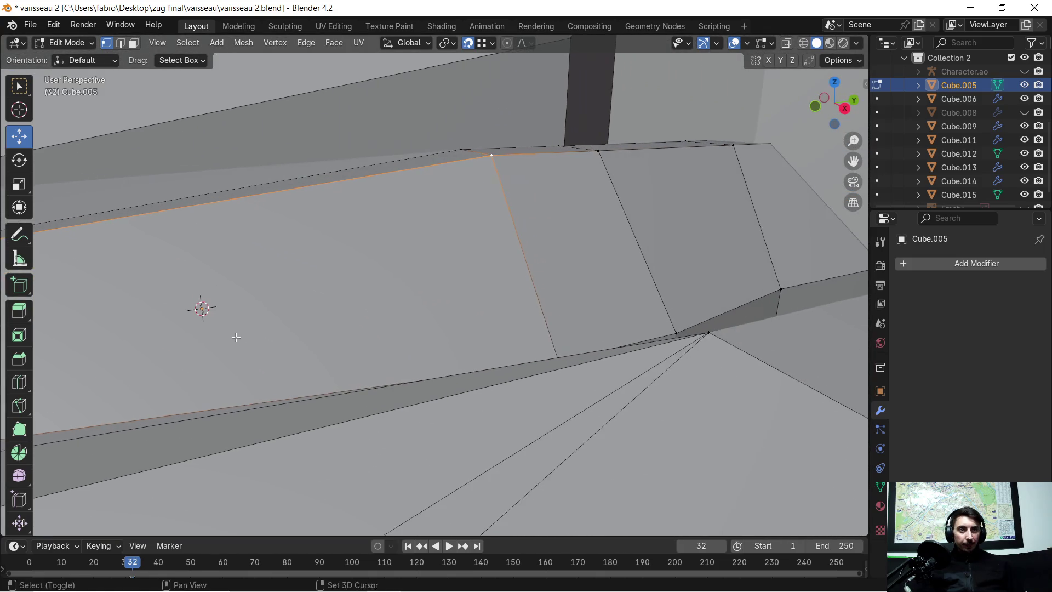
pyautogui.moveTo(527, 331)
pyautogui.keyDown('shift'); pyautogui.mouseDown(button='middle')
pyautogui.moveTo(477, 352)
pyautogui.moveTo(495, 376)
pyautogui.moveTo(573, 359)
pyautogui.moveTo(447, 412)
pyautogui.moveTo(603, 394)
pyautogui.mouseUp(button='middle'); pyautogui.keyUp('shift')
pyautogui.click(492, 418)
pyautogui.moveTo(492, 418)
pyautogui.mouseDown(button='middle')
pyautogui.moveTo(546, 382)
pyautogui.moveTo(486, 408)
pyautogui.moveTo(458, 404)
pyautogui.moveTo(482, 380)
pyautogui.moveTo(437, 405)
pyautogui.mouseUp(button='middle')
pyautogui.moveTo(298, 398)
pyautogui.mouseDown(button='middle')
pyautogui.moveTo(394, 340)
pyautogui.moveTo(563, 355)
pyautogui.moveTo(533, 363)
pyautogui.moveTo(610, 336)
pyautogui.moveTo(423, 348)
pyautogui.moveTo(460, 345)
pyautogui.mouseUp(button='middle')
pyautogui.click(454, 345)
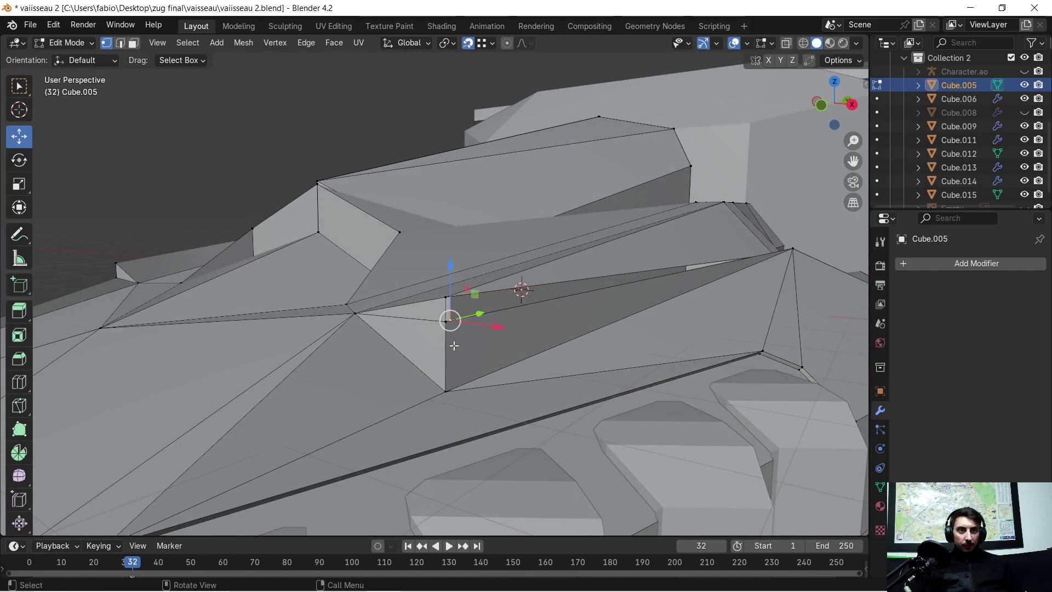
# Step: Delete the stray triangular face from the hull
pyautogui.click(493, 345)
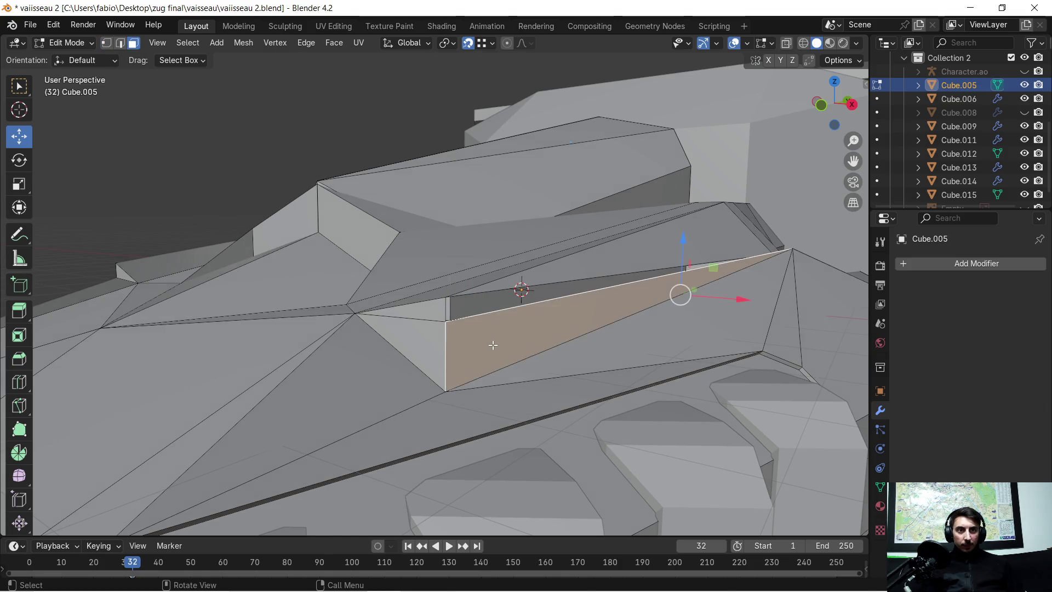
pyautogui.press('x')
pyautogui.click(491, 346)
pyautogui.moveTo(491, 346); pyautogui.dragTo(502, 346, button='middle')
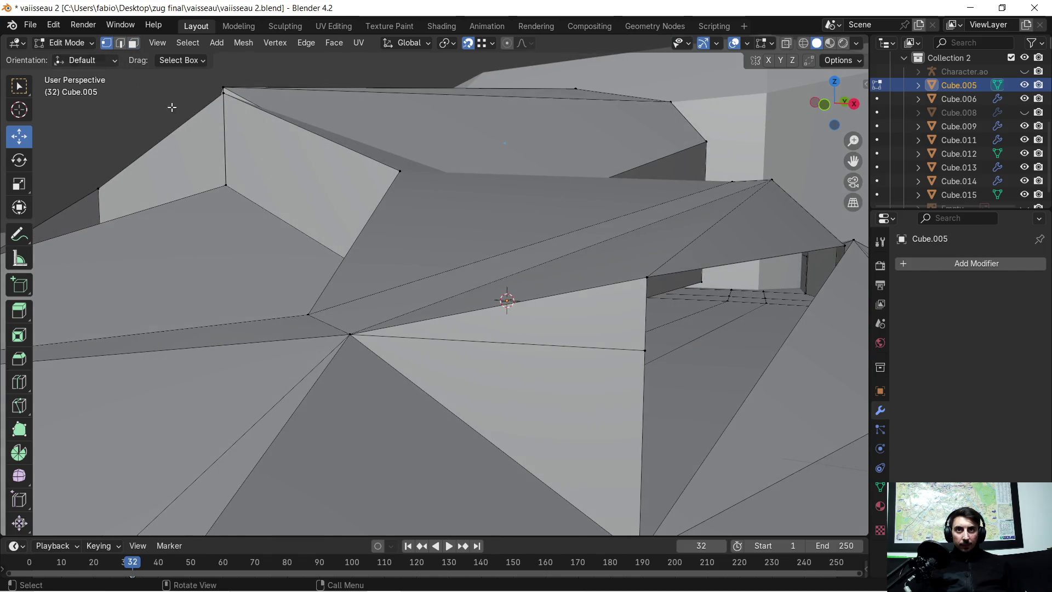
# Step: Fill a new face across the selected border edges of the first gap
pyautogui.scroll(-1, 679, 371)
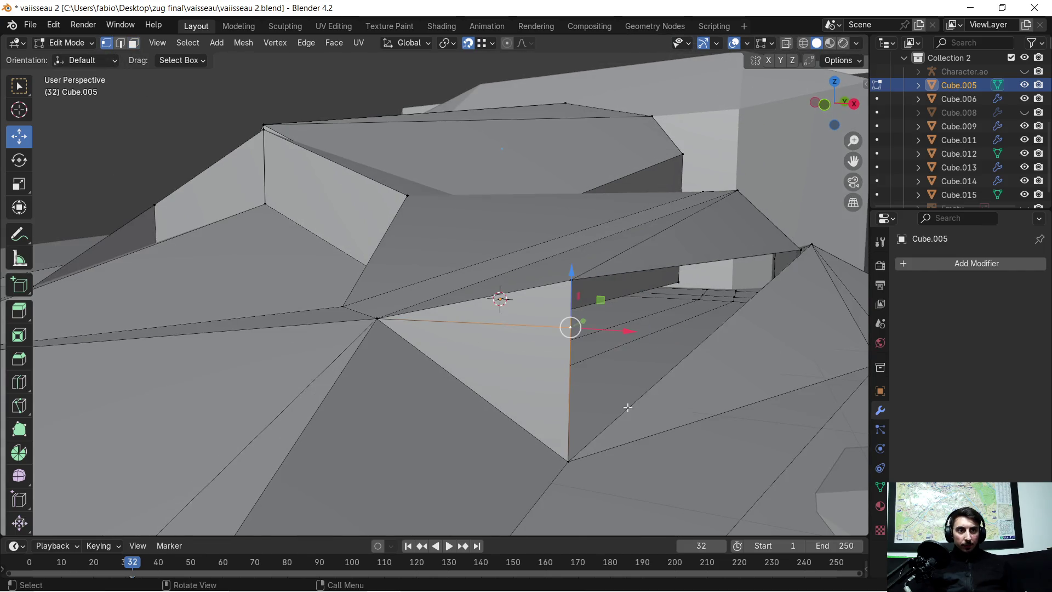
pyautogui.moveTo(575, 461)
pyautogui.keyDown('shift'); pyautogui.mouseDown(button='middle')
pyautogui.moveTo(585, 330)
pyautogui.moveTo(594, 334)
pyautogui.moveTo(573, 335)
pyautogui.mouseUp(button='middle'); pyautogui.keyUp('shift')
pyautogui.scroll(1, 608, 330)
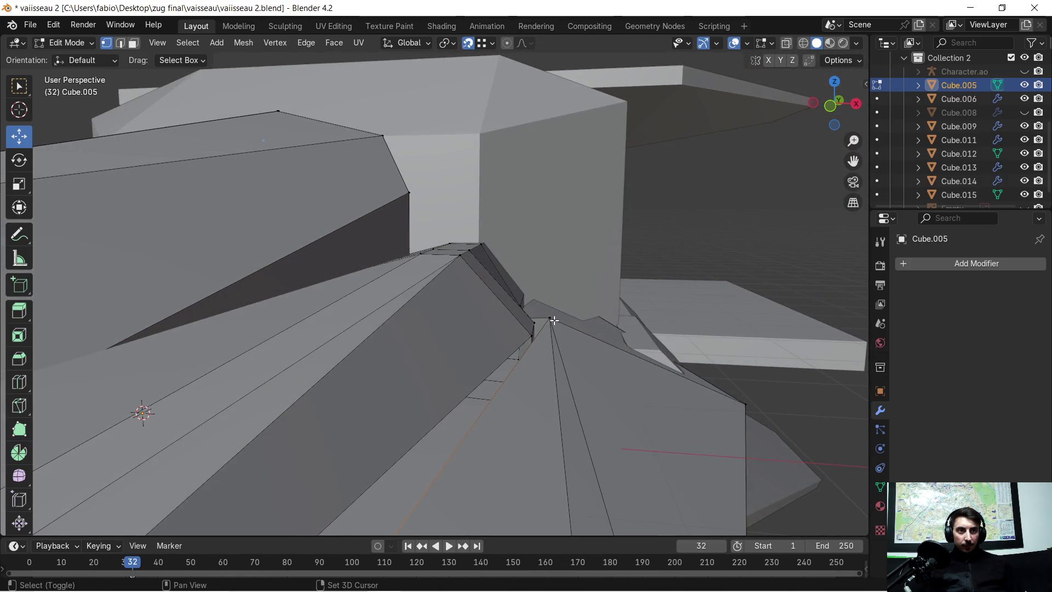
pyautogui.scroll(2, 553, 321)
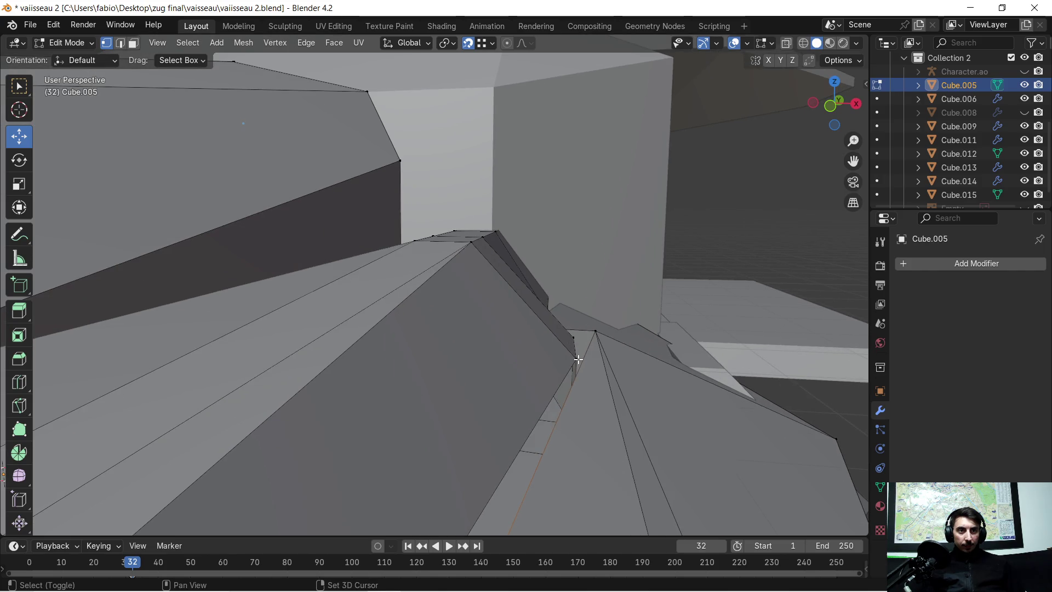
pyautogui.scroll(-3, 569, 372)
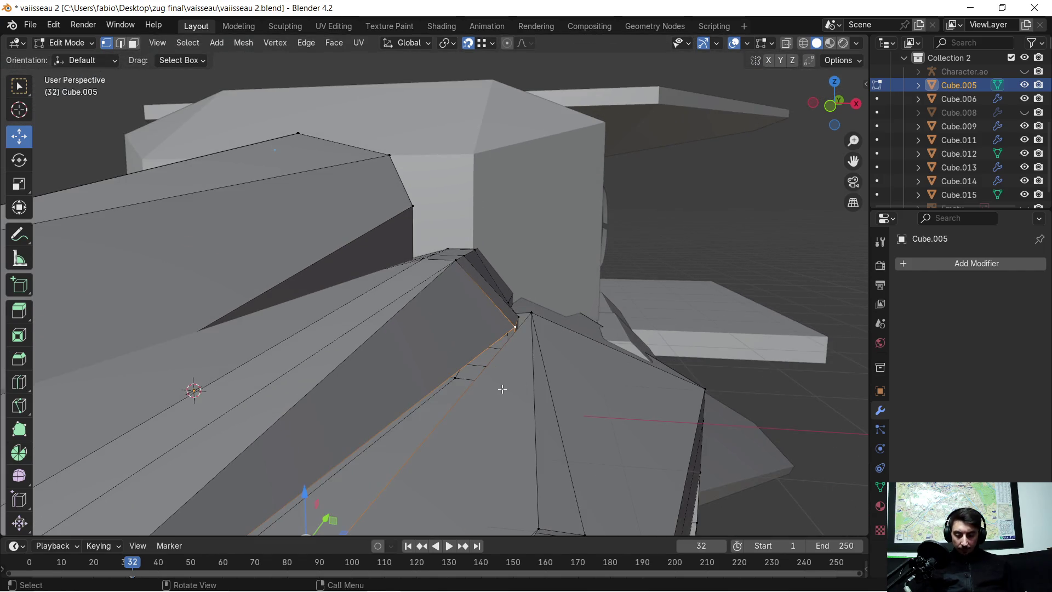
pyautogui.press('f')
# Step: Fill a triangular face between three corner vertices of the second gap
pyautogui.moveTo(492, 385)
pyautogui.mouseDown(button='middle')
pyautogui.moveTo(431, 407)
pyautogui.moveTo(444, 380)
pyautogui.mouseUp(button='middle')
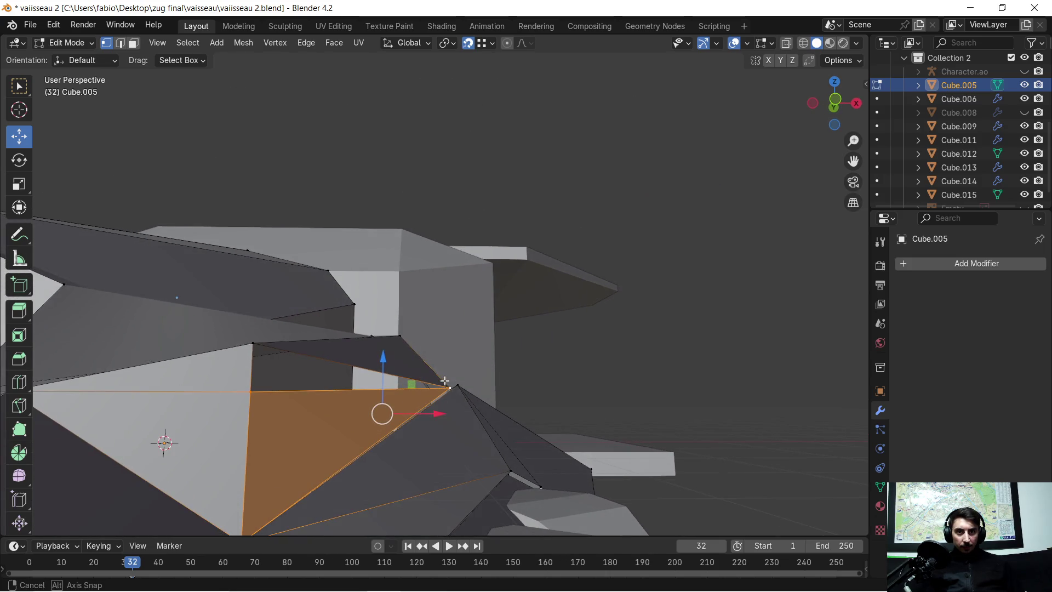
pyautogui.click(249, 394)
pyautogui.keyDown('shift'); pyautogui.click(252, 344); pyautogui.keyUp('shift')
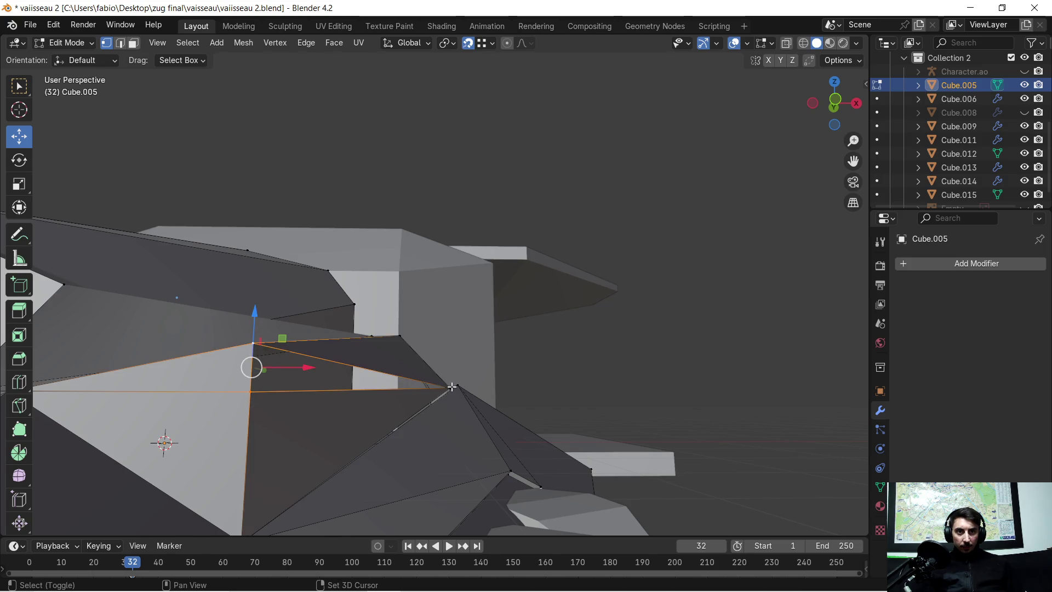
pyautogui.keyDown('shift'); pyautogui.click(448, 387); pyautogui.keyUp('shift')
pyautogui.press('f')
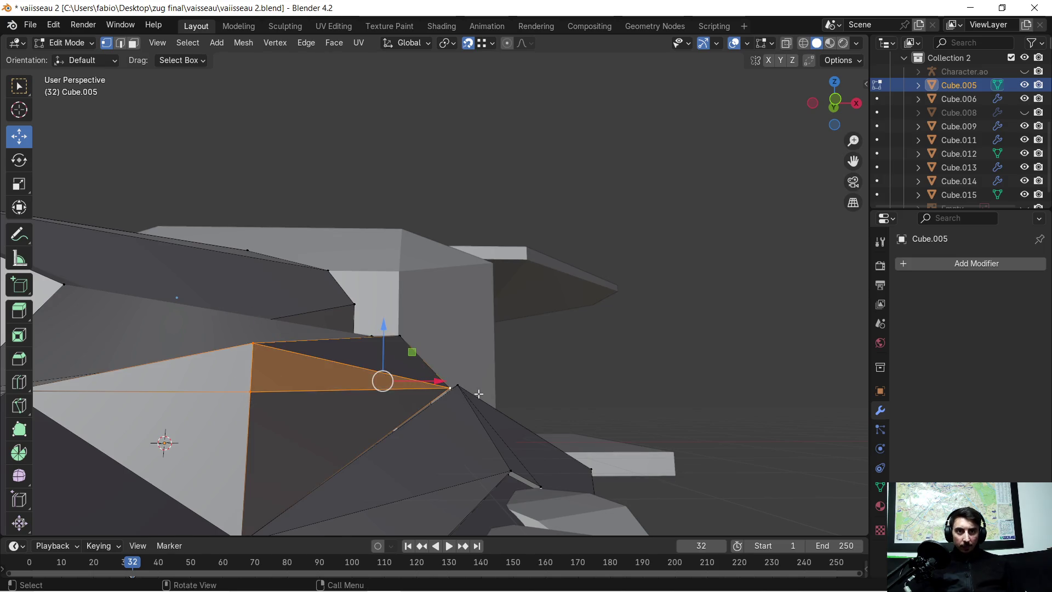
# Step: Inspect the new sliver face along the groove edge, then switch to face selection
pyautogui.scroll(3, 537, 396)
pyautogui.moveTo(537, 396)
pyautogui.mouseDown(button='middle')
pyautogui.moveTo(666, 387)
pyautogui.moveTo(564, 368)
pyautogui.mouseUp(button='middle')
pyautogui.scroll(2, 561, 367)
pyautogui.scroll(3, 638, 376)
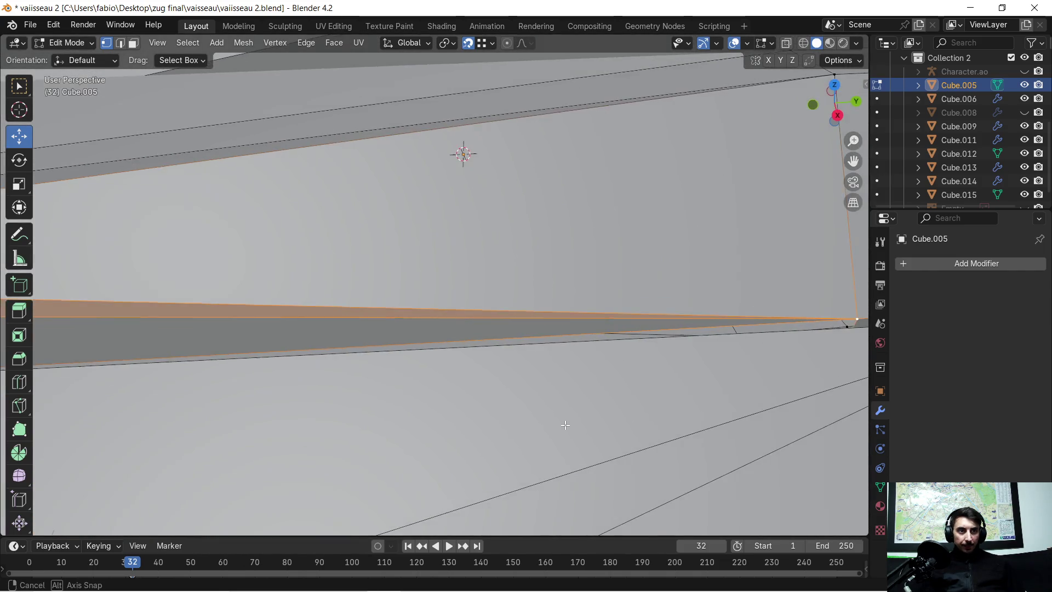
pyautogui.moveTo(462, 155)
pyautogui.mouseDown(button='middle')
pyautogui.moveTo(368, 155)
pyautogui.moveTo(407, 373)
pyautogui.moveTo(397, 338)
pyautogui.mouseUp(button='middle')
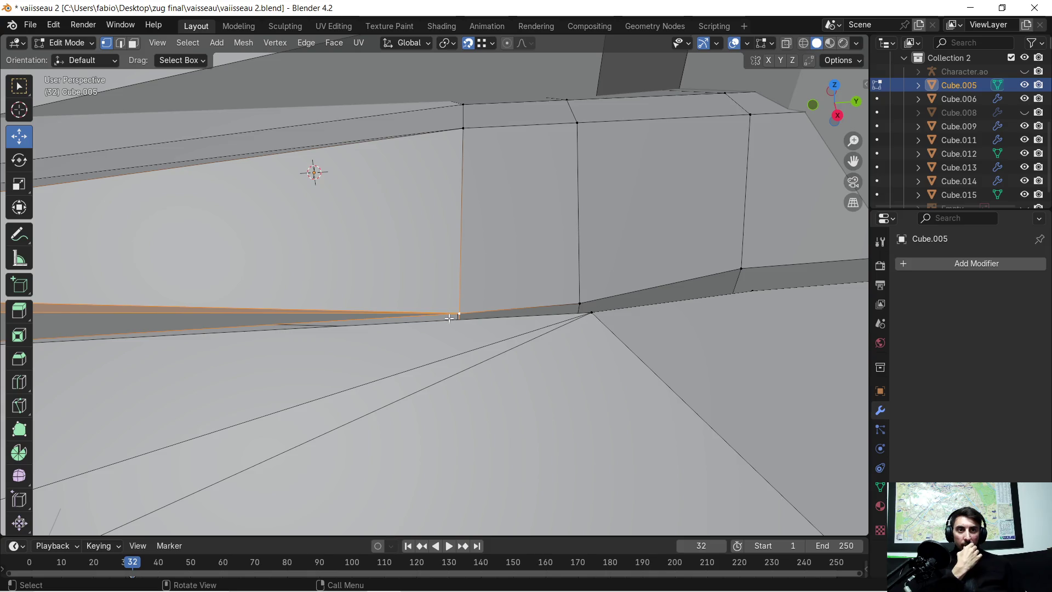
pyautogui.moveTo(449, 318); pyautogui.dragTo(387, 344, button='middle')
pyautogui.keyDown('shift'); pyautogui.moveTo(322, 369); pyautogui.dragTo(434, 343, button='middle'); pyautogui.keyUp('shift')
pyautogui.click(134, 43)
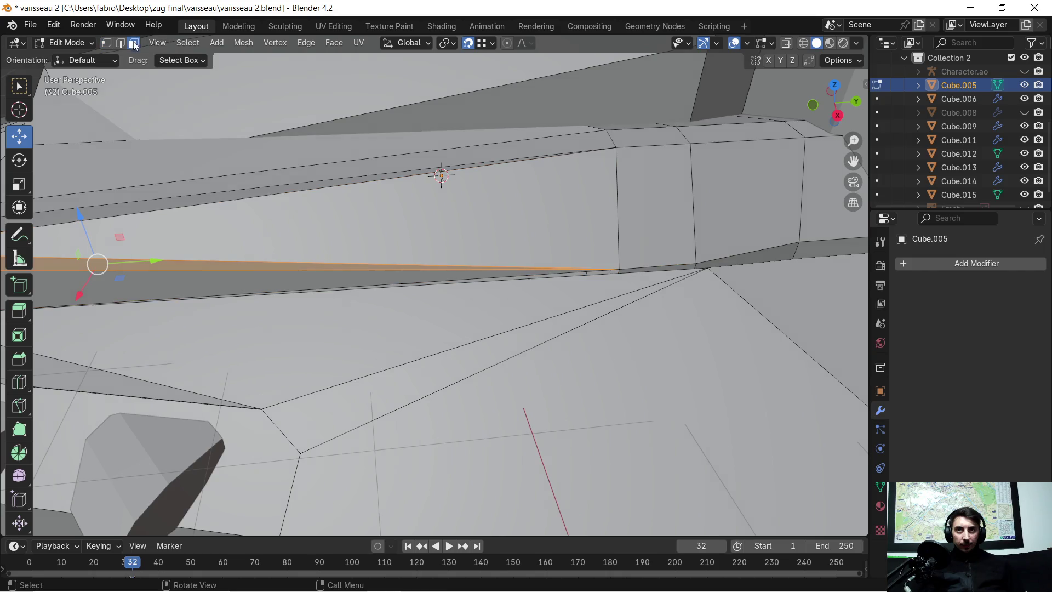
# Step: Delete the small triangular face and the large adjacent face along the groove
pyautogui.click(403, 388)
pyautogui.press('x')
pyautogui.click(403, 388)
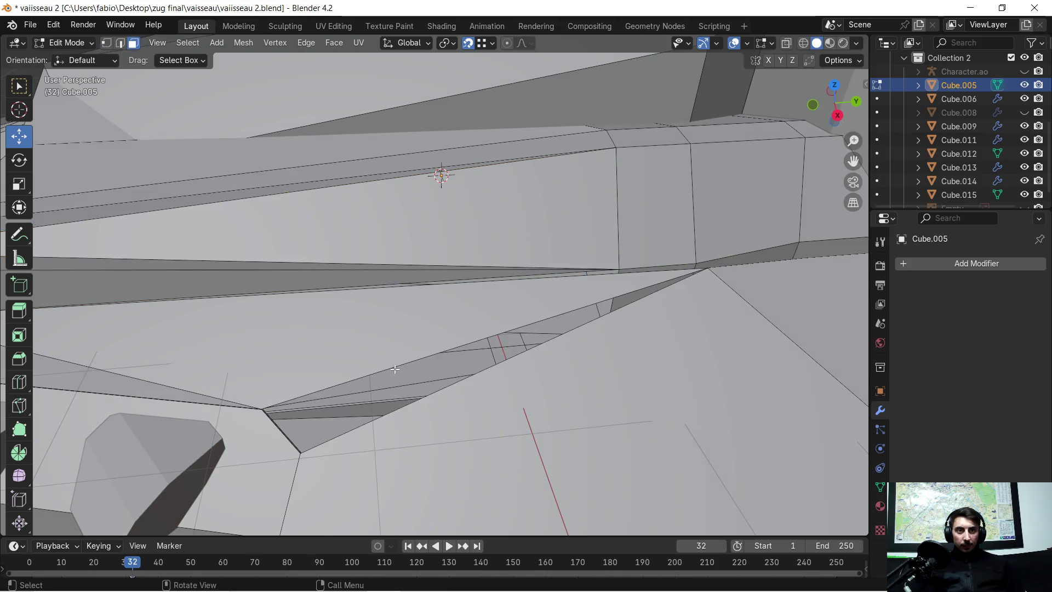
pyautogui.click(398, 357)
pyautogui.press('x')
pyautogui.click(396, 354)
# Step: Fill the opened hole from two border edges and the tip vertex
pyautogui.moveTo(337, 363); pyautogui.dragTo(385, 350, button='middle')
pyautogui.moveTo(317, 395)
pyautogui.mouseDown(button='middle')
pyautogui.moveTo(469, 258)
pyautogui.moveTo(194, 106)
pyautogui.mouseUp(button='middle')
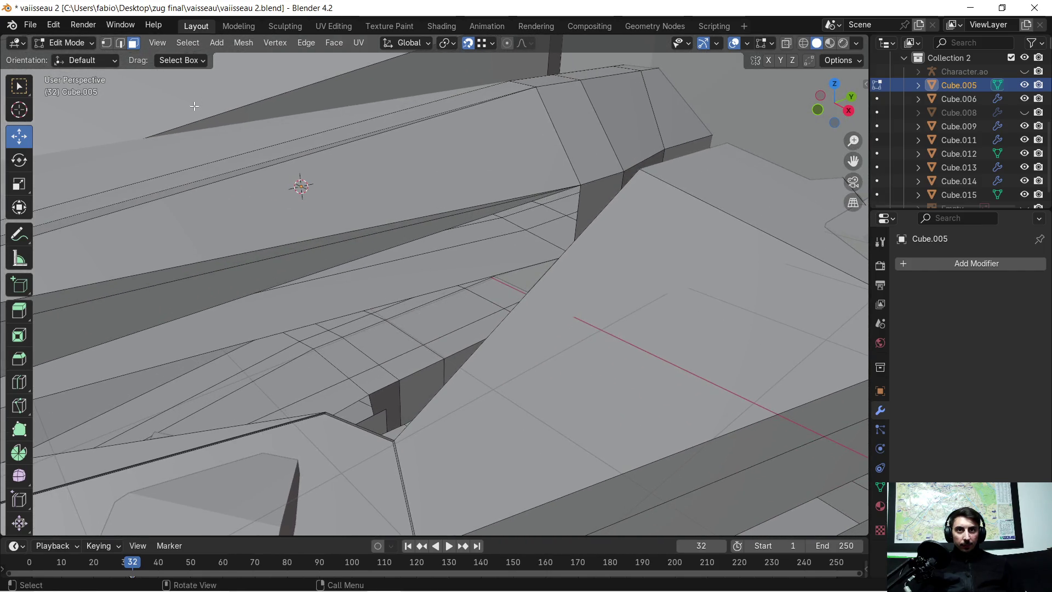
pyautogui.click(323, 413)
pyautogui.moveTo(359, 432)
pyautogui.mouseDown(button='middle')
pyautogui.moveTo(411, 484)
pyautogui.moveTo(428, 427)
pyautogui.moveTo(548, 230)
pyautogui.mouseUp(button='middle')
pyautogui.keyDown('shift'); pyautogui.click(388, 491); pyautogui.keyUp('shift')
pyautogui.keyDown('shift'); pyautogui.click(607, 167); pyautogui.keyUp('shift')
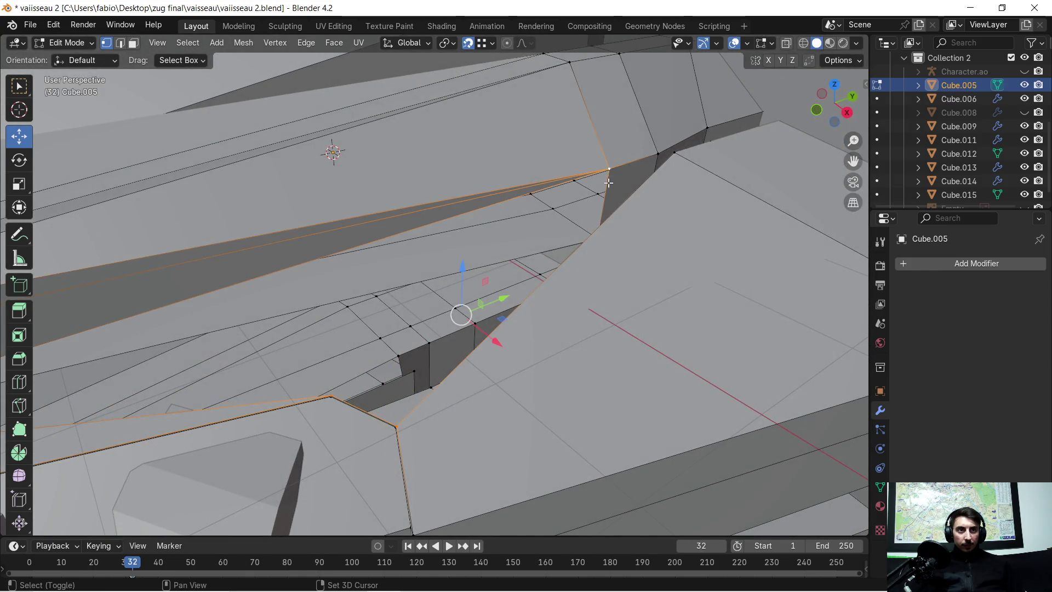
pyautogui.press('f')
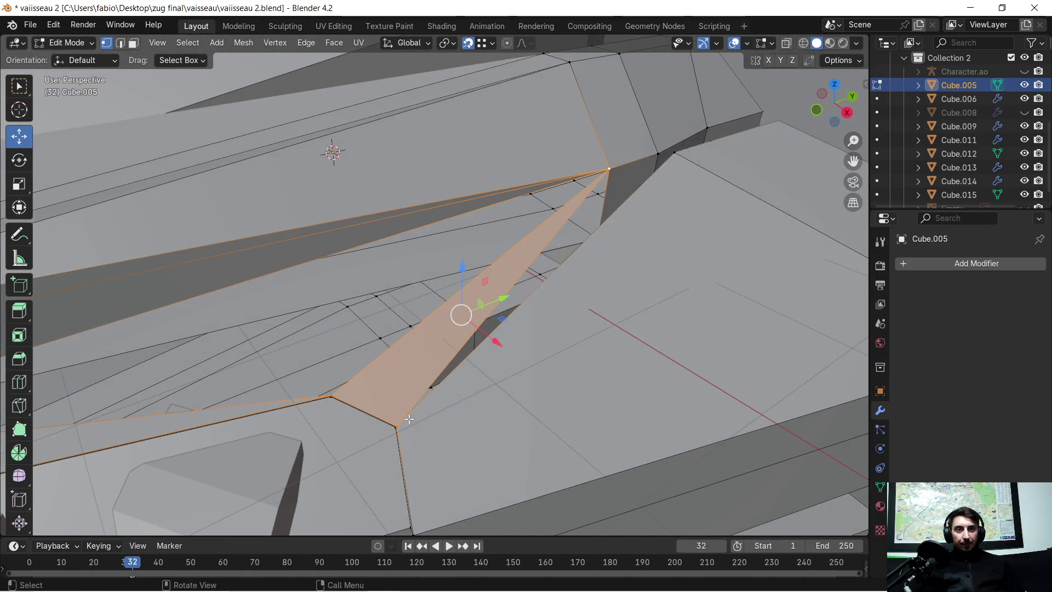
# Step: Select the corner vertices of the remaining triangular opening beside the pillar block
pyautogui.click(396, 426)
pyautogui.keyDown('shift'); pyautogui.click(608, 169); pyautogui.keyUp('shift')
pyautogui.moveTo(680, 157)
pyautogui.mouseDown(button='middle')
pyautogui.moveTo(683, 196)
pyautogui.moveTo(268, 238)
pyautogui.mouseUp(button='middle')
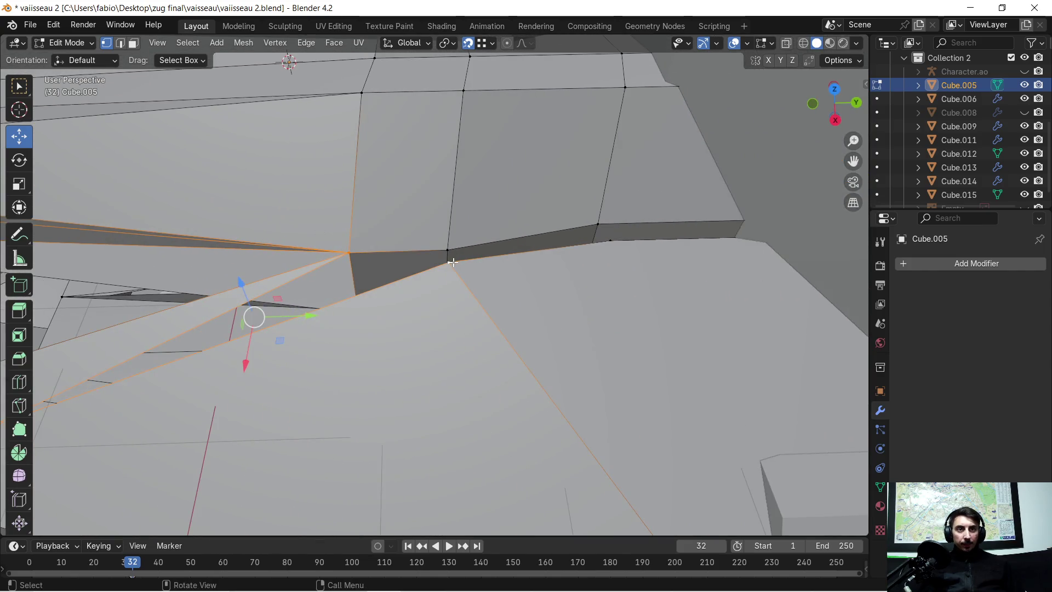
pyautogui.scroll(3, 453, 262)
pyautogui.keyDown('shift'); pyautogui.click(454, 223); pyautogui.keyUp('shift')
pyautogui.moveTo(411, 254)
pyautogui.mouseDown(button='middle')
pyautogui.moveTo(397, 431)
pyautogui.moveTo(500, 176)
pyautogui.moveTo(423, 216)
pyautogui.moveTo(418, 200)
pyautogui.moveTo(383, 187)
pyautogui.moveTo(384, 173)
pyautogui.moveTo(361, 186)
pyautogui.mouseUp(button='middle')
pyautogui.moveTo(313, 214)
pyautogui.mouseDown(button='middle')
pyautogui.moveTo(358, 189)
pyautogui.moveTo(367, 170)
pyautogui.moveTo(417, 219)
pyautogui.moveTo(473, 248)
pyautogui.moveTo(438, 285)
pyautogui.moveTo(513, 216)
pyautogui.moveTo(542, 165)
pyautogui.moveTo(469, 255)
pyautogui.moveTo(468, 280)
pyautogui.moveTo(365, 281)
pyautogui.moveTo(331, 293)
pyautogui.moveTo(351, 278)
pyautogui.moveTo(337, 295)
pyautogui.mouseUp(button='middle')
pyautogui.scroll(2, 315, 324)
pyautogui.scroll(-1, 275, 328)
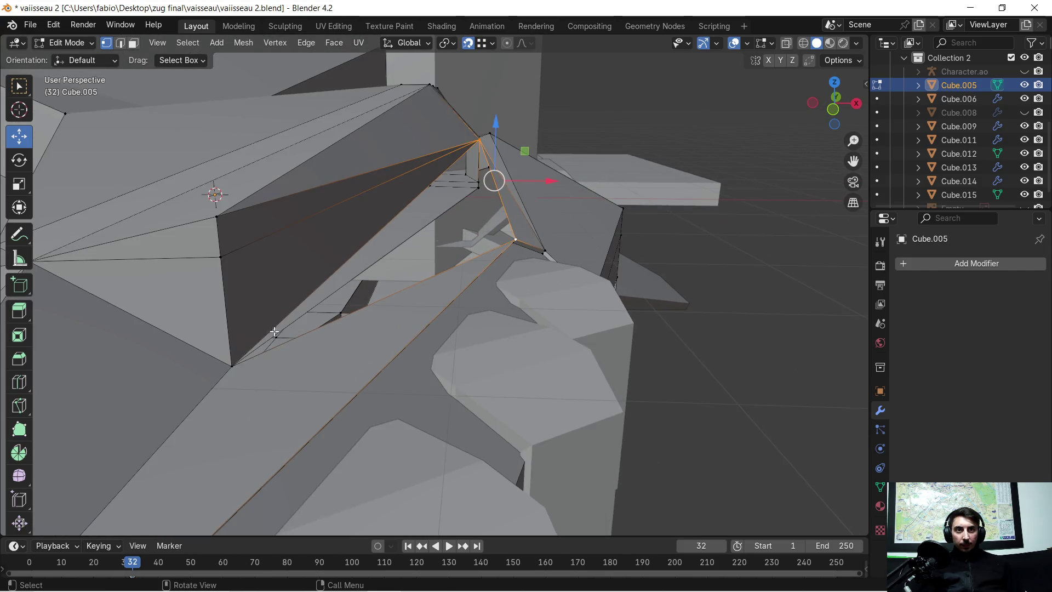
pyautogui.keyDown('shift'); pyautogui.click(234, 359); pyautogui.keyUp('shift')
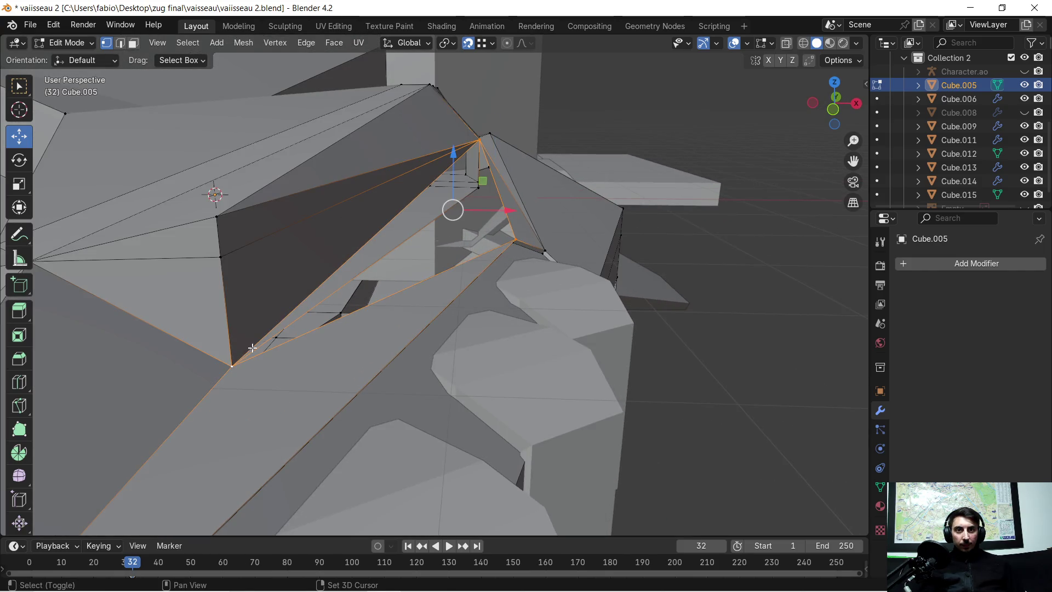
pyautogui.keyDown('shift'); pyautogui.click(362, 279); pyautogui.keyUp('shift')
pyautogui.moveTo(432, 234)
pyautogui.mouseDown(button='middle')
pyautogui.moveTo(785, 324)
pyautogui.moveTo(779, 301)
pyautogui.moveTo(657, 343)
pyautogui.moveTo(679, 336)
pyautogui.mouseUp(button='middle')
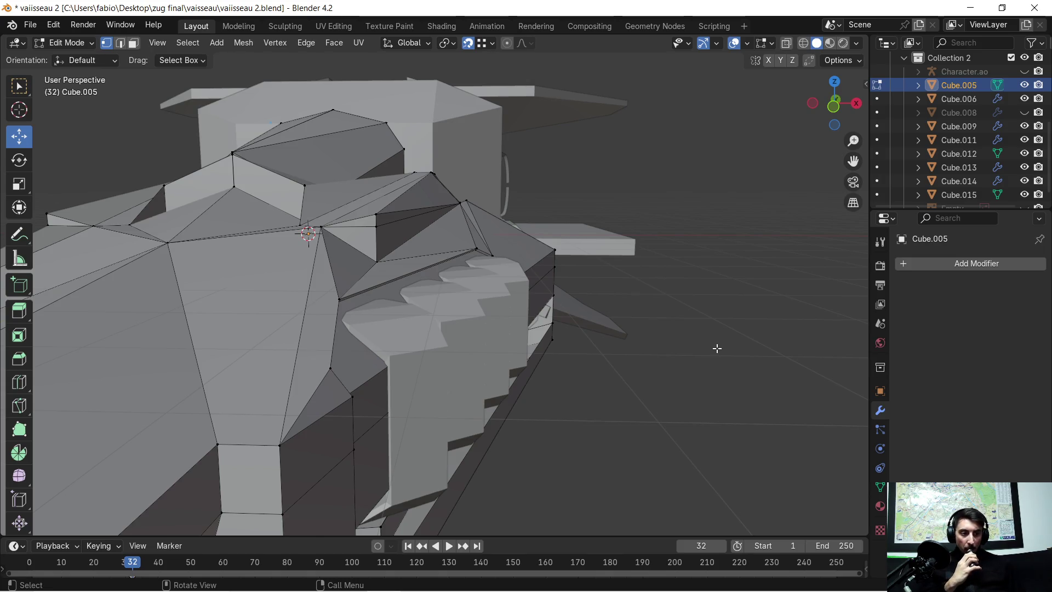
pyautogui.scroll(-5, 716, 344)
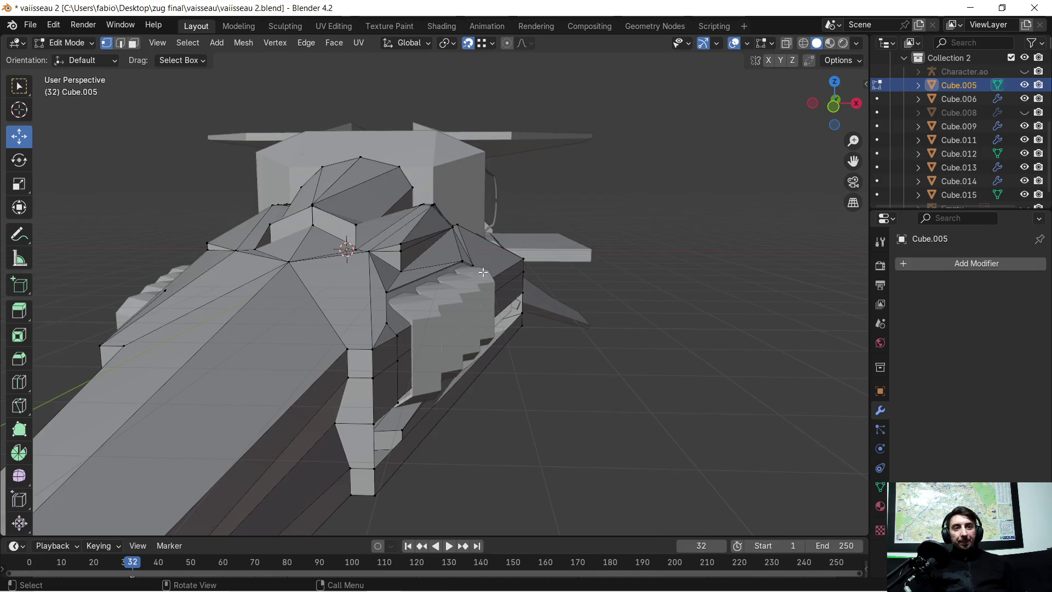
pyautogui.scroll(-3, 548, 302)
pyautogui.moveTo(438, 263)
pyautogui.mouseDown(button='middle')
pyautogui.moveTo(429, 261)
pyautogui.moveTo(356, 377)
pyautogui.mouseUp(button='middle')
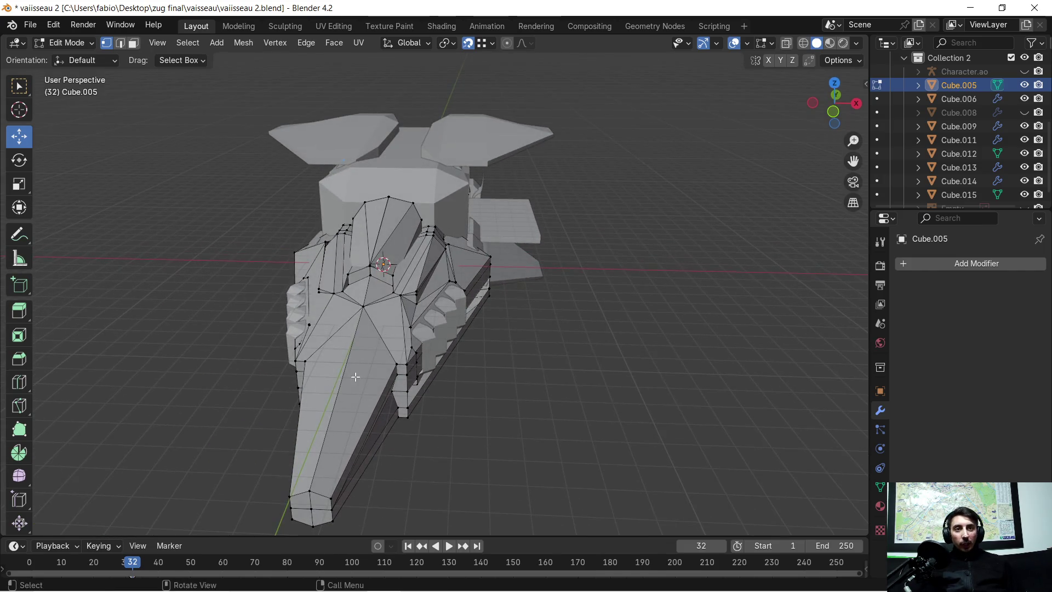
pyautogui.moveTo(411, 305); pyautogui.dragTo(425, 293, button='middle')
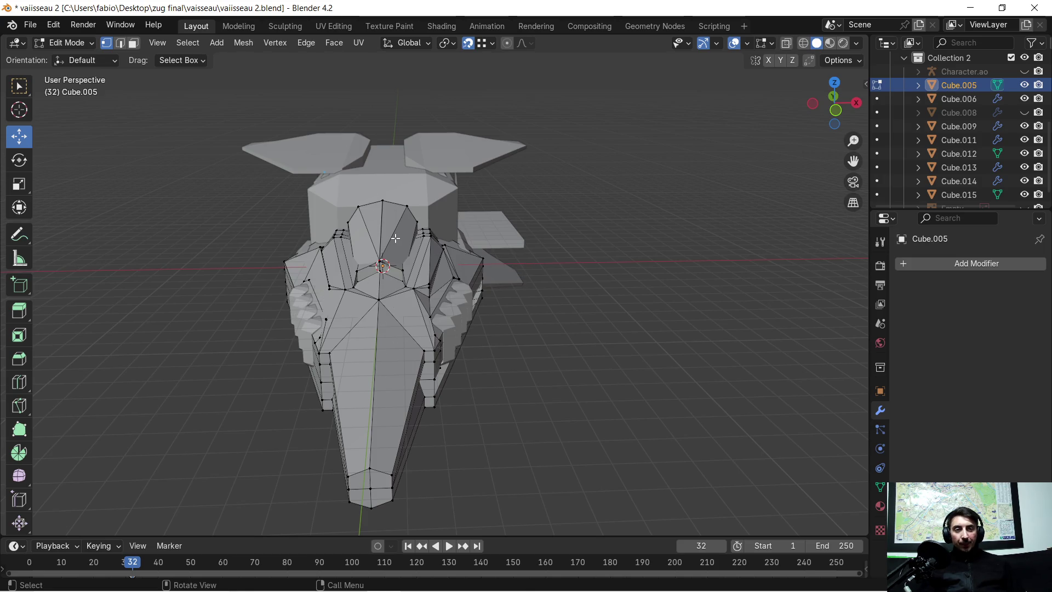
# Step: Lower a vertex on the side recess edge of Cube.005 along Z
pyautogui.scroll(7, 395, 238)
pyautogui.moveTo(467, 253); pyautogui.dragTo(381, 247, button='middle')
pyautogui.keyDown('shift'); pyautogui.moveTo(406, 212); pyautogui.dragTo(534, 262, button='middle'); pyautogui.keyUp('shift')
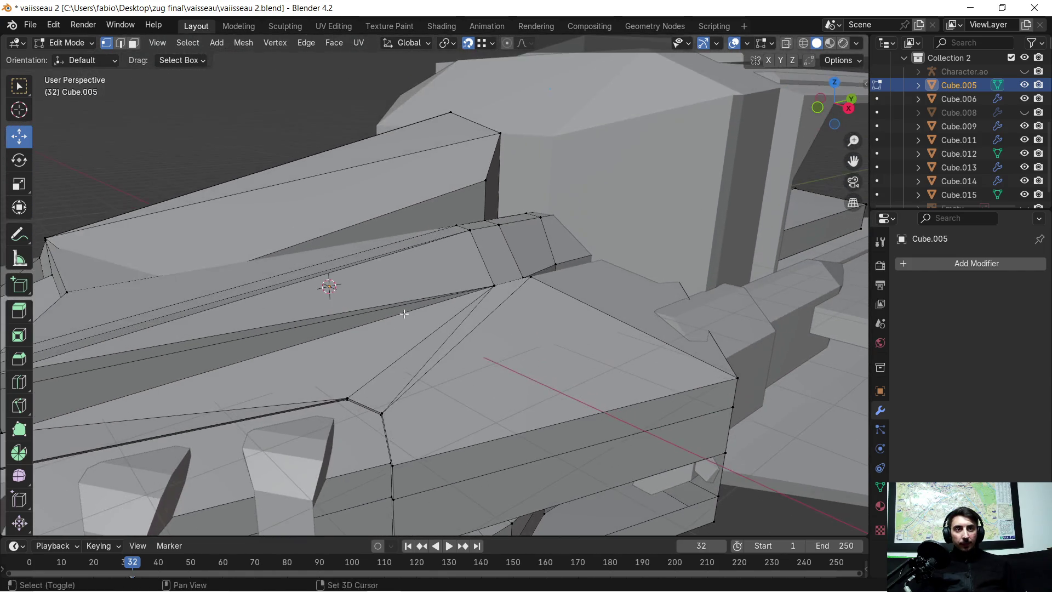
pyautogui.scroll(3, 534, 262)
pyautogui.moveTo(627, 260)
pyautogui.mouseDown(button='middle')
pyautogui.moveTo(575, 286)
pyautogui.moveTo(624, 335)
pyautogui.moveTo(504, 284)
pyautogui.moveTo(488, 305)
pyautogui.moveTo(439, 293)
pyautogui.moveTo(441, 270)
pyautogui.moveTo(498, 235)
pyautogui.moveTo(290, 233)
pyautogui.moveTo(410, 251)
pyautogui.mouseUp(button='middle')
pyautogui.click(408, 256)
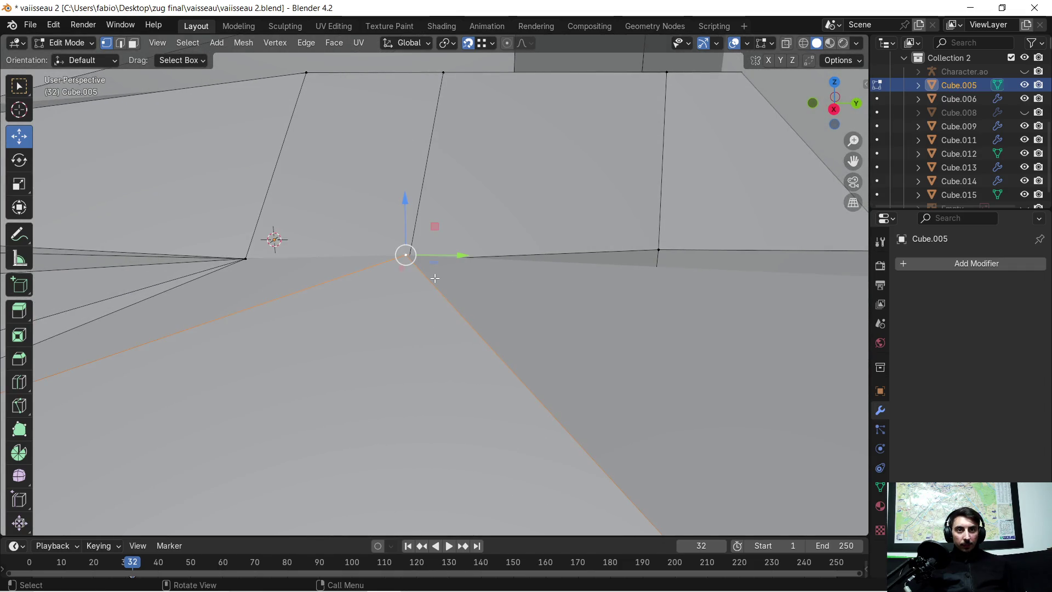
pyautogui.press('g')
pyautogui.press('z')
pyautogui.click(417, 266)
pyautogui.moveTo(408, 273)
pyautogui.mouseDown(button='middle')
pyautogui.moveTo(431, 296)
pyautogui.moveTo(512, 301)
pyautogui.moveTo(477, 314)
pyautogui.moveTo(423, 312)
pyautogui.mouseUp(button='middle')
# Step: Raise another recess-edge vertex along Z, then shift it sideways along X
pyautogui.click(691, 304)
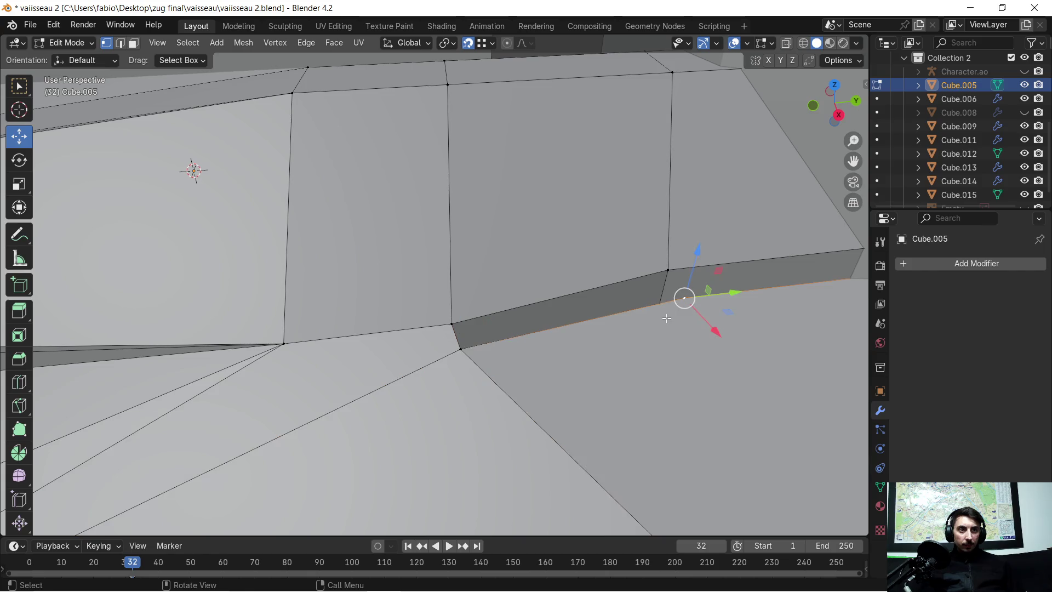
pyautogui.press('g')
pyautogui.press('z')
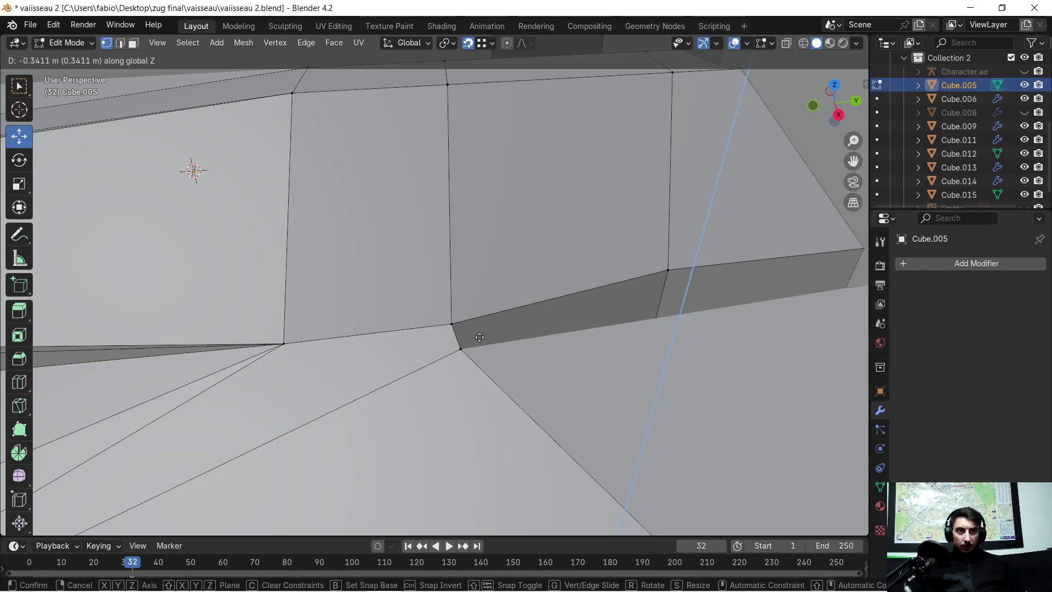
pyautogui.click(470, 342)
pyautogui.moveTo(544, 291)
pyautogui.mouseDown(button='middle')
pyautogui.moveTo(629, 298)
pyautogui.moveTo(510, 327)
pyautogui.moveTo(528, 324)
pyautogui.mouseUp(button='middle')
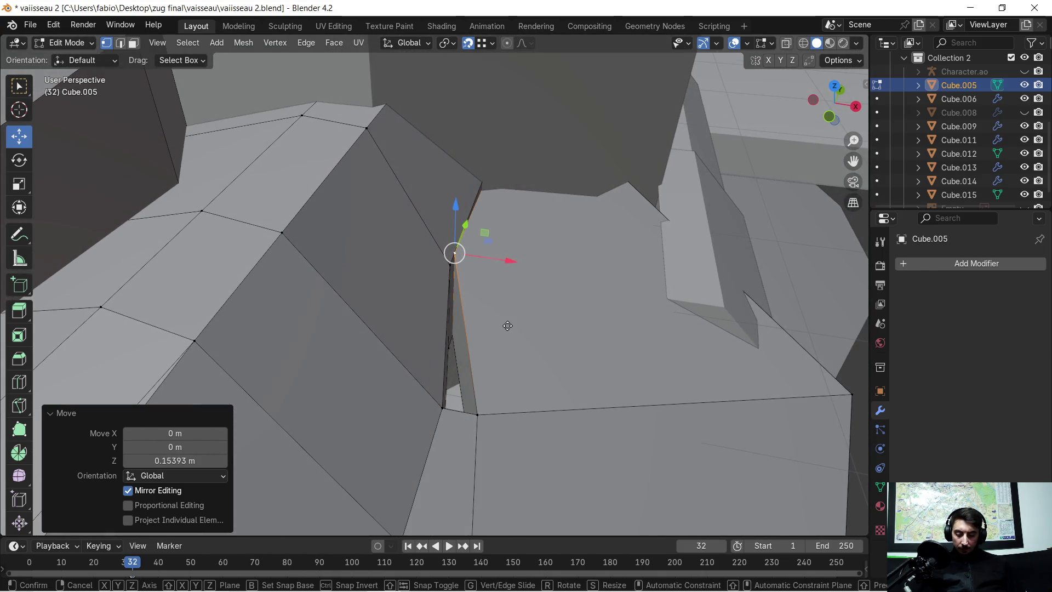
pyautogui.press('g')
pyautogui.press('x')
pyautogui.click(478, 408)
pyautogui.moveTo(516, 309)
pyautogui.mouseDown(button='middle')
pyautogui.moveTo(460, 322)
pyautogui.moveTo(493, 307)
pyautogui.moveTo(471, 320)
pyautogui.mouseUp(button='middle')
# Step: In Face mode, delete the three dark inner faces of the recess
pyautogui.click(137, 43)
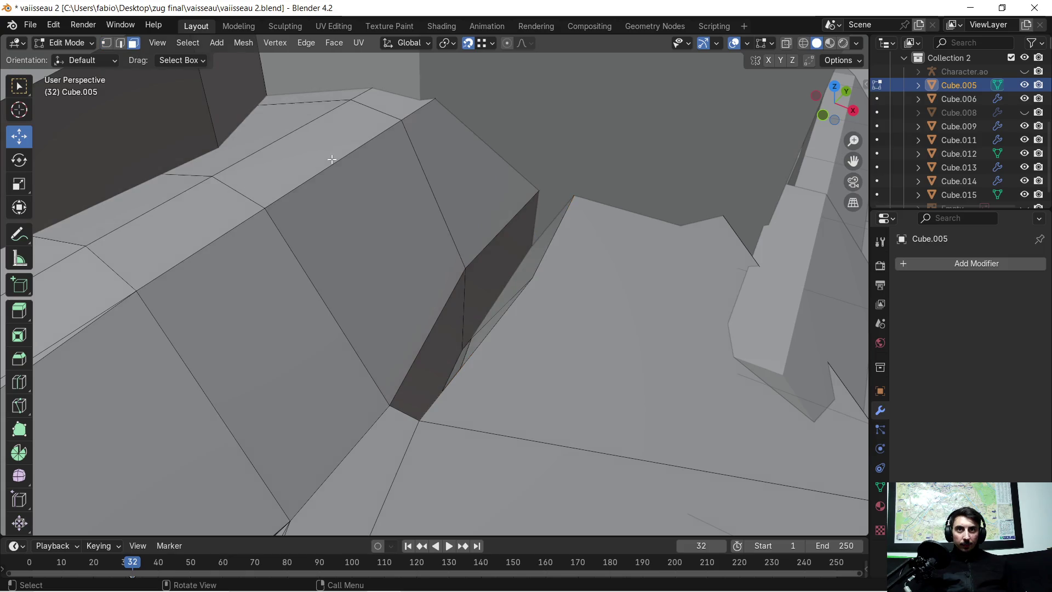
pyautogui.click(484, 281)
pyautogui.keyDown('shift'); pyautogui.click(448, 317); pyautogui.keyUp('shift')
pyautogui.press('x')
pyautogui.click(453, 318)
pyautogui.moveTo(455, 317)
pyautogui.mouseDown(button='middle')
pyautogui.moveTo(497, 301)
pyautogui.moveTo(488, 270)
pyautogui.mouseUp(button='middle')
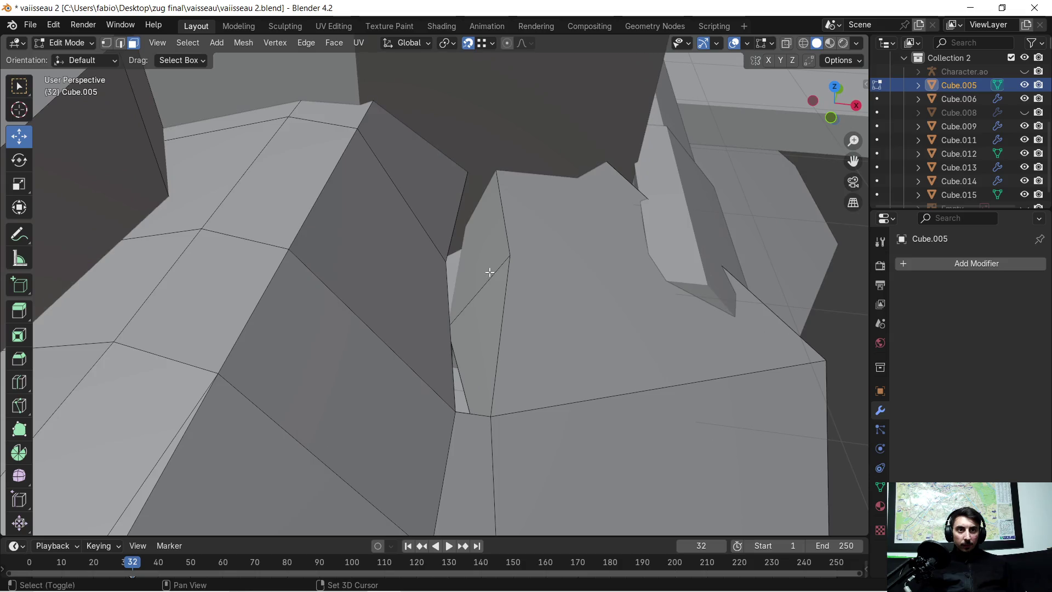
pyautogui.click(490, 270)
pyautogui.press('x')
pyautogui.click(492, 303)
pyautogui.moveTo(542, 293)
pyautogui.mouseDown(button='middle')
pyautogui.moveTo(462, 287)
pyautogui.moveTo(441, 268)
pyautogui.moveTo(499, 268)
pyautogui.mouseUp(button='middle')
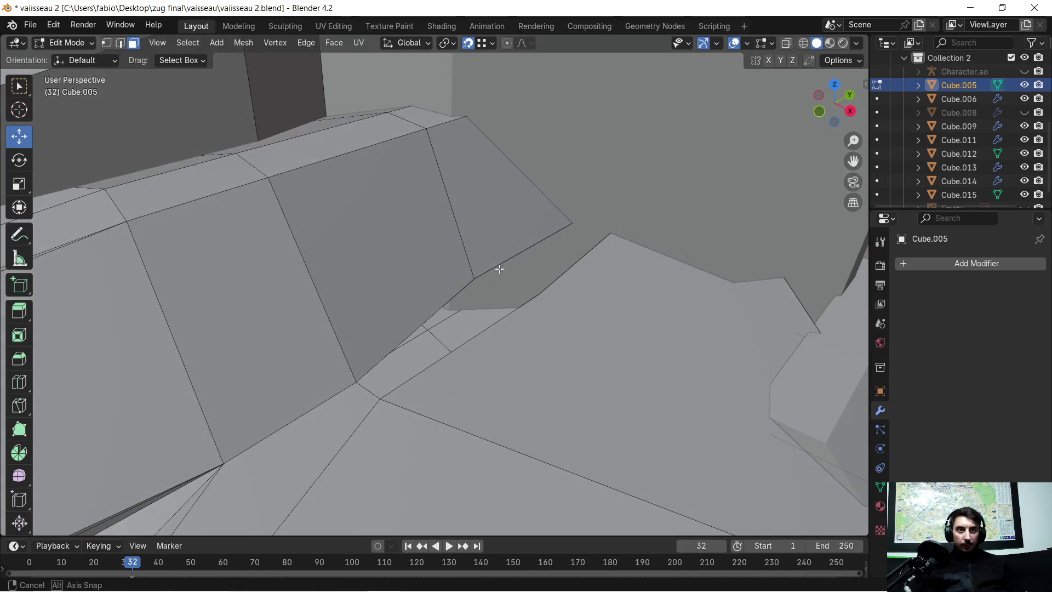
# Step: Select two recess-corner vertices and the small face between the hull panels
pyautogui.click(475, 272)
pyautogui.keyDown('shift'); pyautogui.click(390, 407); pyautogui.keyUp('shift')
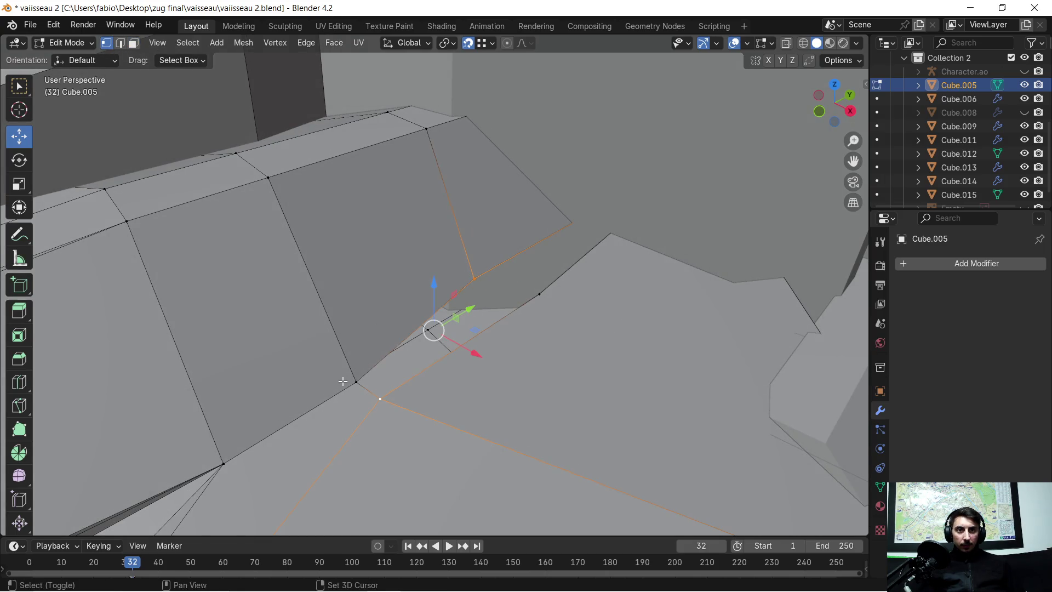
pyautogui.keyDown('shift'); pyautogui.click(535, 307); pyautogui.keyUp('shift')
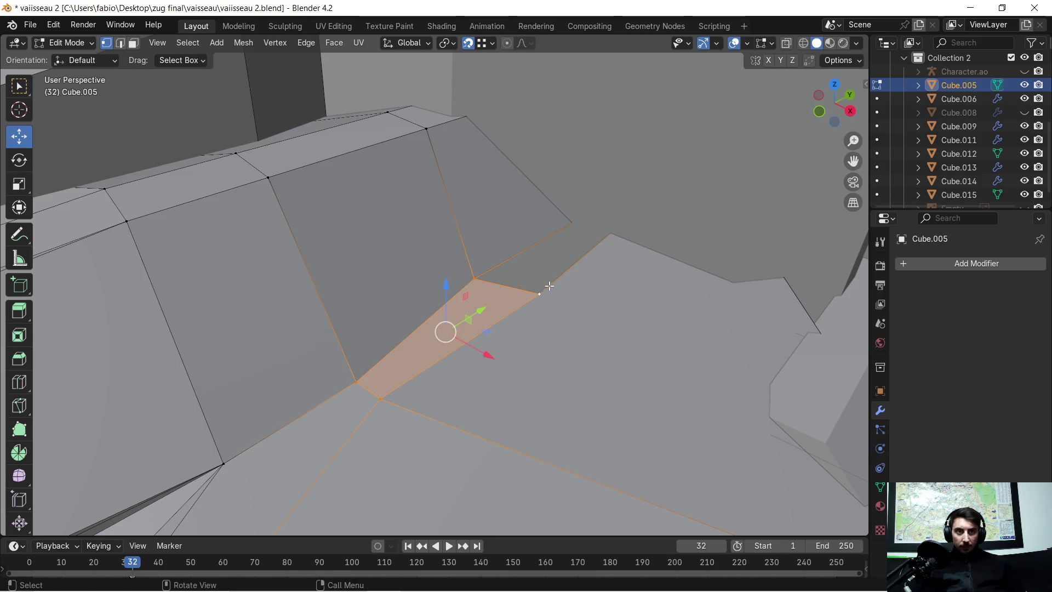
pyautogui.moveTo(535, 307)
pyautogui.mouseDown(button='middle')
pyautogui.moveTo(442, 316)
pyautogui.moveTo(328, 305)
pyautogui.moveTo(399, 306)
pyautogui.moveTo(460, 331)
pyautogui.mouseUp(button='middle')
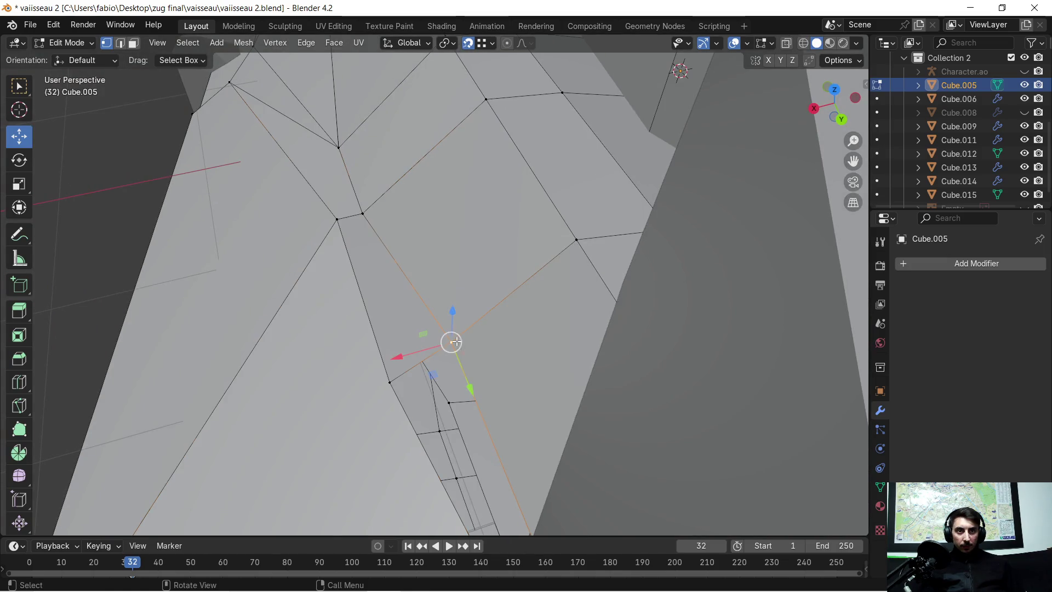
# Step: Move the selected panel-recess vertices 0.18397 m along X
pyautogui.press('g')
pyautogui.press('x')
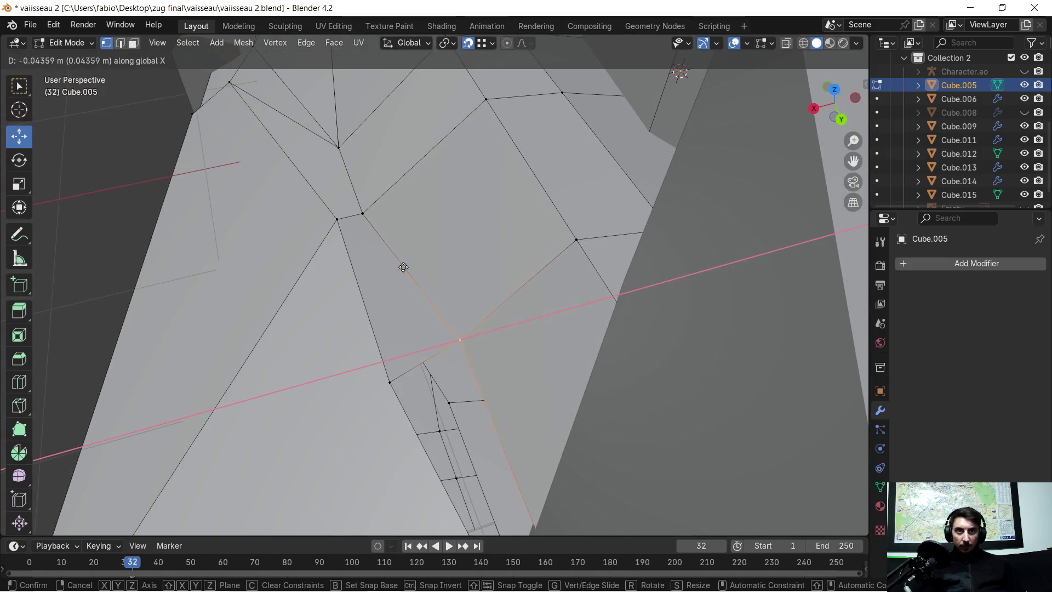
pyautogui.click(370, 242)
pyautogui.moveTo(370, 243)
pyautogui.mouseDown(button='middle')
pyautogui.moveTo(387, 293)
pyautogui.moveTo(634, 270)
pyautogui.moveTo(659, 252)
pyautogui.moveTo(630, 257)
pyautogui.moveTo(617, 197)
pyautogui.moveTo(507, 282)
pyautogui.moveTo(424, 300)
pyautogui.moveTo(429, 279)
pyautogui.moveTo(415, 378)
pyautogui.moveTo(444, 247)
pyautogui.moveTo(438, 230)
pyautogui.moveTo(466, 208)
pyautogui.moveTo(453, 176)
pyautogui.moveTo(481, 169)
pyautogui.moveTo(395, 185)
pyautogui.moveTo(291, 247)
pyautogui.mouseUp(button='middle')
# Step: Orbit and zoom around Cube.005 to inspect the hull from top, front and side
pyautogui.scroll(5, 291, 248)
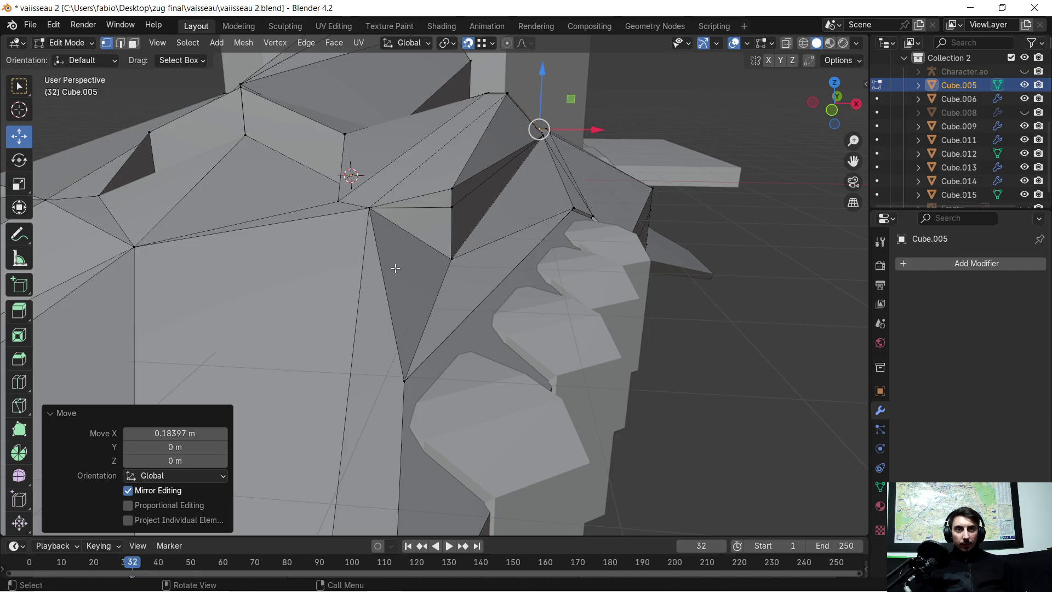
pyautogui.moveTo(395, 268)
pyautogui.mouseDown(button='middle')
pyautogui.moveTo(555, 242)
pyautogui.moveTo(438, 251)
pyautogui.moveTo(471, 248)
pyautogui.moveTo(482, 230)
pyautogui.moveTo(487, 276)
pyautogui.moveTo(657, 163)
pyautogui.mouseUp(button='middle')
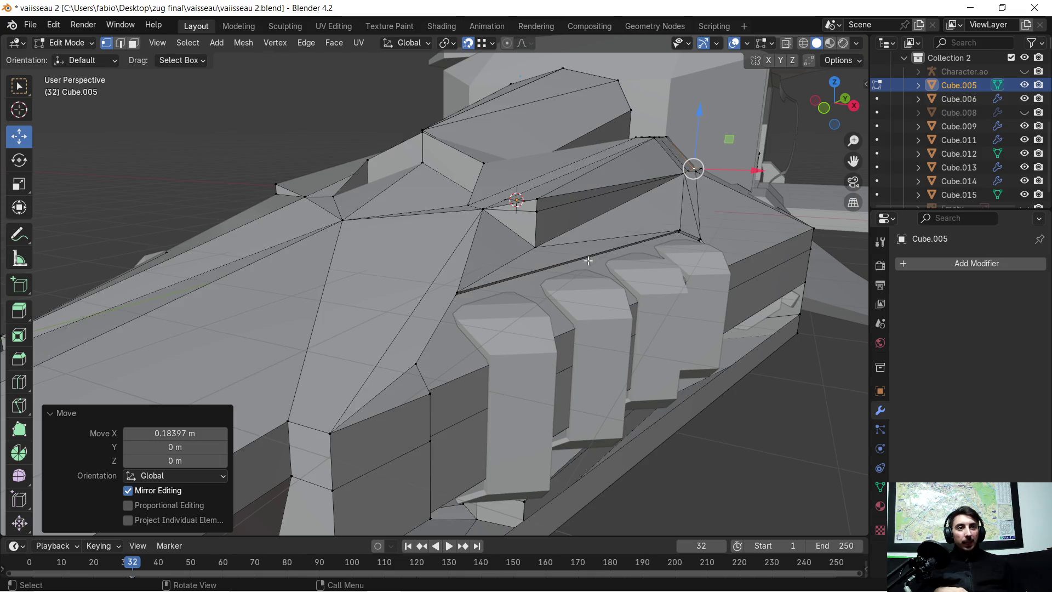
pyautogui.moveTo(572, 224)
pyautogui.mouseDown(button='middle')
pyautogui.moveTo(482, 235)
pyautogui.moveTo(442, 227)
pyautogui.mouseUp(button='middle')
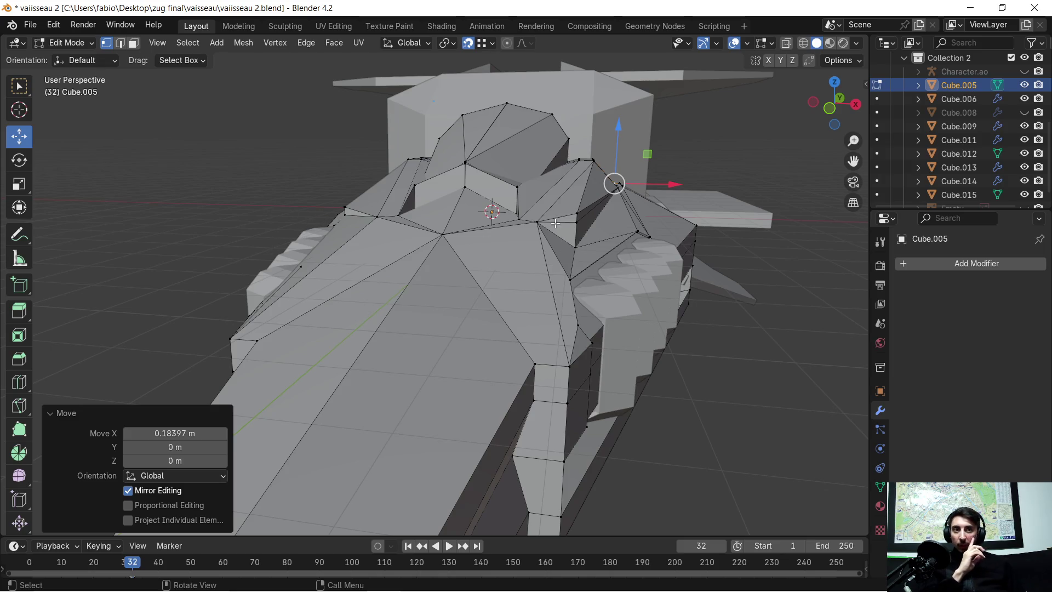
pyautogui.scroll(3, 693, 254)
pyautogui.moveTo(692, 253); pyautogui.dragTo(607, 242, button='middle')
pyautogui.scroll(5, 385, 216)
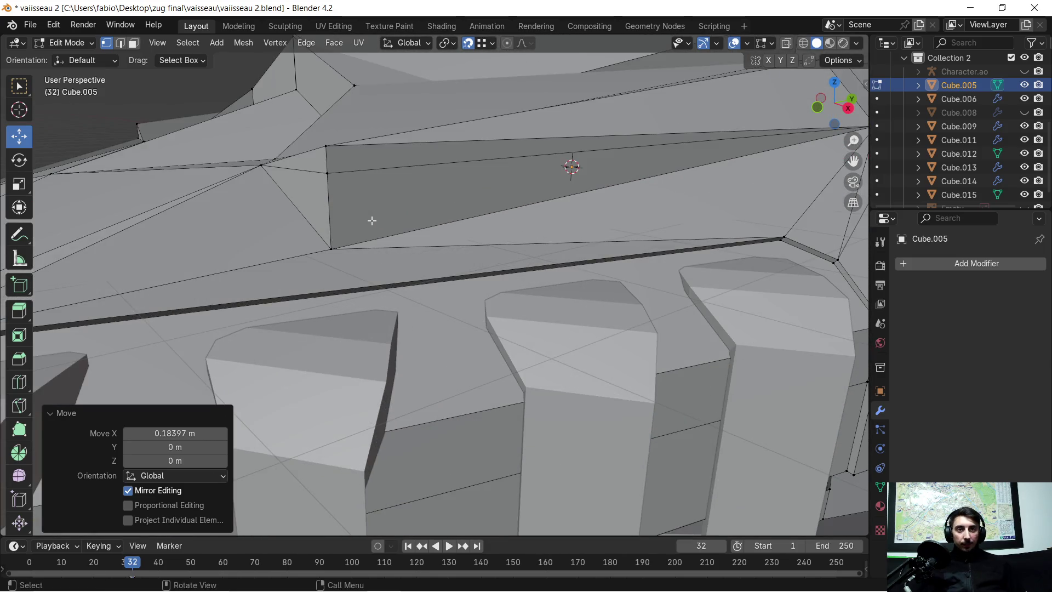
pyautogui.moveTo(375, 228)
pyautogui.mouseDown(button='middle')
pyautogui.moveTo(507, 225)
pyautogui.moveTo(512, 246)
pyautogui.mouseUp(button='middle')
pyautogui.scroll(-5, 521, 236)
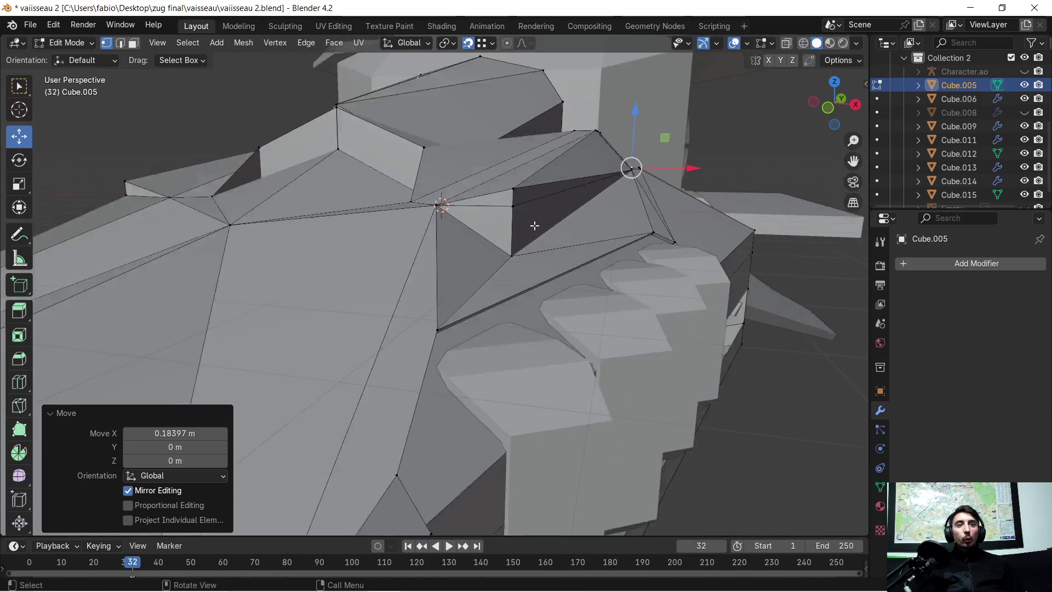
pyautogui.moveTo(501, 229)
pyautogui.mouseDown(button='middle')
pyautogui.moveTo(419, 253)
pyautogui.moveTo(427, 266)
pyautogui.mouseUp(button='middle')
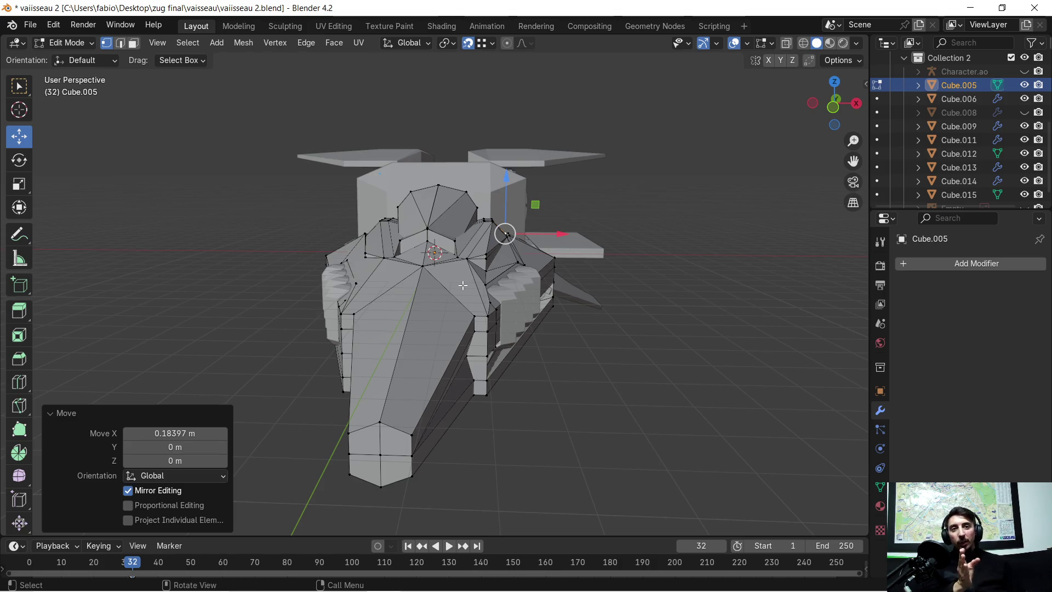
pyautogui.scroll(5, 470, 250)
pyautogui.moveTo(574, 256)
pyautogui.mouseDown(button='middle')
pyautogui.moveTo(330, 293)
pyautogui.moveTo(495, 255)
pyautogui.mouseUp(button='middle')
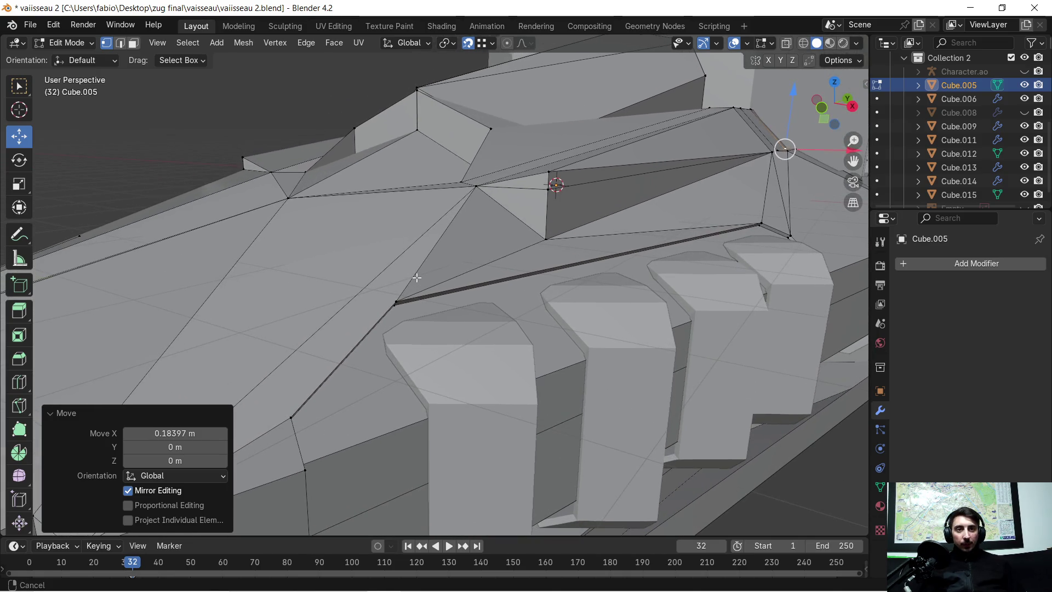
pyautogui.press('a')
pyautogui.press('m')
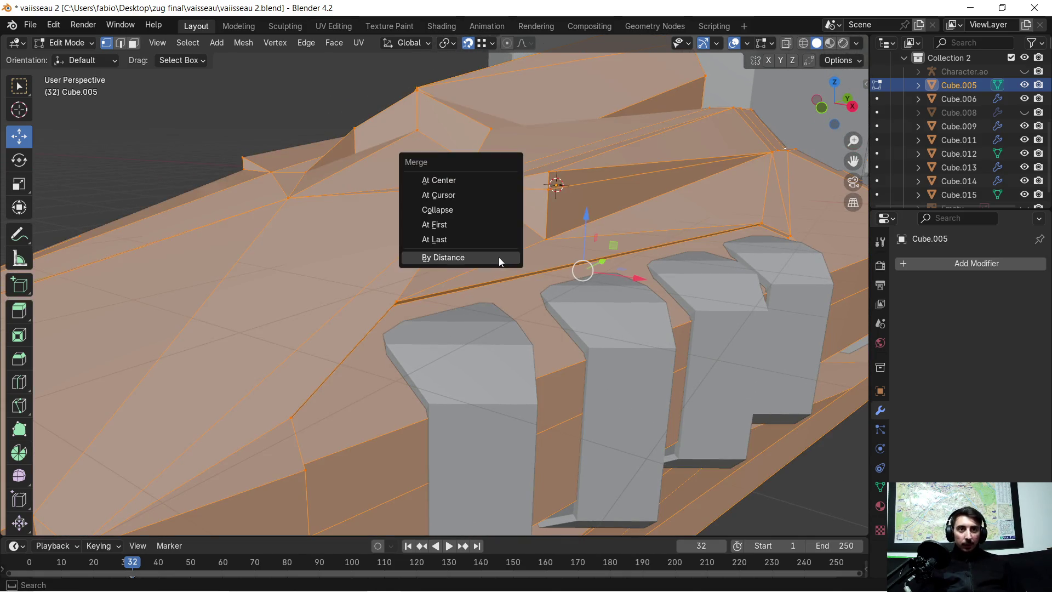
pyautogui.click(498, 257)
pyautogui.scroll(5, 478, 285)
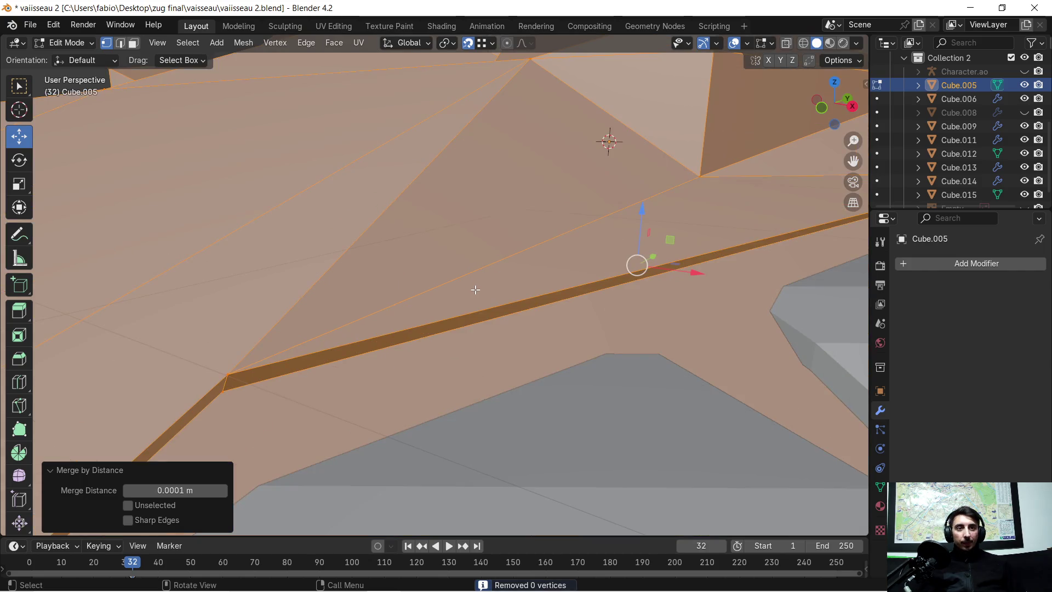
pyautogui.scroll(-6, 361, 200)
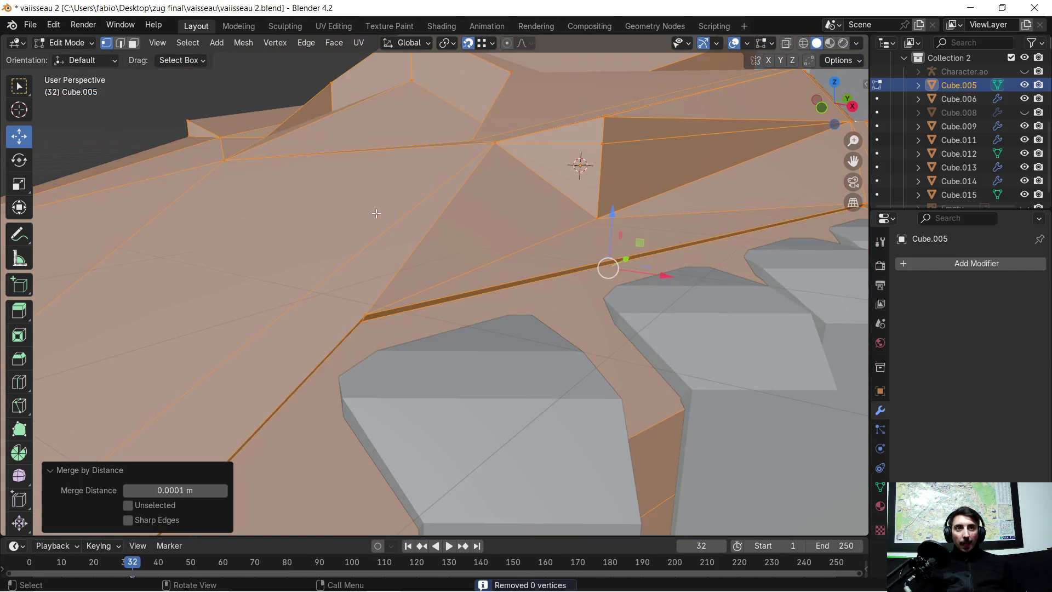
pyautogui.hotkey('alt', 'a')
pyautogui.moveTo(460, 233)
pyautogui.mouseDown(button='middle')
pyautogui.moveTo(508, 232)
pyautogui.moveTo(509, 246)
pyautogui.moveTo(486, 232)
pyautogui.mouseUp(button='middle')
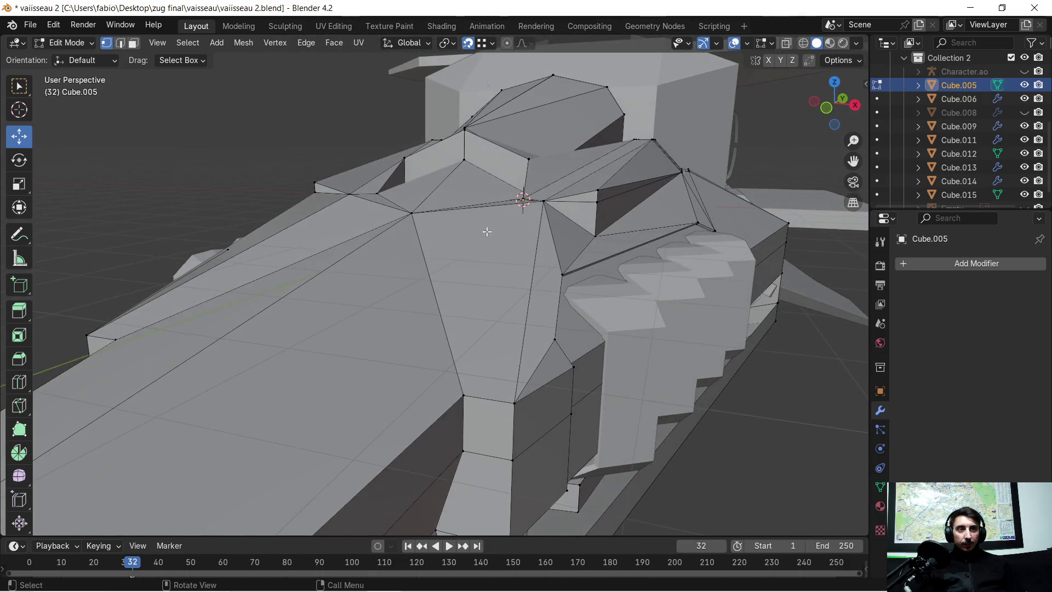
# Step: Raise the recess corner vertex along Z by 0.083 m, then a bit further
pyautogui.scroll(4, 622, 230)
pyautogui.scroll(-5, 733, 222)
pyautogui.moveTo(540, 183)
pyautogui.mouseDown(button='middle')
pyautogui.moveTo(525, 202)
pyautogui.moveTo(674, 252)
pyautogui.moveTo(642, 242)
pyautogui.moveTo(679, 242)
pyautogui.moveTo(612, 262)
pyautogui.mouseUp(button='middle')
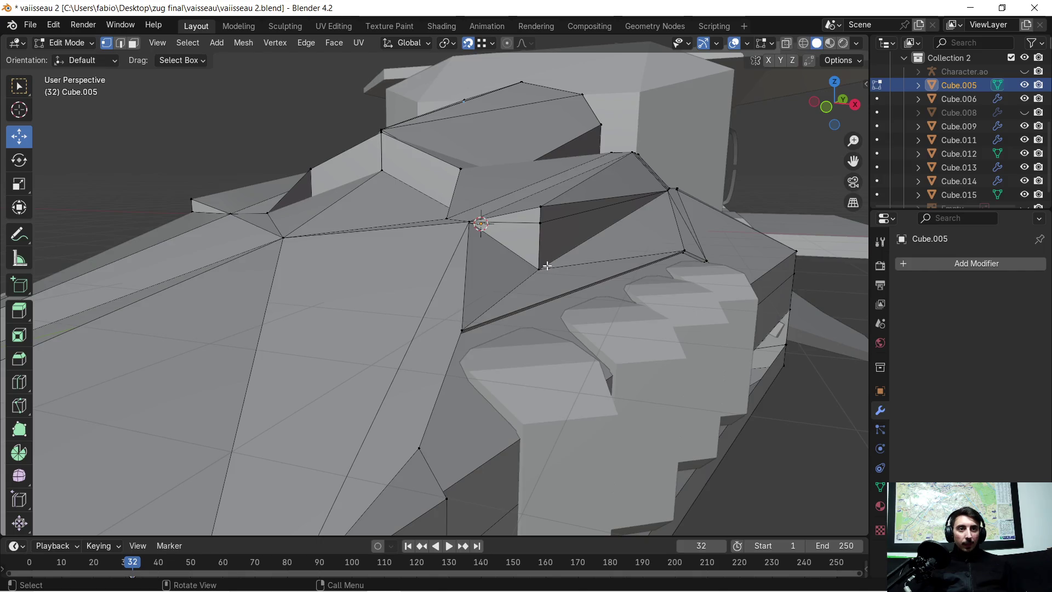
pyautogui.scroll(2, 612, 263)
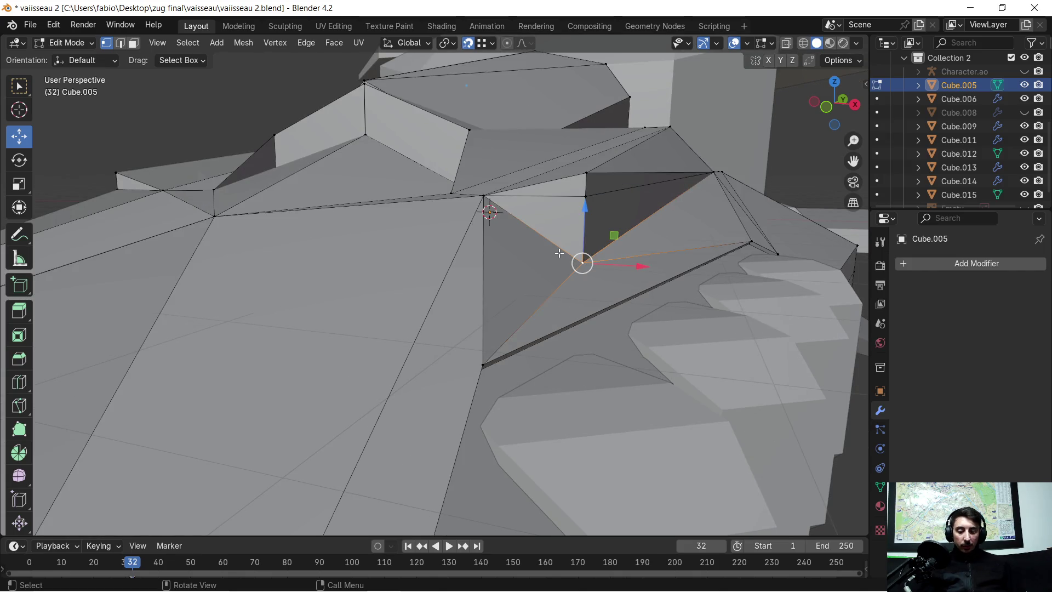
pyautogui.press('g')
pyautogui.press('z')
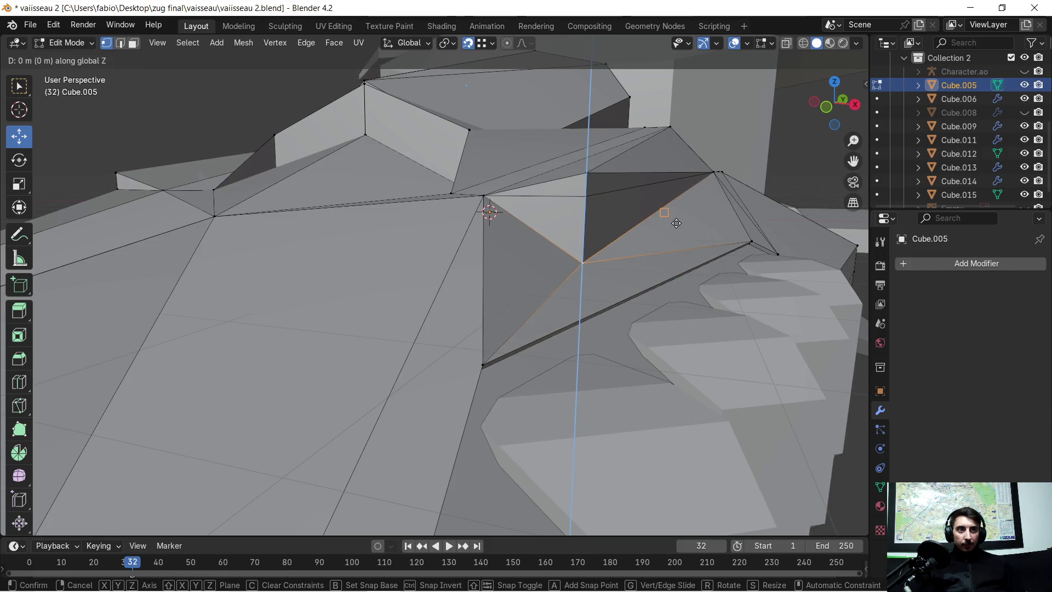
pyautogui.click(629, 239)
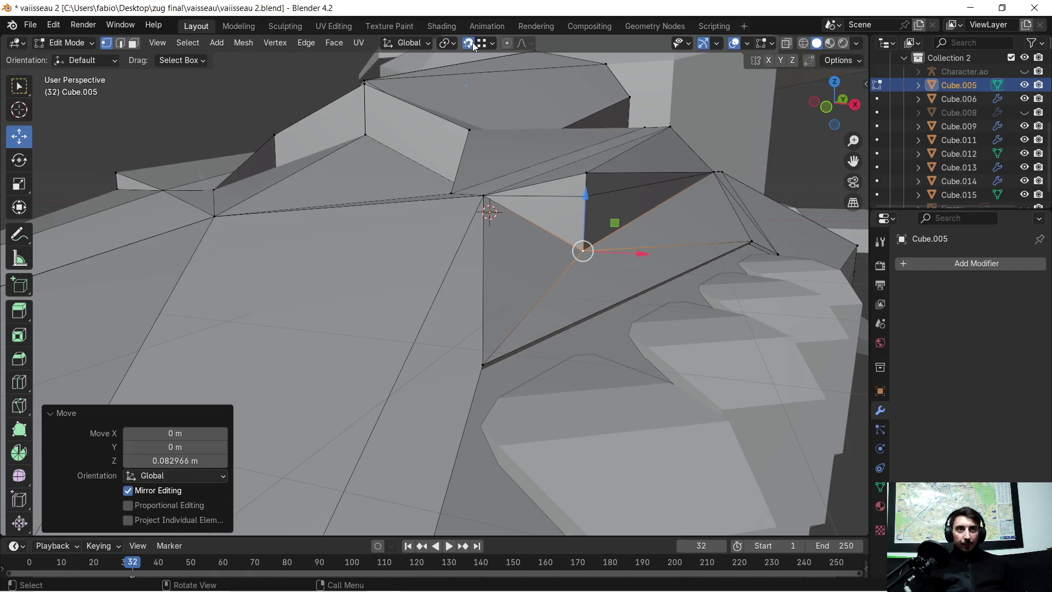
pyautogui.press('g')
pyautogui.press('z')
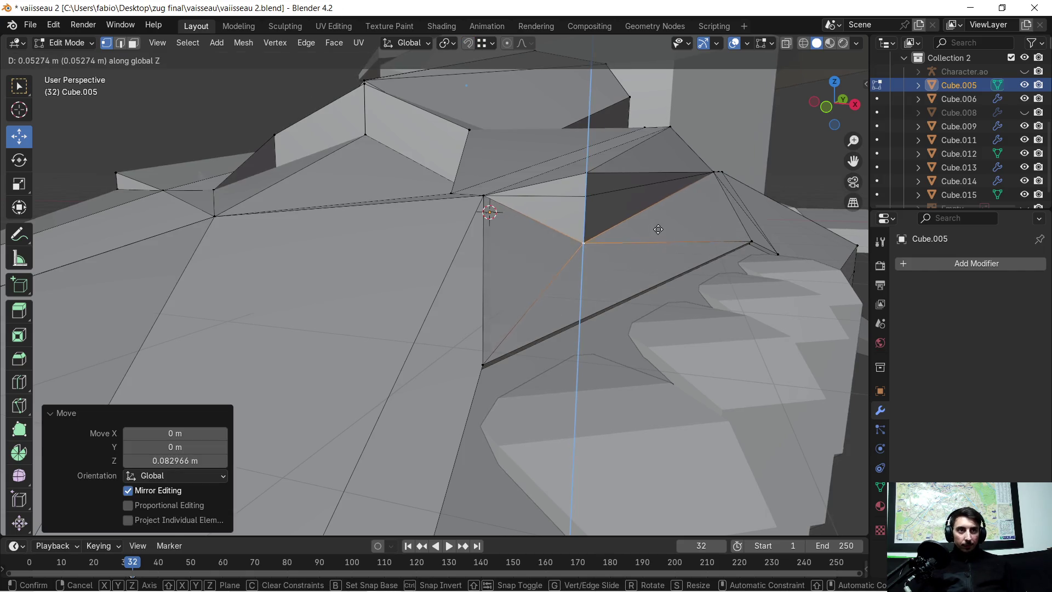
pyautogui.click(675, 198)
# Step: Deselect the vertex and inspect the steepened recess along the hull seam
pyautogui.moveTo(675, 199)
pyautogui.mouseDown(button='middle')
pyautogui.moveTo(607, 258)
pyautogui.moveTo(561, 262)
pyautogui.mouseUp(button='middle')
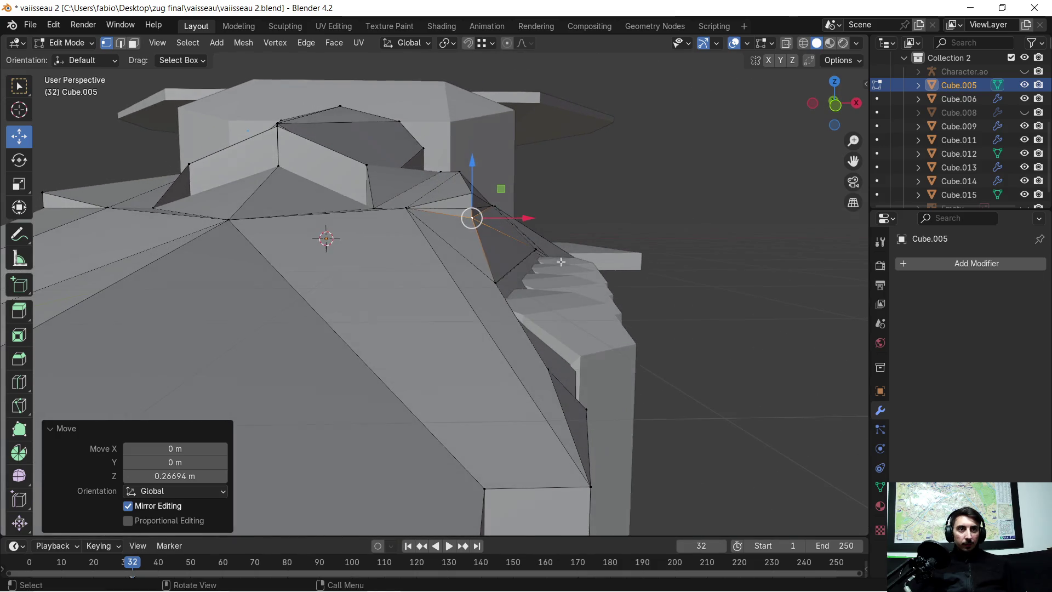
pyautogui.click(714, 226)
pyautogui.moveTo(666, 208)
pyautogui.mouseDown(button='middle')
pyautogui.moveTo(676, 204)
pyautogui.moveTo(465, 233)
pyautogui.moveTo(446, 218)
pyautogui.moveTo(301, 212)
pyautogui.moveTo(425, 222)
pyautogui.mouseUp(button='middle')
pyautogui.scroll(2, 456, 236)
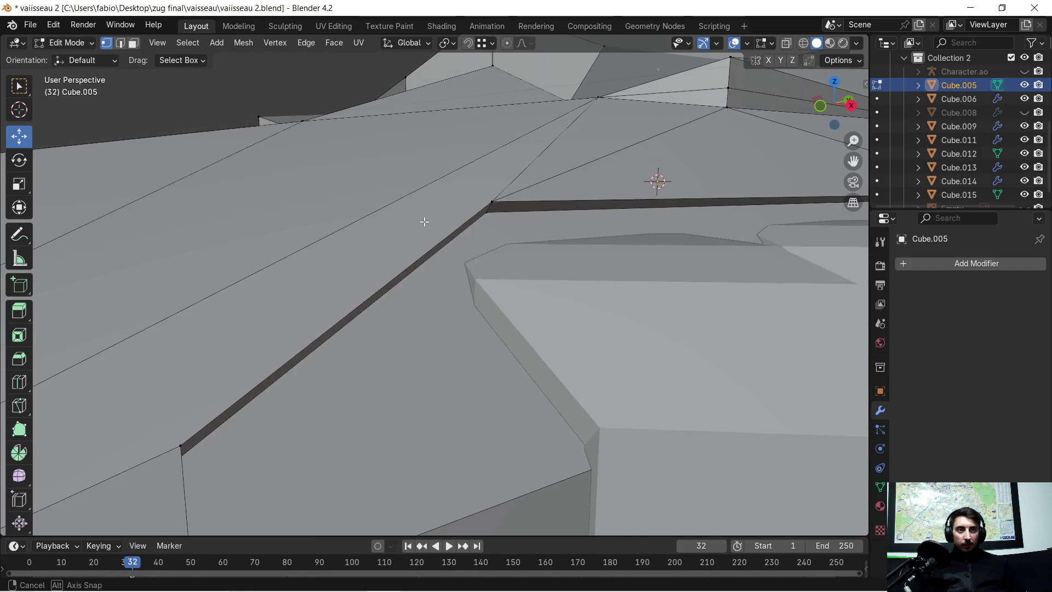
pyautogui.moveTo(425, 221); pyautogui.dragTo(447, 213, button='middle')
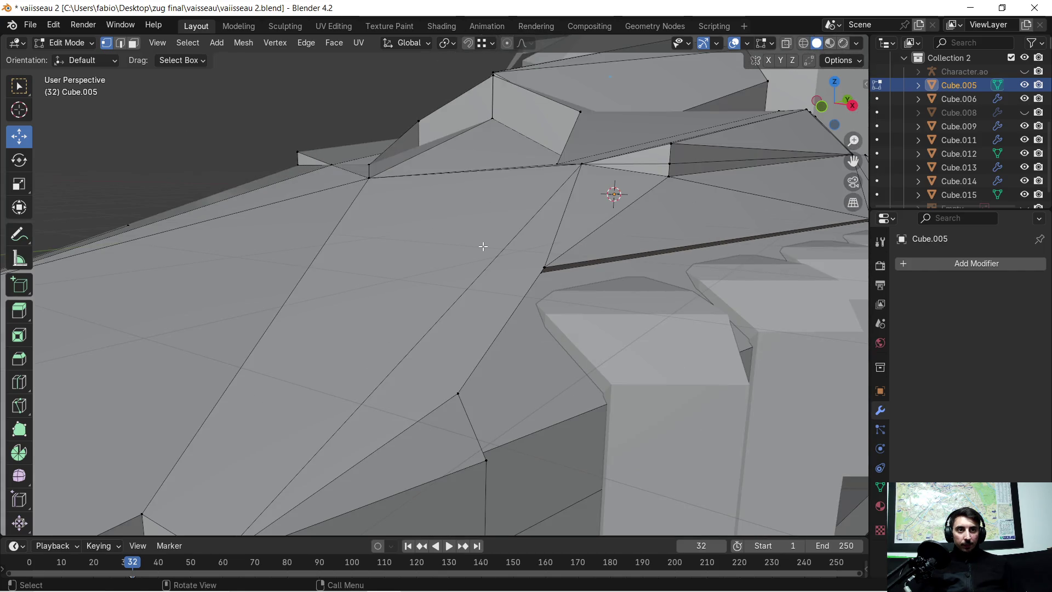
# Step: Move the hull vertex near the seam along Y and frame it in the view
pyautogui.click(549, 265)
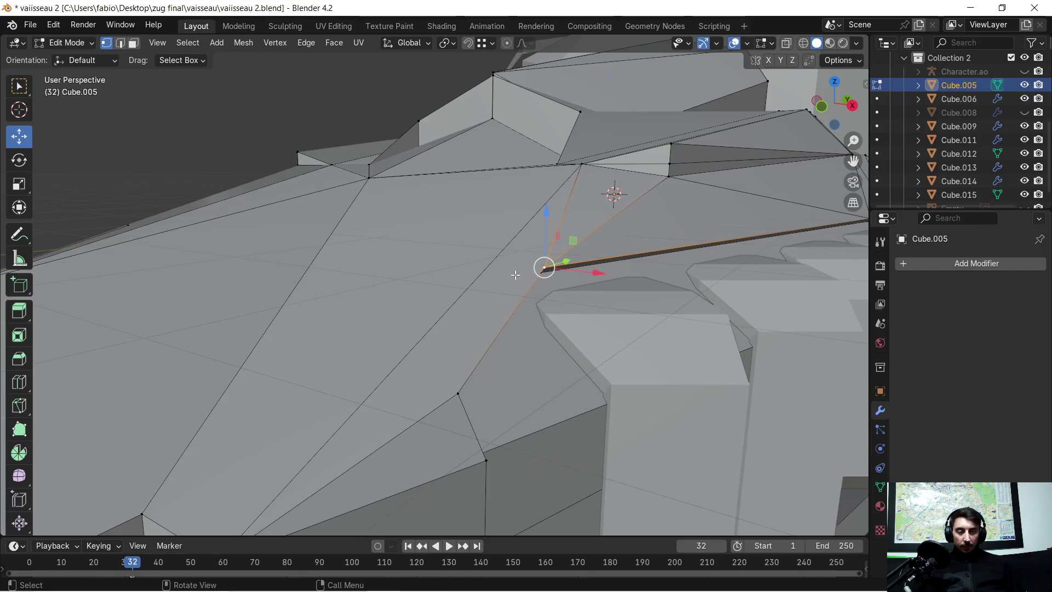
pyautogui.press('g')
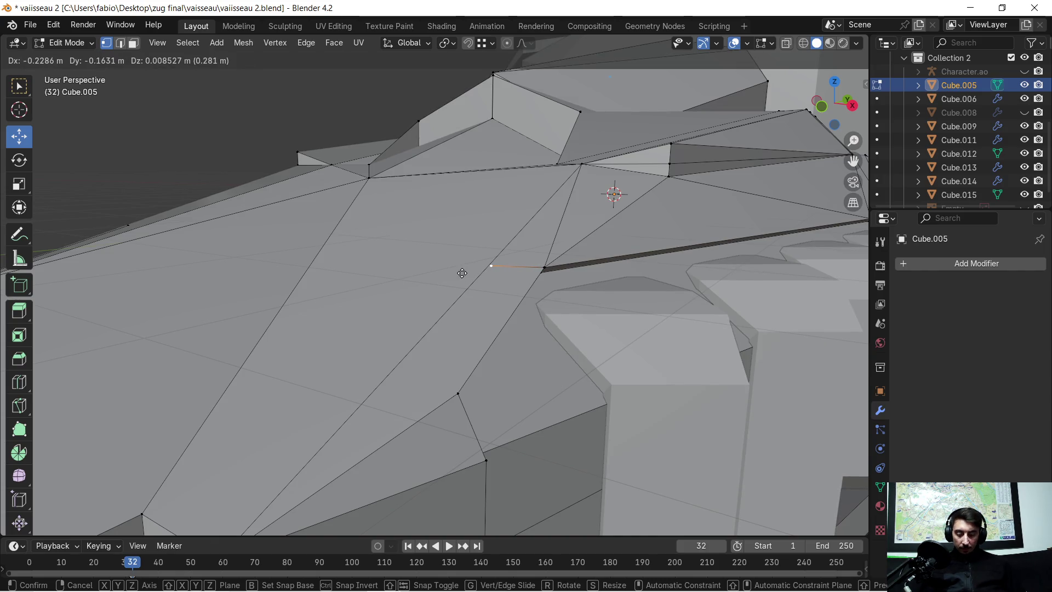
pyautogui.press('x')
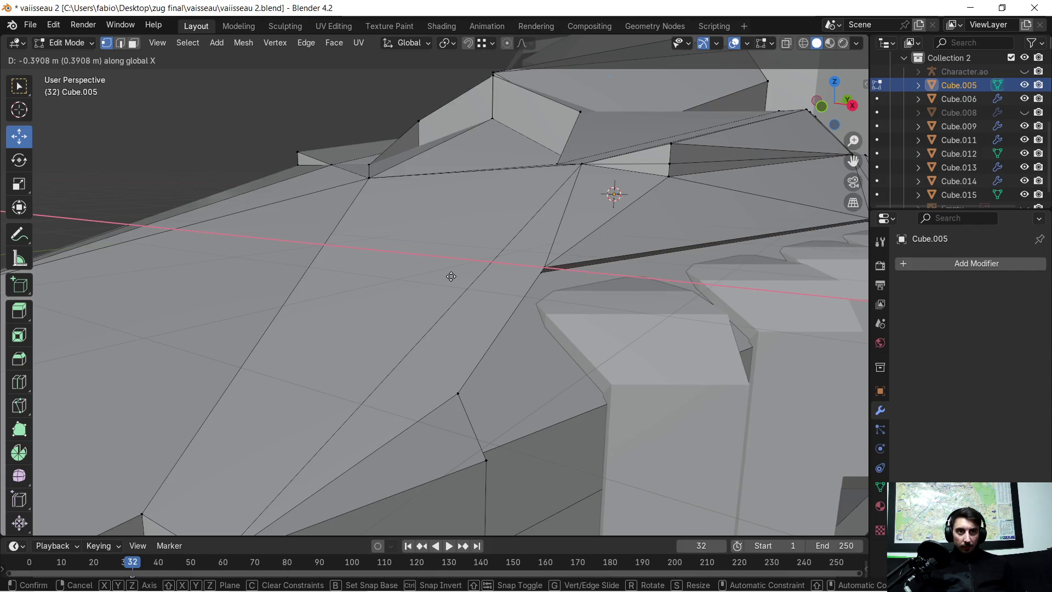
pyautogui.press('y')
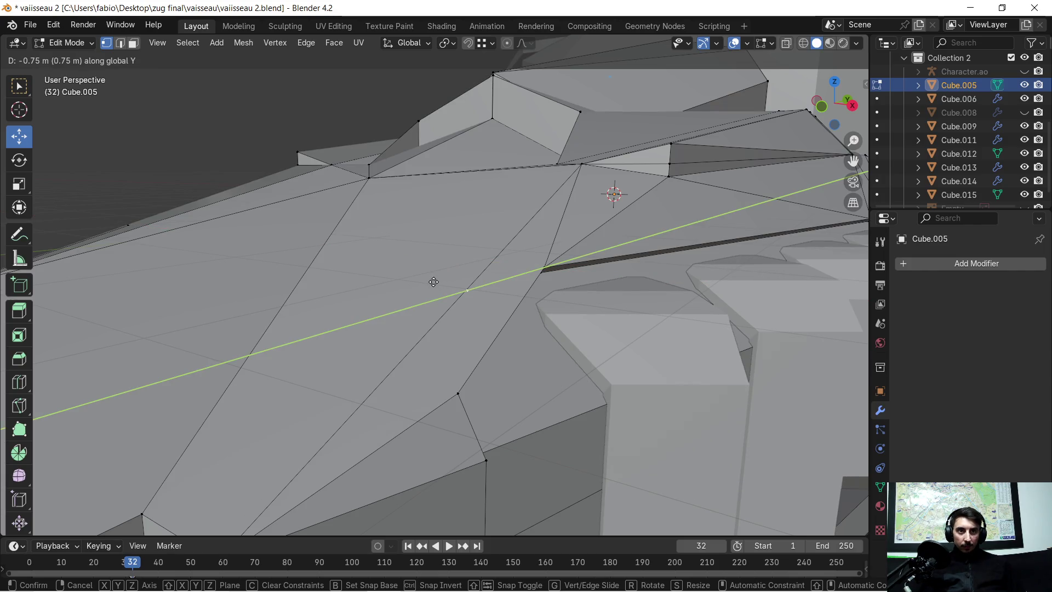
pyautogui.click(430, 281)
pyautogui.moveTo(433, 285); pyautogui.dragTo(441, 314, button='middle')
pyautogui.press('KP_Decimal')
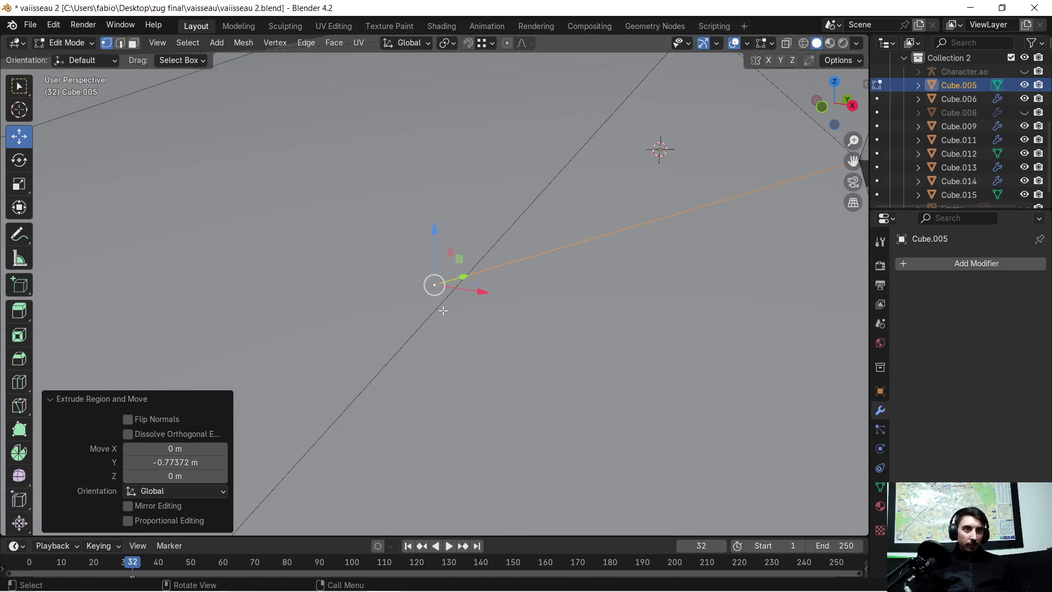
pyautogui.moveTo(442, 307)
pyautogui.mouseDown(button='middle')
pyautogui.moveTo(472, 313)
pyautogui.moveTo(427, 316)
pyautogui.moveTo(460, 296)
pyautogui.mouseUp(button='middle')
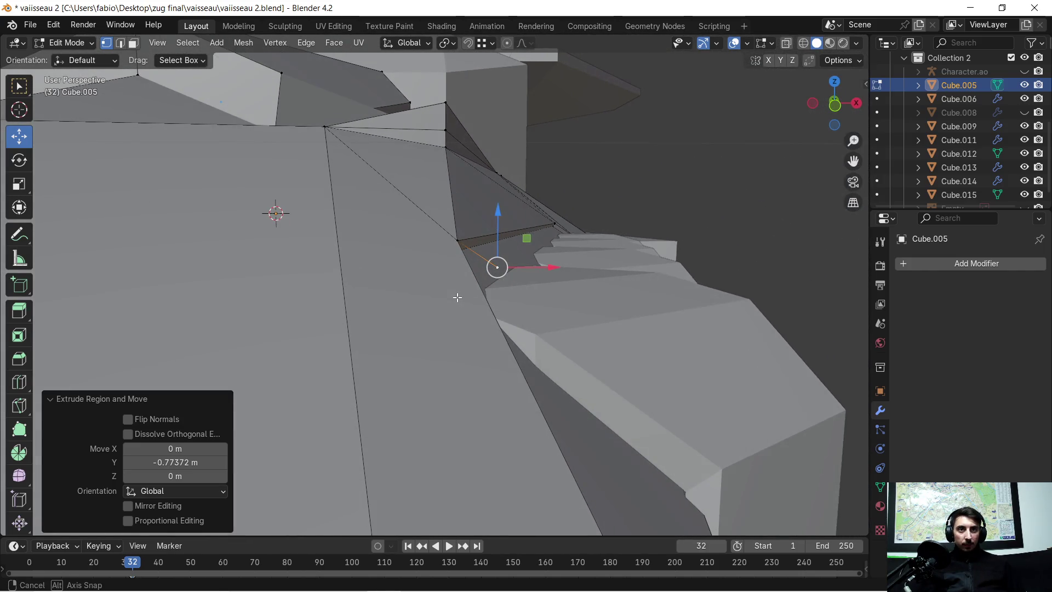
# Step: Slide the vertex along X, then make a smaller X adjustment
pyautogui.press('g')
pyautogui.press('x')
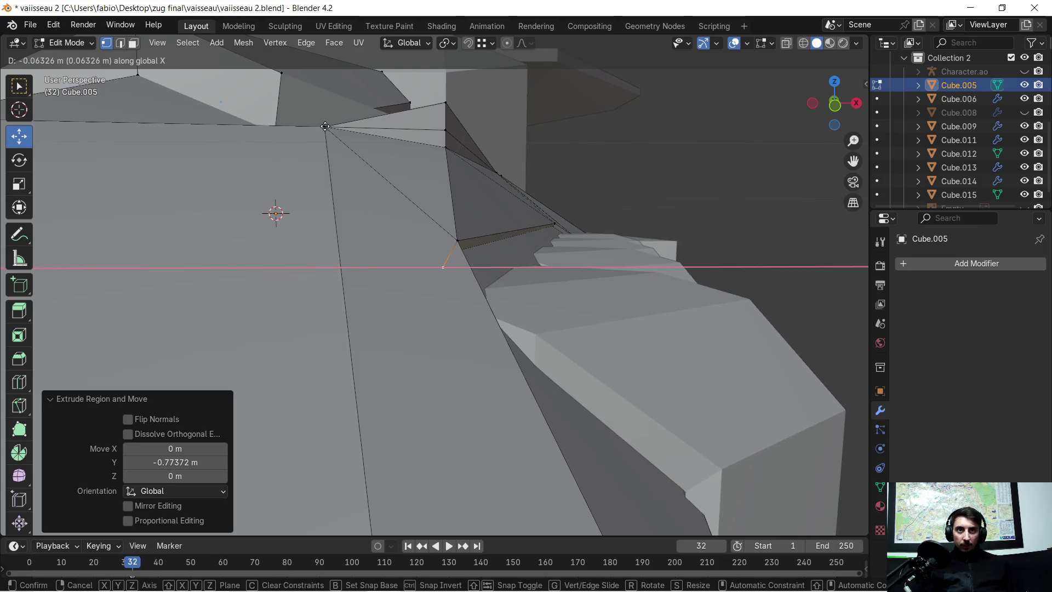
pyautogui.click(343, 183)
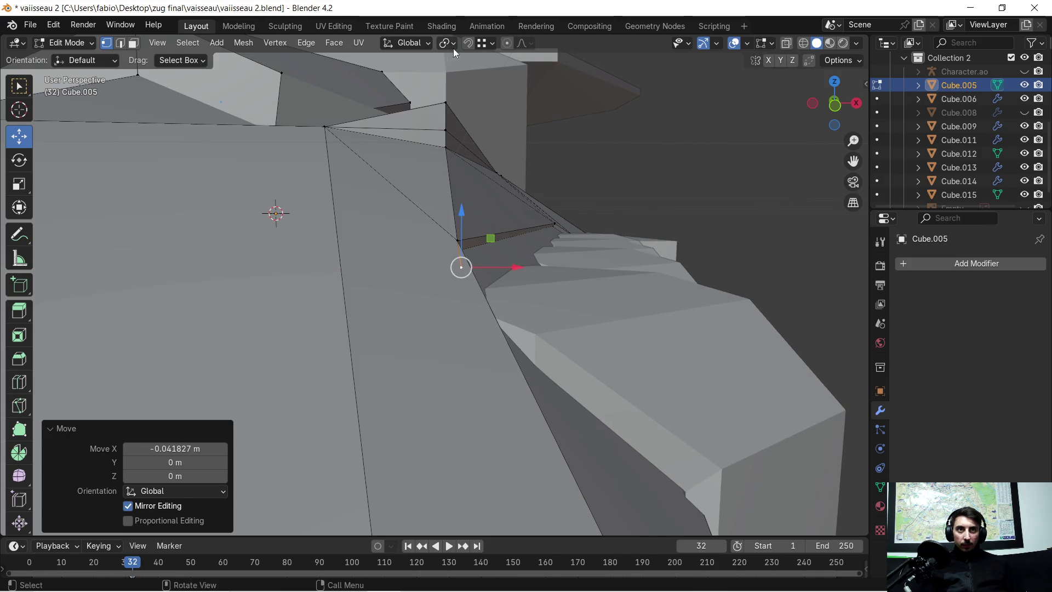
pyautogui.press('g')
pyautogui.press('x')
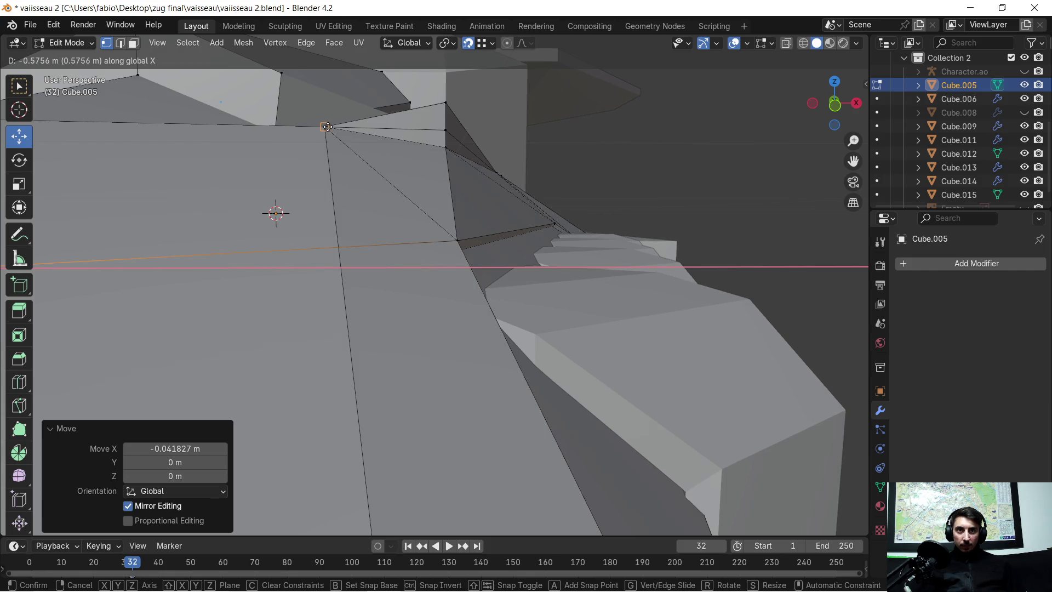
pyautogui.click(371, 240)
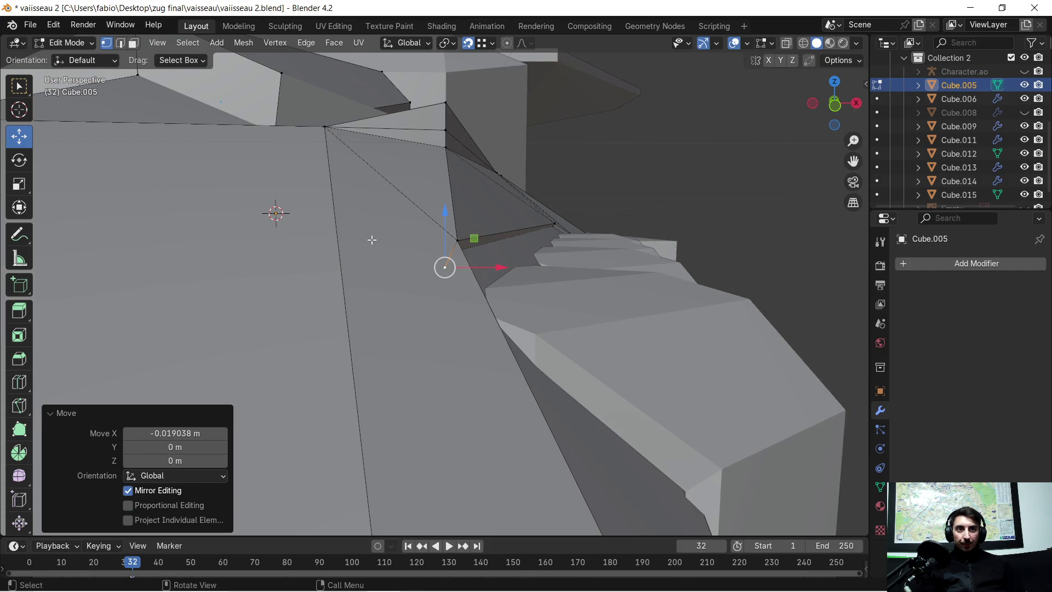
# Step: Enable Edge snapping and snap the vertex onto the neighbouring edge
pyautogui.click(470, 45)
pyautogui.click(480, 44)
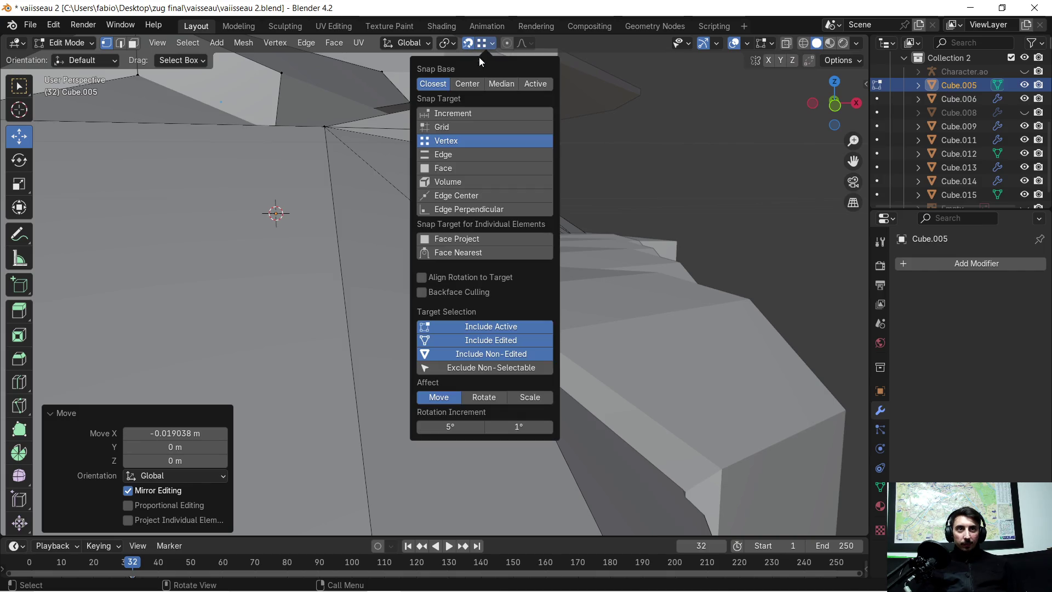
pyautogui.click(448, 155)
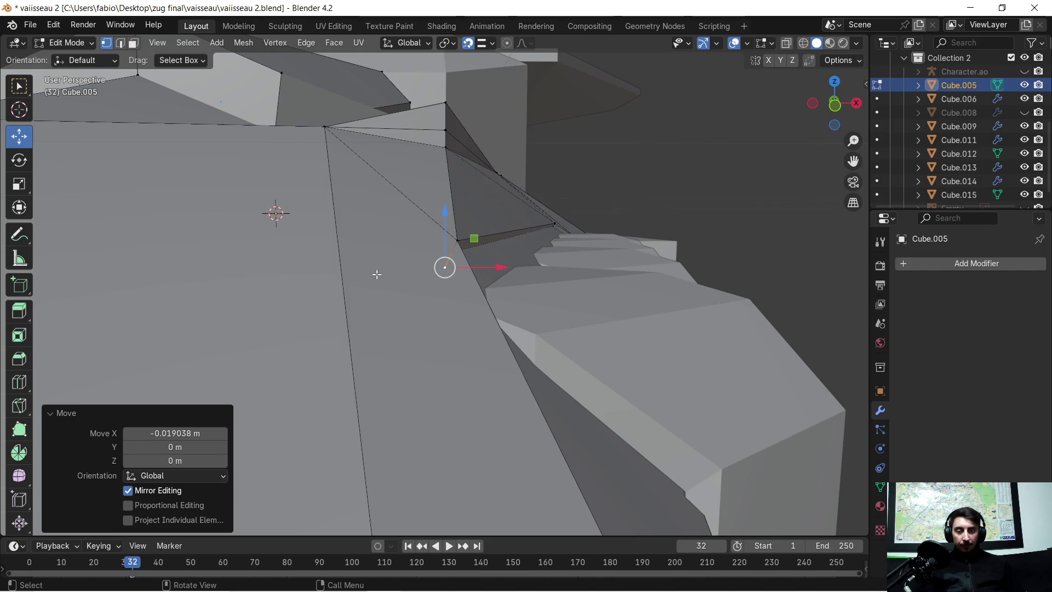
pyautogui.press('g')
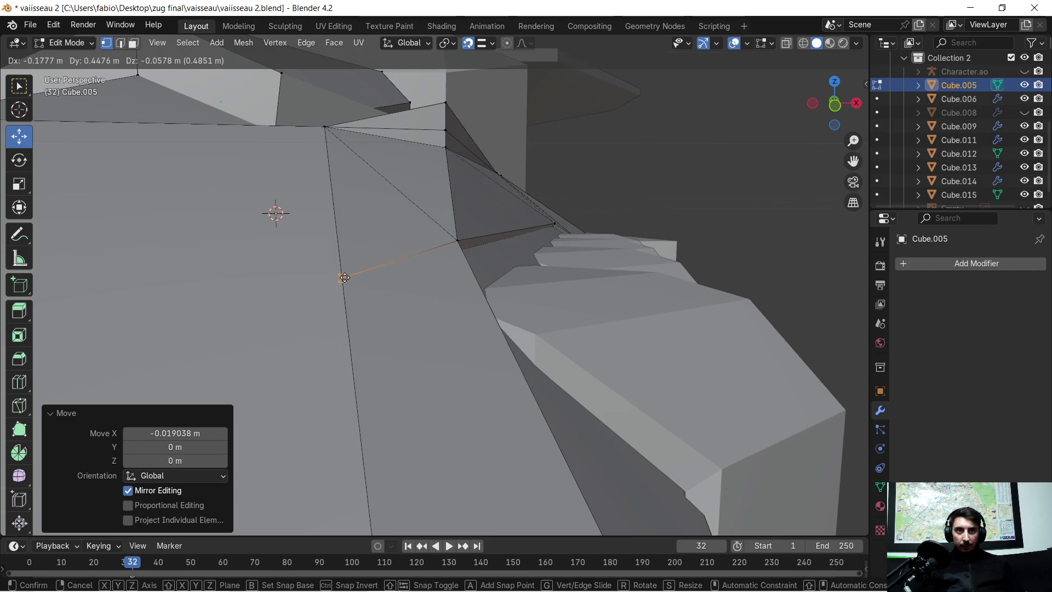
pyautogui.click(344, 278)
pyautogui.scroll(3, 345, 277)
pyautogui.moveTo(375, 230); pyautogui.dragTo(573, 217, button='middle')
pyautogui.scroll(-2, 572, 217)
pyautogui.moveTo(650, 237)
pyautogui.mouseDown(button='middle')
pyautogui.moveTo(469, 298)
pyautogui.moveTo(549, 291)
pyautogui.mouseUp(button='middle')
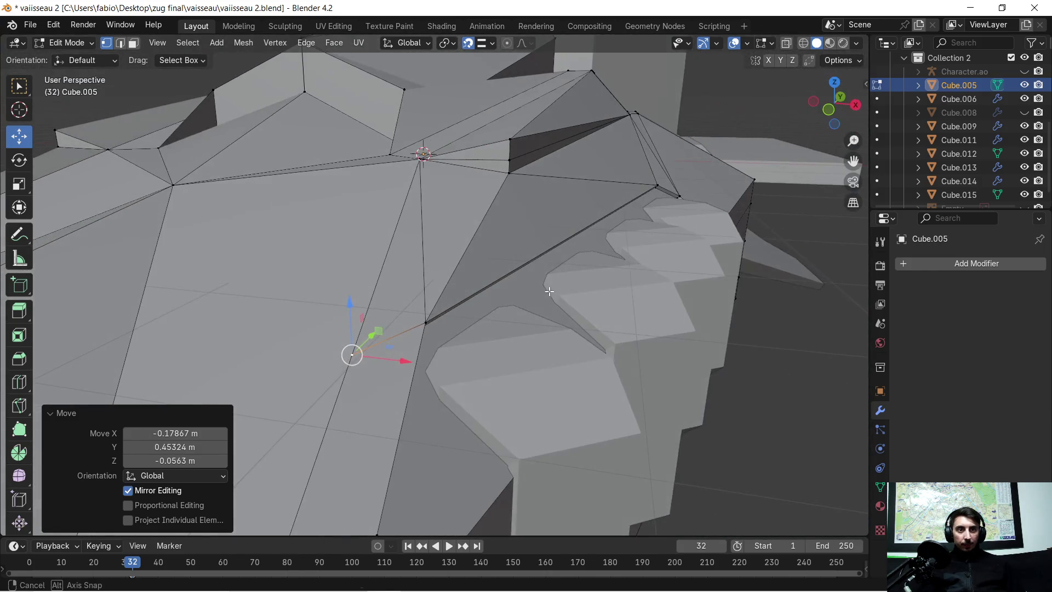
# Step: Delete the long triangular hull face beside the vertex to open a gap
pyautogui.click(134, 44)
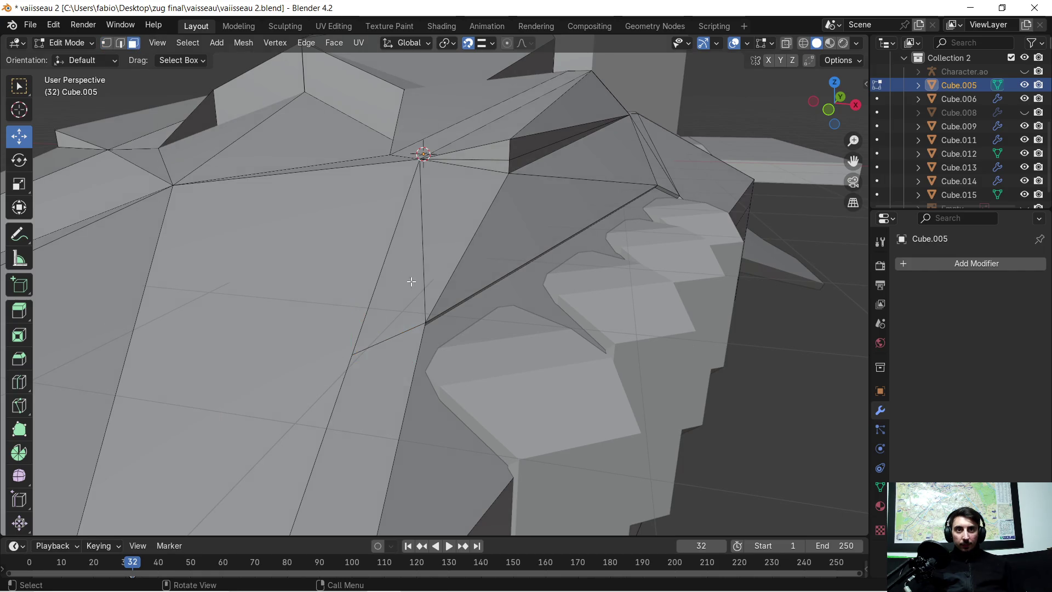
pyautogui.click(396, 301)
pyautogui.press('x')
pyautogui.click(397, 298)
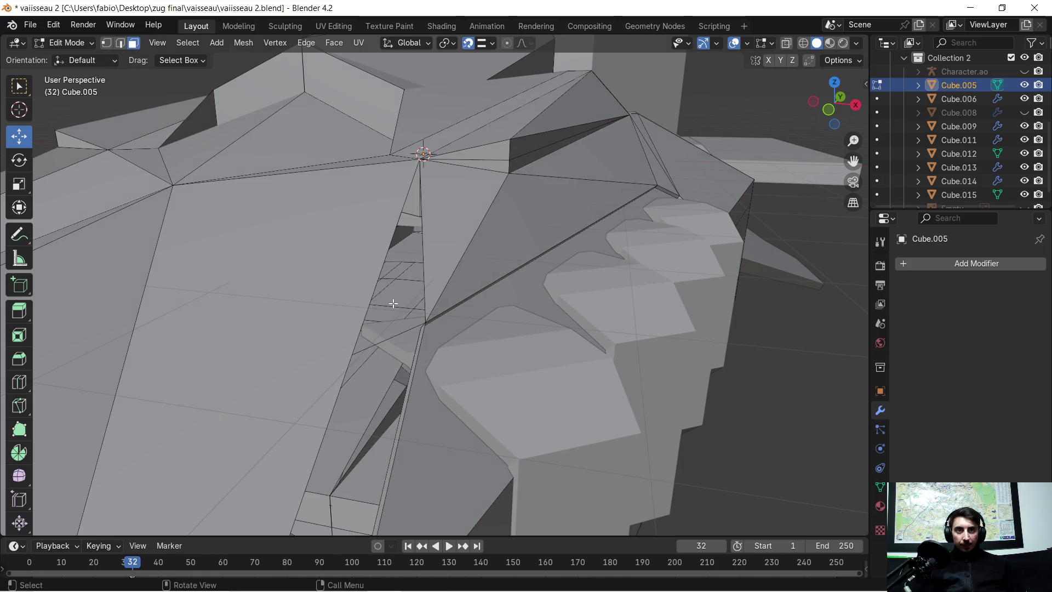
pyautogui.moveTo(357, 326)
pyautogui.mouseDown(button='middle')
pyautogui.moveTo(367, 319)
pyautogui.moveTo(312, 235)
pyautogui.moveTo(270, 220)
pyautogui.mouseUp(button='middle')
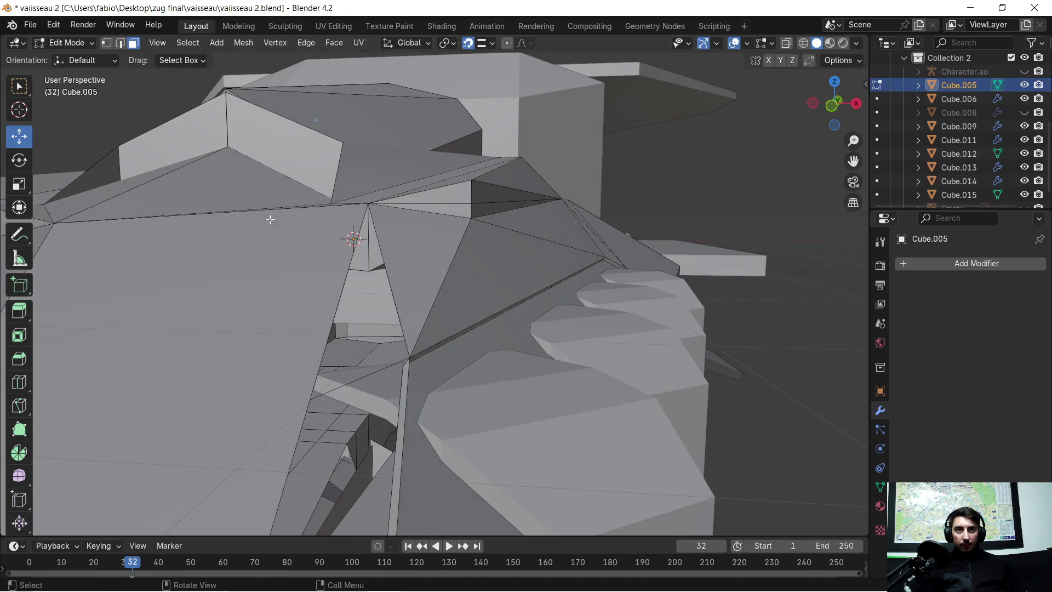
# Step: Fill the first triangular hole in the gap with a face from three vertices
pyautogui.click(376, 203)
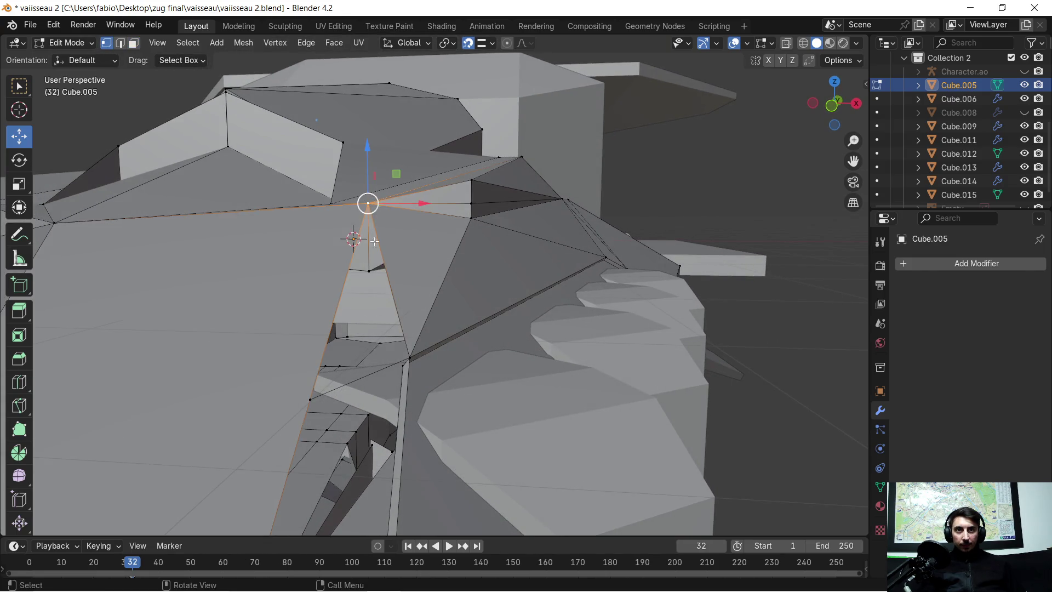
pyautogui.keyDown('shift'); pyautogui.click(307, 397); pyautogui.keyUp('shift')
pyautogui.keyDown('shift'); pyautogui.click(404, 360); pyautogui.keyUp('shift')
pyautogui.moveTo(405, 362)
pyautogui.mouseDown(button='middle')
pyautogui.moveTo(395, 381)
pyautogui.moveTo(402, 402)
pyautogui.moveTo(448, 369)
pyautogui.moveTo(545, 357)
pyautogui.moveTo(321, 359)
pyautogui.moveTo(328, 353)
pyautogui.moveTo(416, 336)
pyautogui.moveTo(378, 394)
pyautogui.moveTo(378, 415)
pyautogui.mouseUp(button='middle')
pyautogui.keyDown('shift'); pyautogui.click(351, 419); pyautogui.keyUp('shift')
pyautogui.moveTo(419, 378); pyautogui.dragTo(419, 386, button='middle')
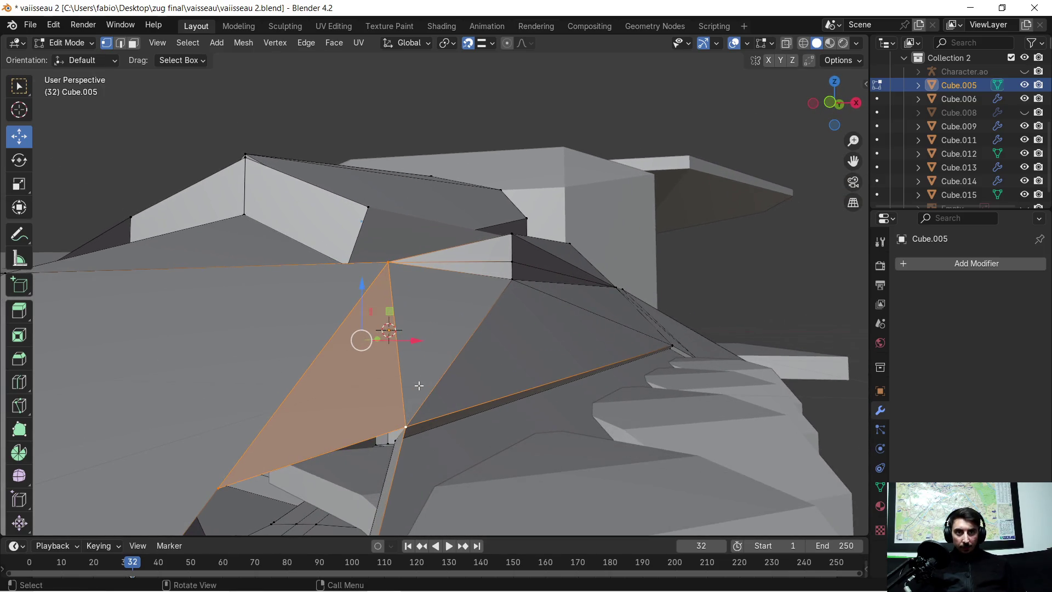
pyautogui.click(408, 424)
pyautogui.moveTo(404, 425)
pyautogui.mouseDown(button='middle')
pyautogui.moveTo(287, 439)
pyautogui.moveTo(290, 449)
pyautogui.moveTo(411, 442)
pyautogui.moveTo(467, 343)
pyautogui.mouseUp(button='middle')
pyautogui.keyDown('shift'); pyautogui.click(249, 452); pyautogui.keyUp('shift')
pyautogui.keyDown('shift'); pyautogui.click(425, 434); pyautogui.keyUp('shift')
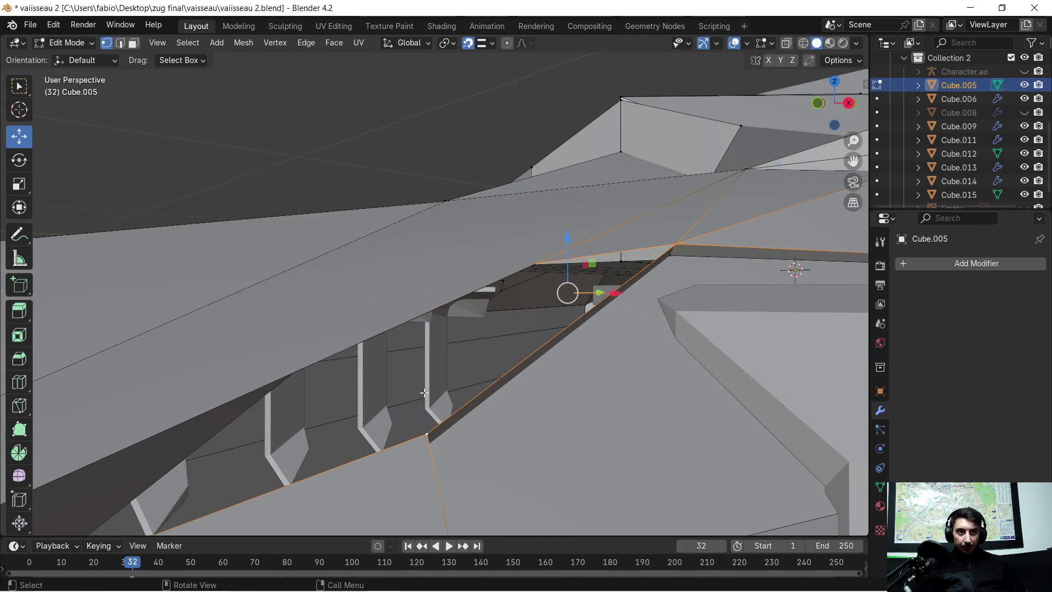
pyautogui.press('f')
# Step: Fill the second triangular hole between the top, lower and lower-left vertices
pyautogui.click(423, 433)
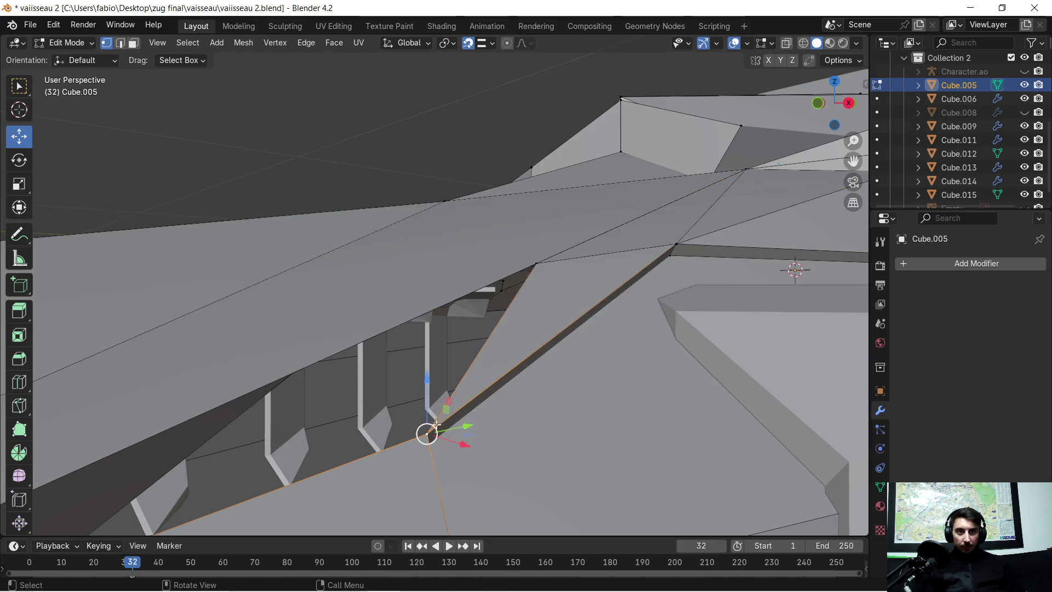
pyautogui.keyDown('shift'); pyautogui.click(537, 264); pyautogui.keyUp('shift')
pyautogui.scroll(-2, 411, 358)
pyautogui.keyDown('shift'); pyautogui.moveTo(411, 358); pyautogui.dragTo(302, 449, button='middle'); pyautogui.keyUp('shift')
pyautogui.keyDown('shift'); pyautogui.click(300, 438); pyautogui.keyUp('shift')
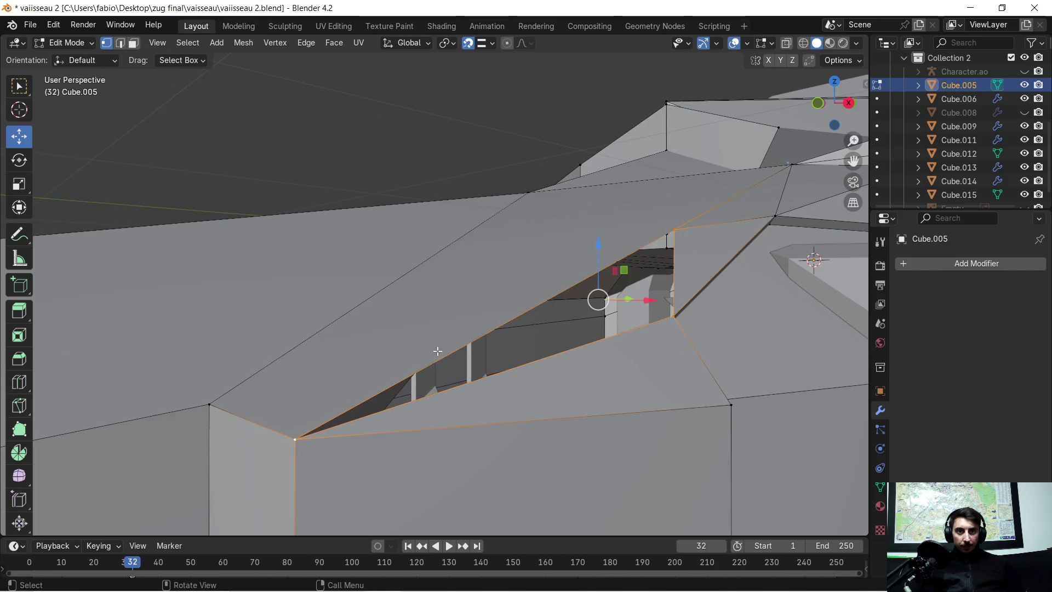
pyautogui.press('f')
pyautogui.moveTo(482, 323)
pyautogui.mouseDown(button='middle')
pyautogui.moveTo(674, 307)
pyautogui.moveTo(565, 313)
pyautogui.moveTo(624, 328)
pyautogui.moveTo(704, 327)
pyautogui.mouseUp(button='middle')
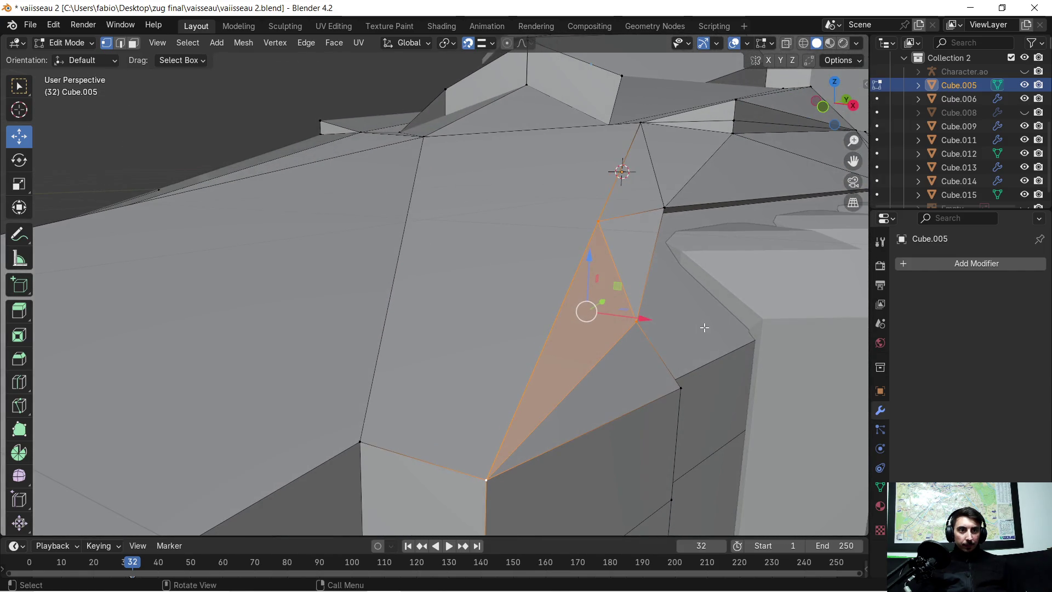
# Step: Try joining two corner vertices, then delete the large four-sided hull face
pyautogui.click(363, 443)
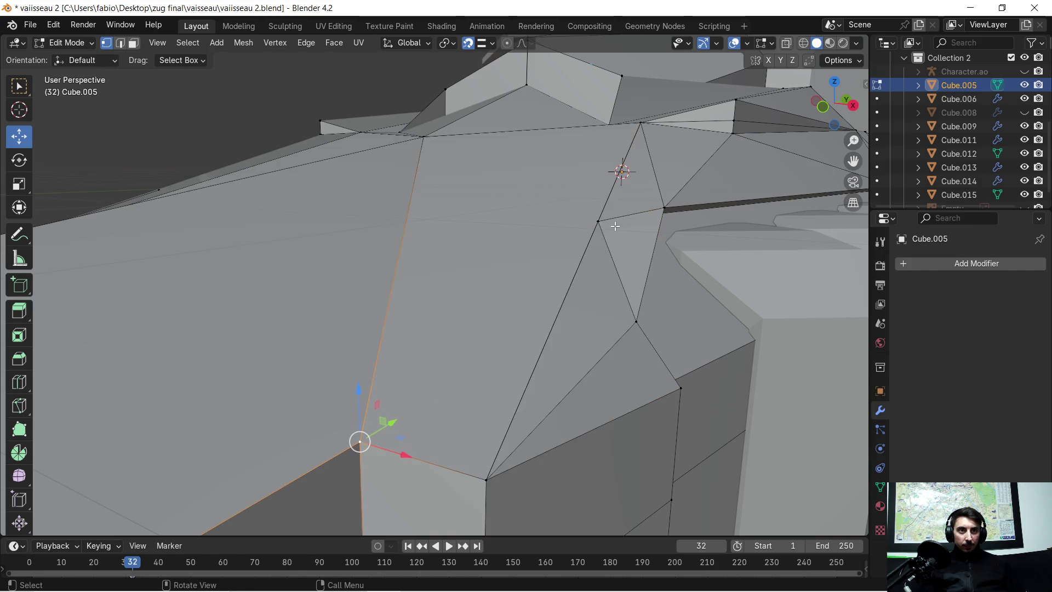
pyautogui.keyDown('shift'); pyautogui.click(597, 222); pyautogui.keyUp('shift')
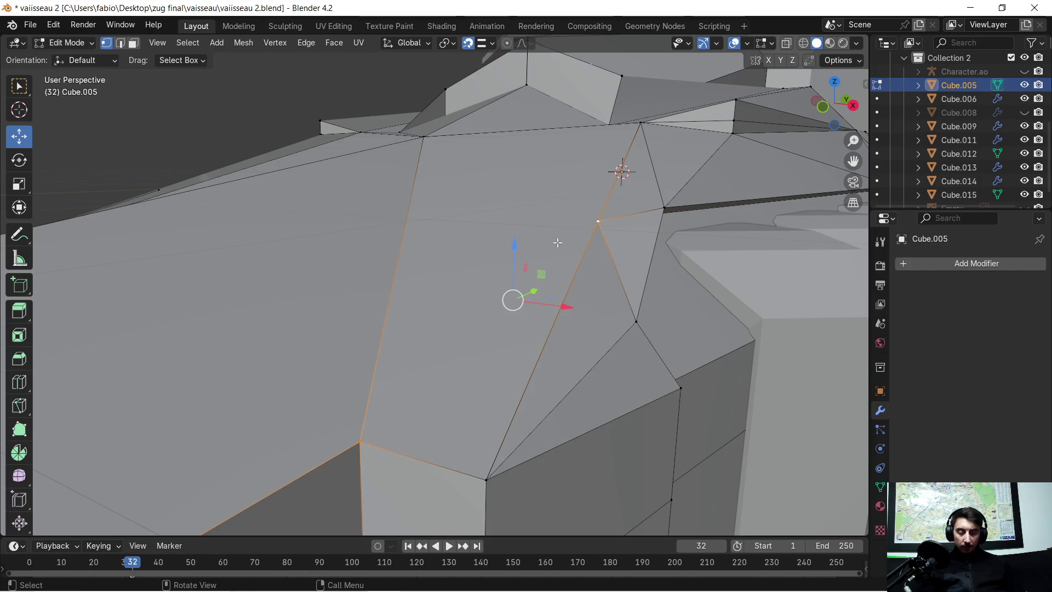
pyautogui.press('j')
pyautogui.click(441, 380)
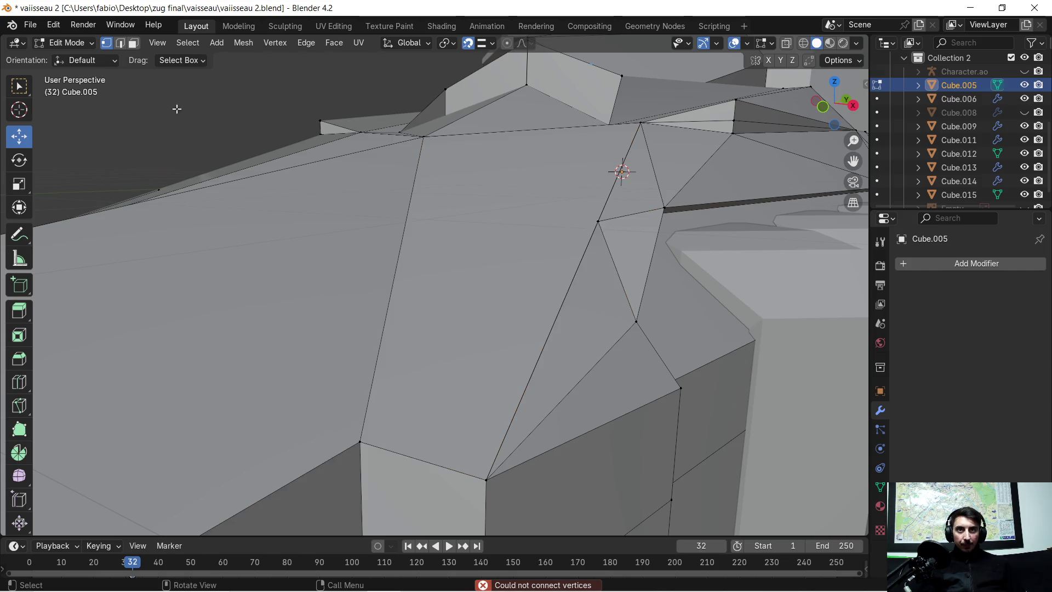
pyautogui.click(485, 239)
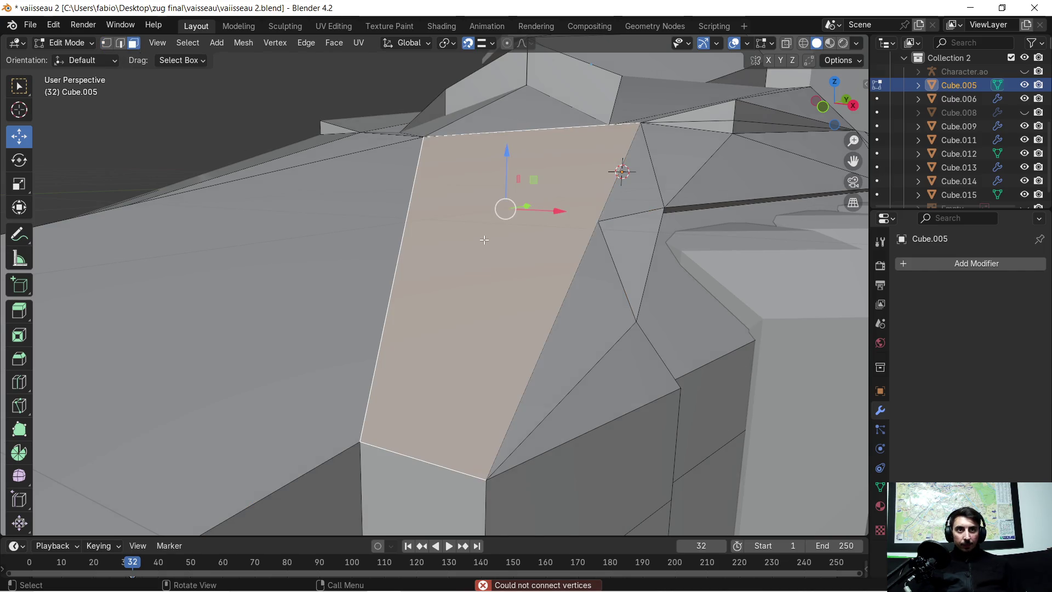
pyautogui.press('x')
pyautogui.click(469, 273)
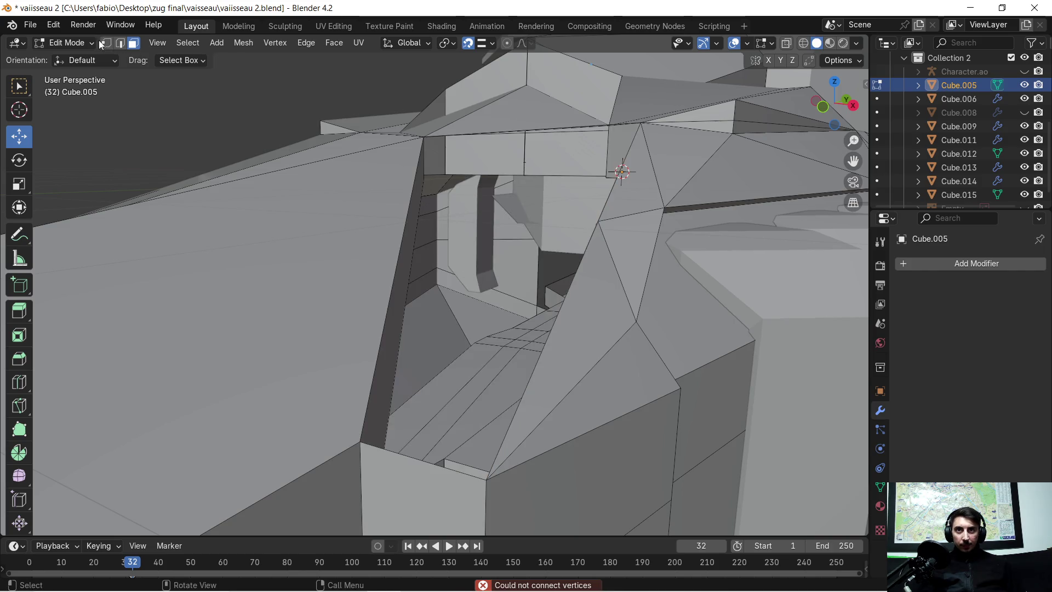
# Step: Fill a triangular face between three vertices at the recess corner
pyautogui.click(421, 137)
pyautogui.moveTo(425, 137)
pyautogui.mouseDown(button='middle')
pyautogui.moveTo(493, 153)
pyautogui.moveTo(544, 183)
pyautogui.moveTo(608, 142)
pyautogui.mouseUp(button='middle')
pyautogui.scroll(3, 608, 143)
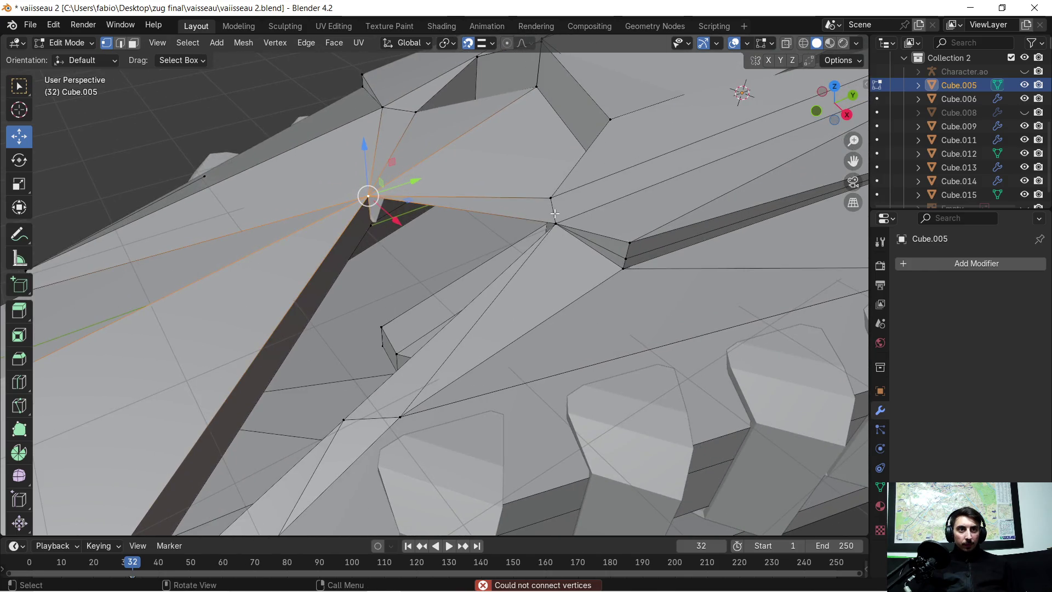
pyautogui.scroll(2, 650, 181)
pyautogui.keyDown('shift'); pyautogui.click(650, 181); pyautogui.keyUp('shift')
pyautogui.moveTo(518, 301)
pyautogui.mouseDown(button='middle')
pyautogui.moveTo(345, 394)
pyautogui.moveTo(397, 378)
pyautogui.mouseUp(button='middle')
pyautogui.keyDown('shift'); pyautogui.click(387, 391); pyautogui.keyUp('shift')
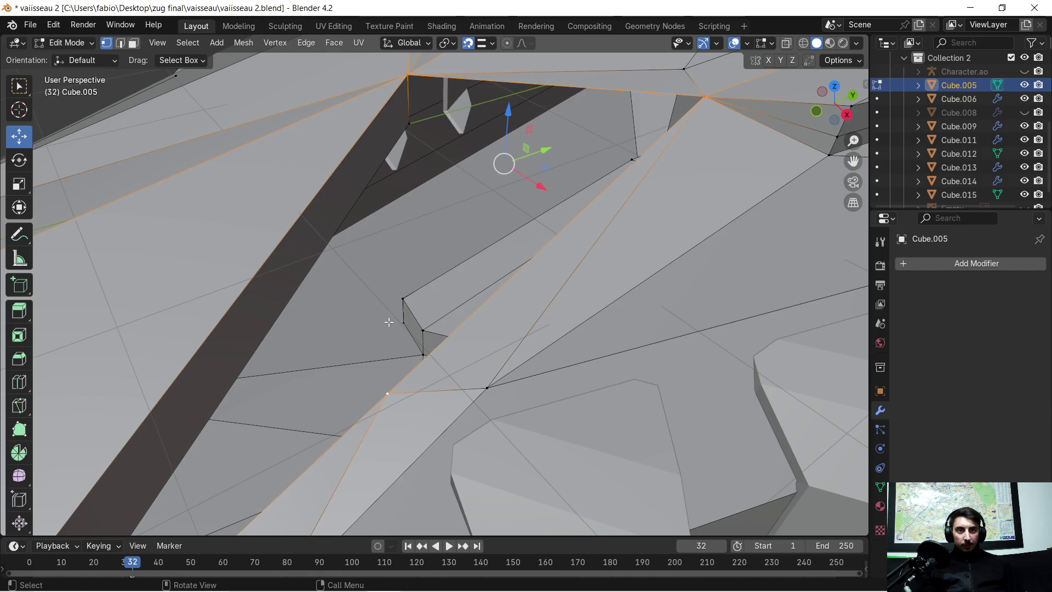
pyautogui.press('f')
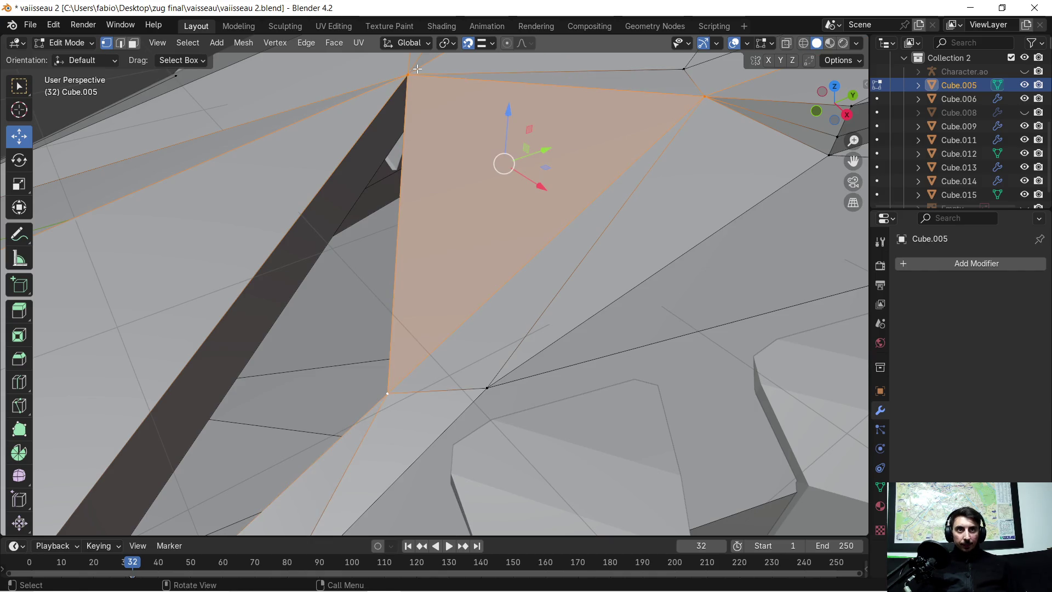
# Step: Close the remaining hull-corner gap with another triangular face
pyautogui.click(408, 76)
pyautogui.moveTo(408, 76)
pyautogui.mouseDown(button='middle')
pyautogui.moveTo(416, 164)
pyautogui.moveTo(523, 255)
pyautogui.moveTo(577, 220)
pyautogui.mouseUp(button='middle')
pyautogui.moveTo(329, 345)
pyautogui.mouseDown(button='middle')
pyautogui.moveTo(353, 341)
pyautogui.moveTo(373, 307)
pyautogui.moveTo(370, 316)
pyautogui.mouseUp(button='middle')
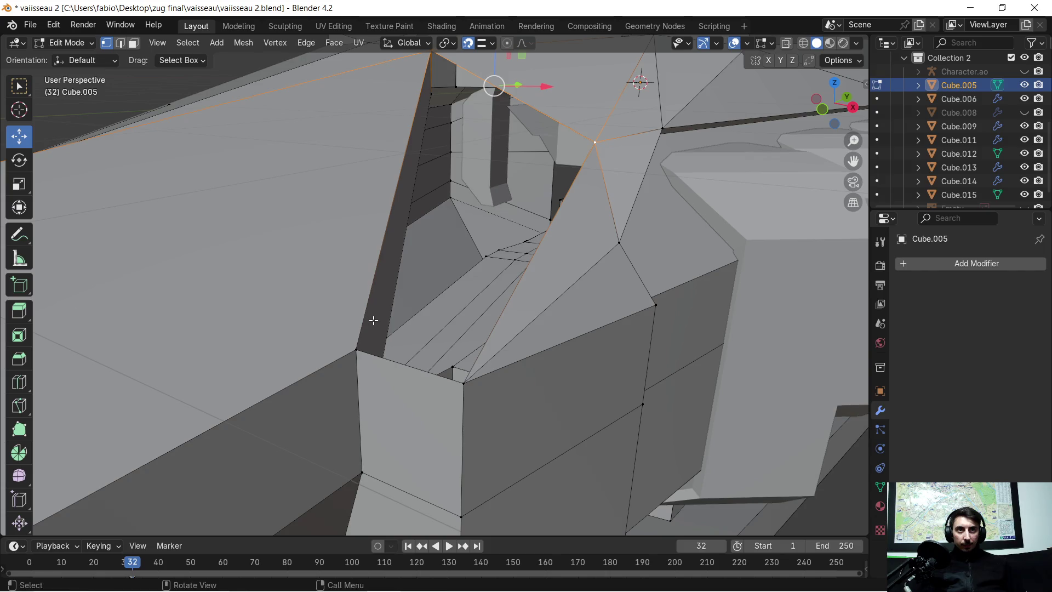
pyautogui.keyDown('shift'); pyautogui.click(357, 349); pyautogui.keyUp('shift')
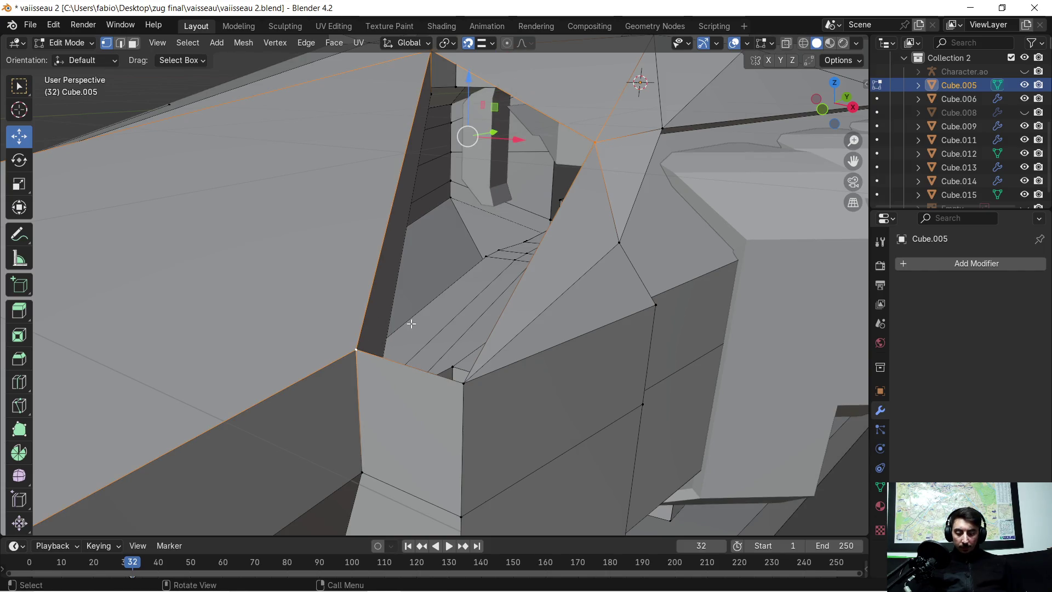
pyautogui.press('f')
pyautogui.hotkey('ctrl', 'z')
pyautogui.hotkey('ctrl', 'shift', 'z')
pyautogui.keyDown('shift'); pyautogui.click(464, 378); pyautogui.keyUp('shift')
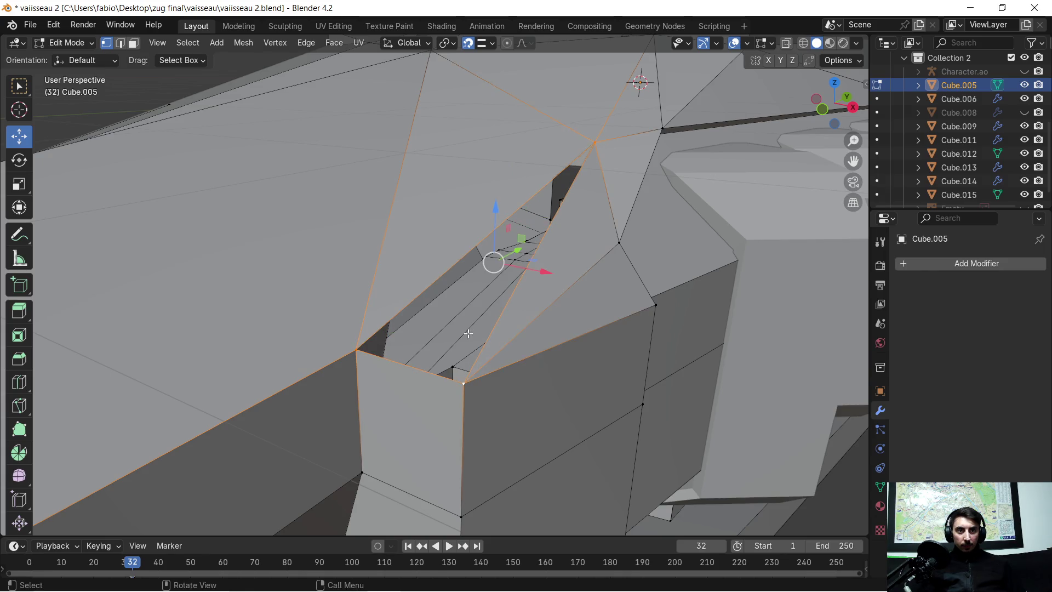
pyautogui.press('f')
pyautogui.moveTo(478, 318); pyautogui.dragTo(490, 300, button='middle')
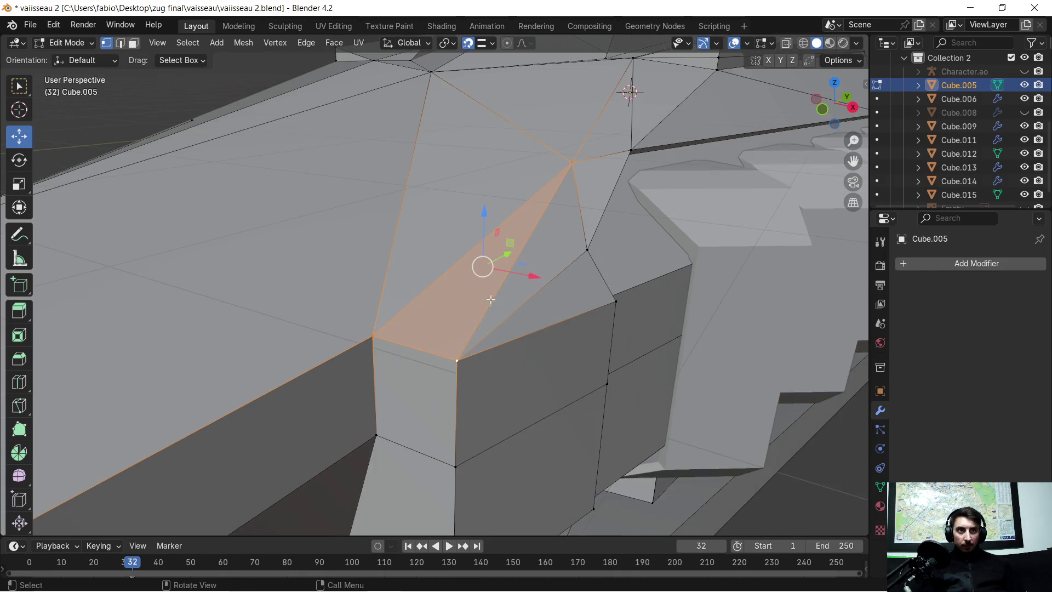
pyautogui.moveTo(580, 222)
pyautogui.mouseDown(button='middle')
pyautogui.moveTo(597, 252)
pyautogui.moveTo(614, 188)
pyautogui.moveTo(648, 180)
pyautogui.moveTo(371, 265)
pyautogui.moveTo(396, 256)
pyautogui.moveTo(428, 280)
pyautogui.mouseUp(button='middle')
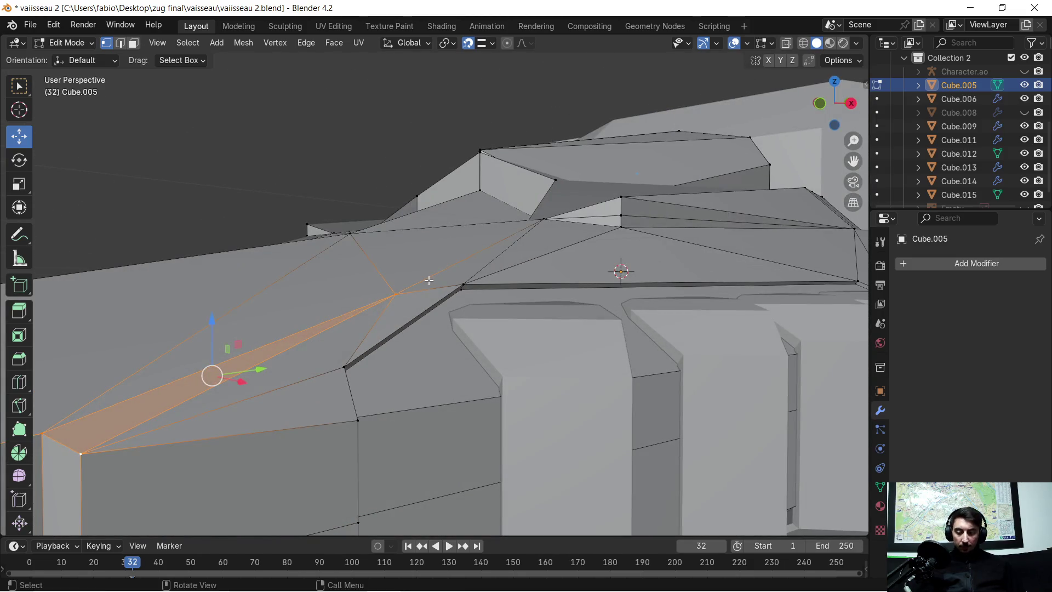
# Step: Merge duplicate vertices across the whole mesh by distance (0.0001 m)
pyautogui.press('a')
pyautogui.press('m')
pyautogui.click(428, 280)
# Step: In edge select mode, select the edge along the hull's recessed groove and orbit to inspect it
pyautogui.moveTo(436, 305)
pyautogui.mouseDown(button='middle')
pyautogui.moveTo(413, 361)
pyautogui.moveTo(416, 343)
pyautogui.mouseUp(button='middle')
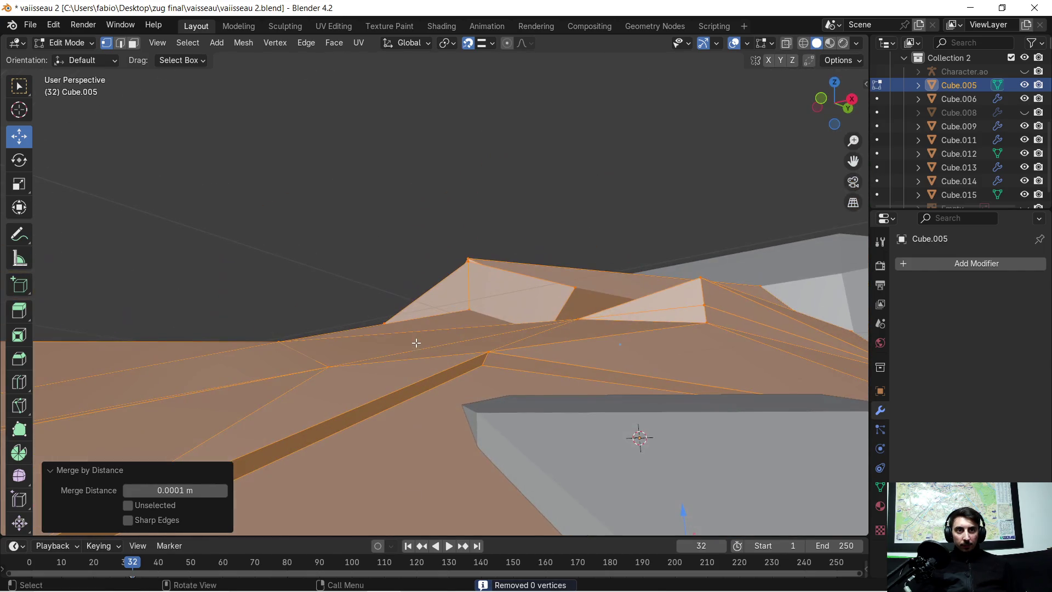
pyautogui.click(121, 44)
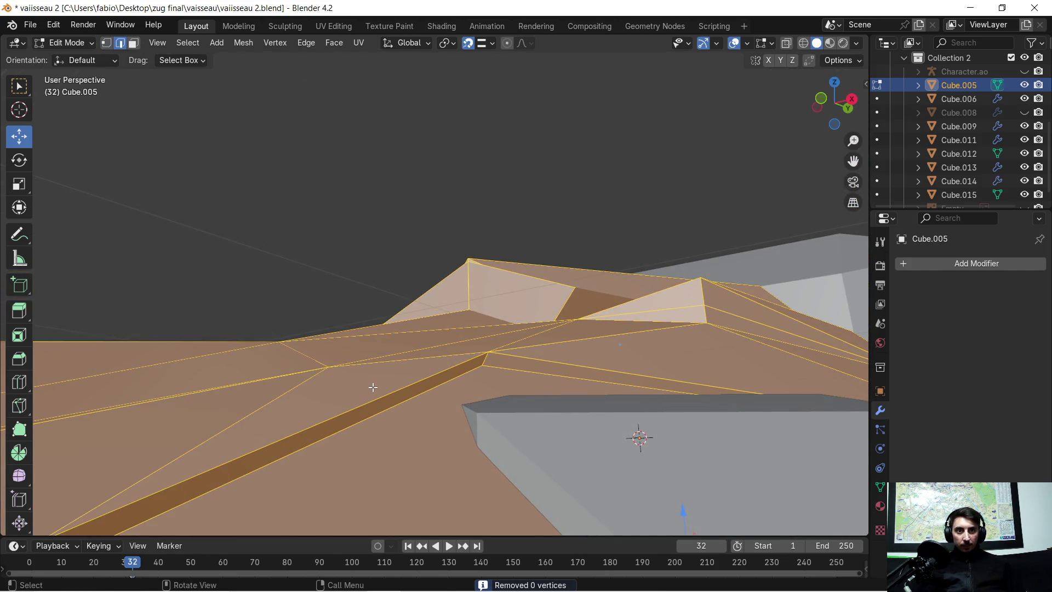
pyautogui.click(373, 392)
pyautogui.scroll(-2, 299, 461)
pyautogui.moveTo(200, 461)
pyautogui.mouseDown(button='middle')
pyautogui.moveTo(267, 461)
pyautogui.moveTo(284, 477)
pyautogui.mouseUp(button='middle')
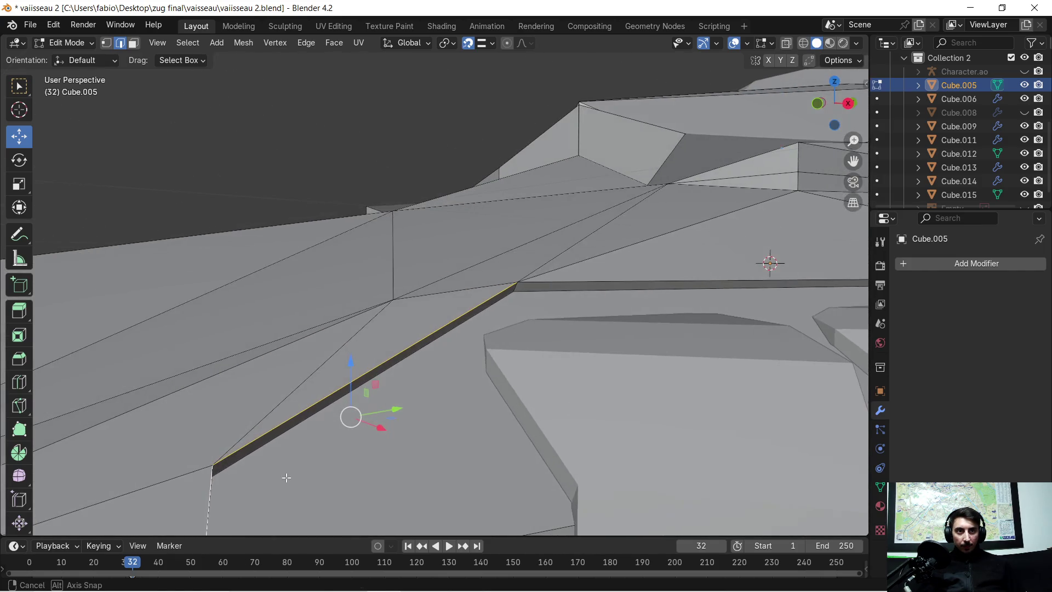
pyautogui.moveTo(486, 345)
pyautogui.mouseDown(button='middle')
pyautogui.moveTo(555, 299)
pyautogui.moveTo(616, 333)
pyautogui.moveTo(613, 302)
pyautogui.moveTo(471, 356)
pyautogui.moveTo(474, 291)
pyautogui.mouseUp(button='middle')
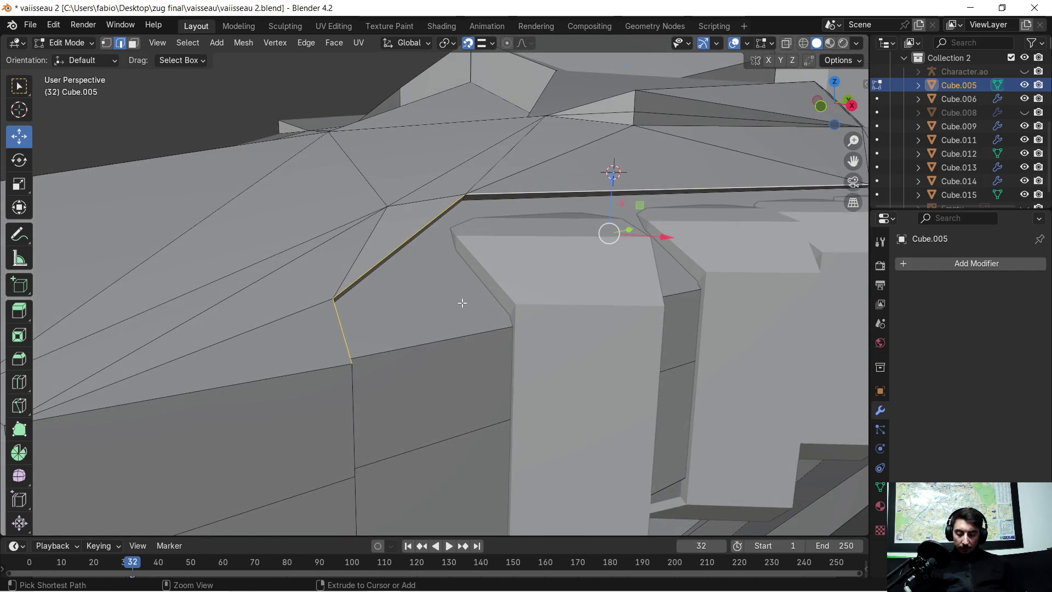
# Step: Bevel the selected groove edge into a narrow chamfer
pyautogui.hotkey('ctrl', 'b')
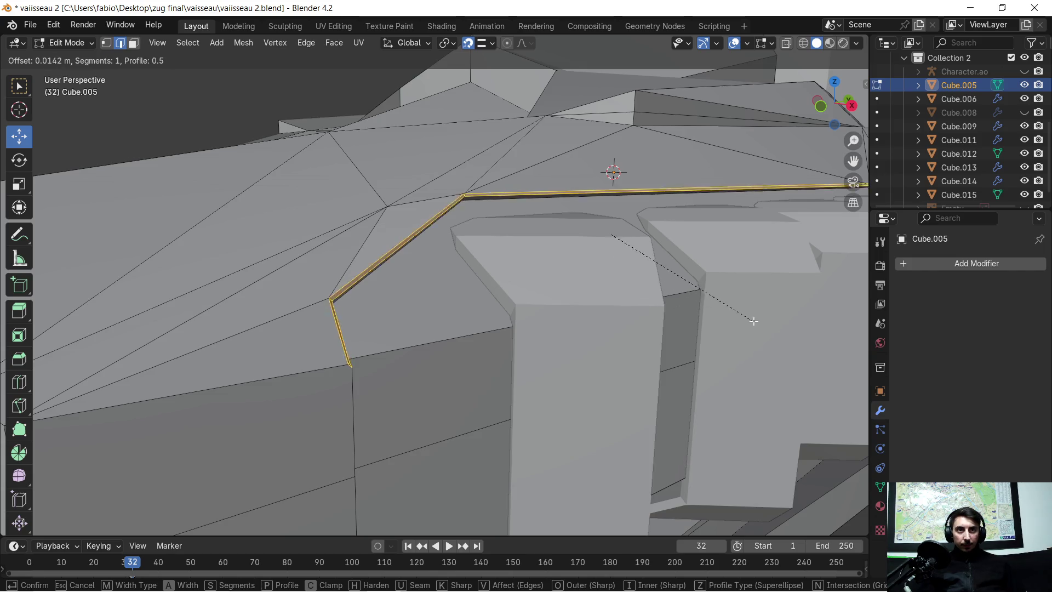
pyautogui.click(764, 326)
pyautogui.moveTo(764, 326)
pyautogui.mouseDown(button='middle')
pyautogui.moveTo(576, 207)
pyautogui.moveTo(496, 250)
pyautogui.moveTo(481, 236)
pyautogui.moveTo(444, 268)
pyautogui.mouseUp(button='middle')
# Step: Select the ridge edge loop plus the upper and lower vertical edges below the bevel
pyautogui.click(403, 313)
pyautogui.moveTo(390, 346)
pyautogui.mouseDown(button='middle')
pyautogui.moveTo(329, 347)
pyautogui.moveTo(294, 322)
pyautogui.mouseUp(button='middle')
pyautogui.keyDown('shift'); pyautogui.click(307, 367); pyautogui.keyUp('shift')
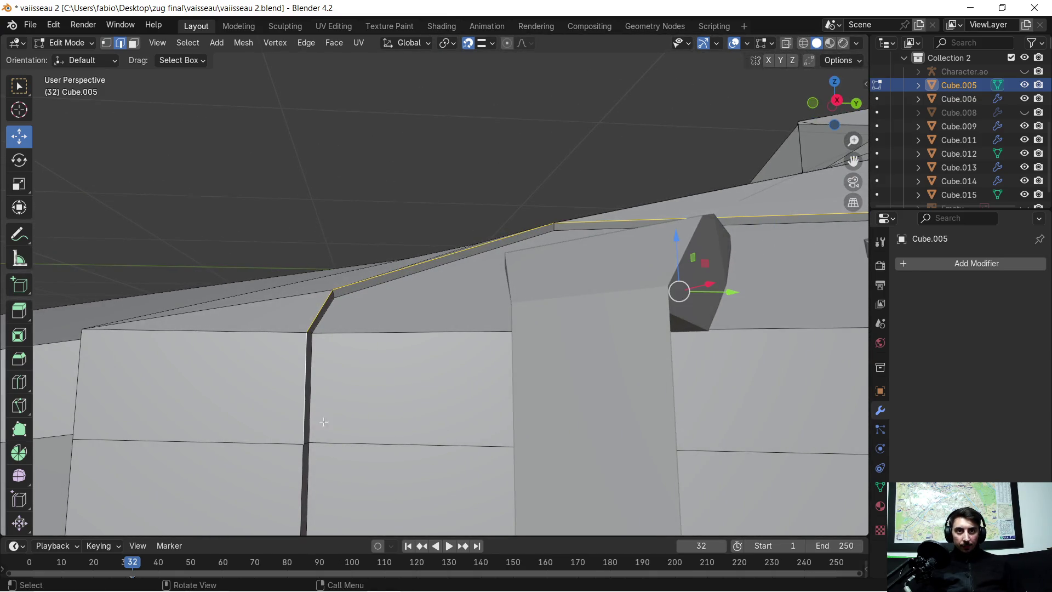
pyautogui.keyDown('shift'); pyautogui.click(302, 457); pyautogui.keyUp('shift')
pyautogui.moveTo(351, 375)
pyautogui.mouseDown(button='middle')
pyautogui.moveTo(439, 296)
pyautogui.moveTo(481, 352)
pyautogui.moveTo(364, 388)
pyautogui.moveTo(394, 340)
pyautogui.mouseUp(button='middle')
pyautogui.scroll(3, 429, 276)
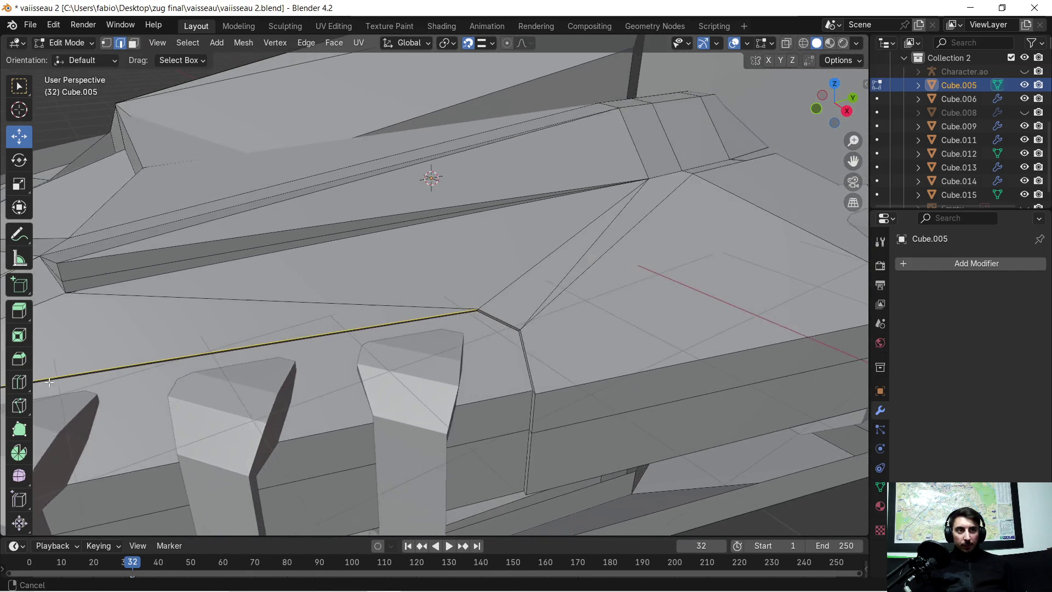
pyautogui.scroll(2, 555, 337)
# Step: Add the bevel edge and the vertical edges below the bevelled corner to the seam selection
pyautogui.keyDown('shift'); pyautogui.click(554, 347); pyautogui.keyUp('shift')
pyautogui.keyDown('shift'); pyautogui.click(628, 419); pyautogui.keyUp('shift')
pyautogui.scroll(-2, 632, 409)
pyautogui.moveTo(631, 410)
pyautogui.mouseDown(button='middle')
pyautogui.moveTo(436, 411)
pyautogui.moveTo(430, 429)
pyautogui.moveTo(551, 400)
pyautogui.mouseUp(button='middle')
pyautogui.keyDown('shift'); pyautogui.click(592, 401); pyautogui.keyUp('shift')
pyautogui.keyDown('shift'); pyautogui.moveTo(638, 470); pyautogui.dragTo(622, 336, button='middle'); pyautogui.keyUp('shift')
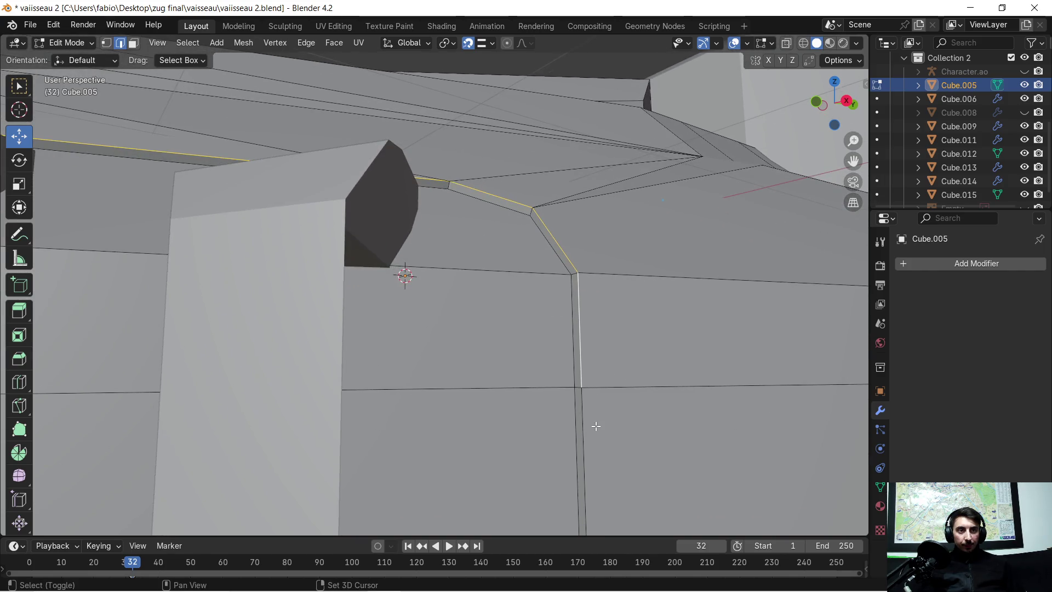
pyautogui.moveTo(587, 430); pyautogui.dragTo(589, 383, button='middle')
pyautogui.scroll(-5, 589, 383)
pyautogui.moveTo(515, 366)
pyautogui.mouseDown(button='middle')
pyautogui.moveTo(418, 265)
pyautogui.moveTo(377, 280)
pyautogui.moveTo(481, 269)
pyautogui.mouseUp(button='middle')
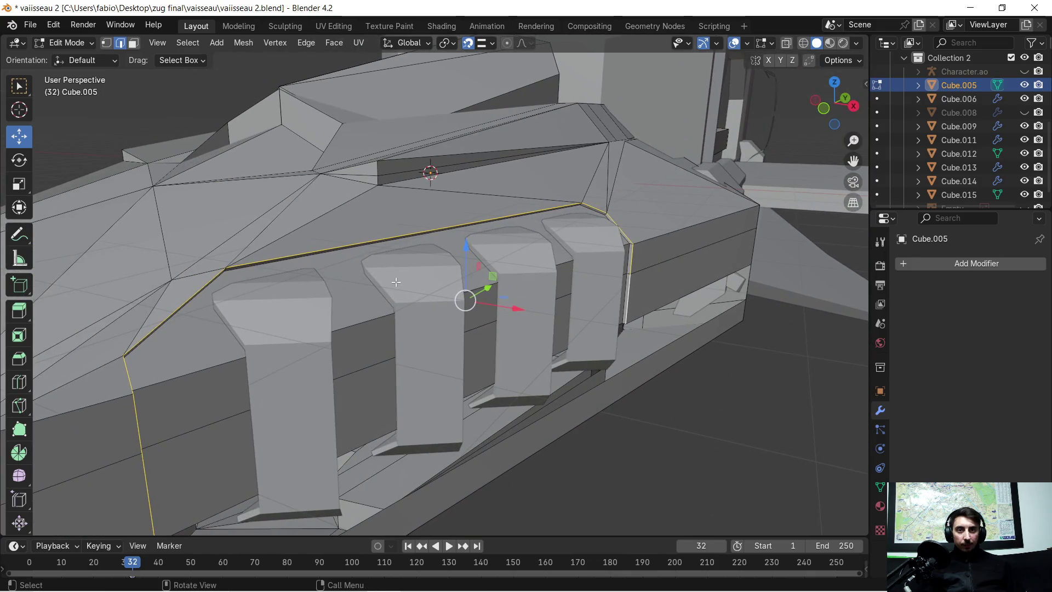
pyautogui.hotkey('ctrl', 'b')
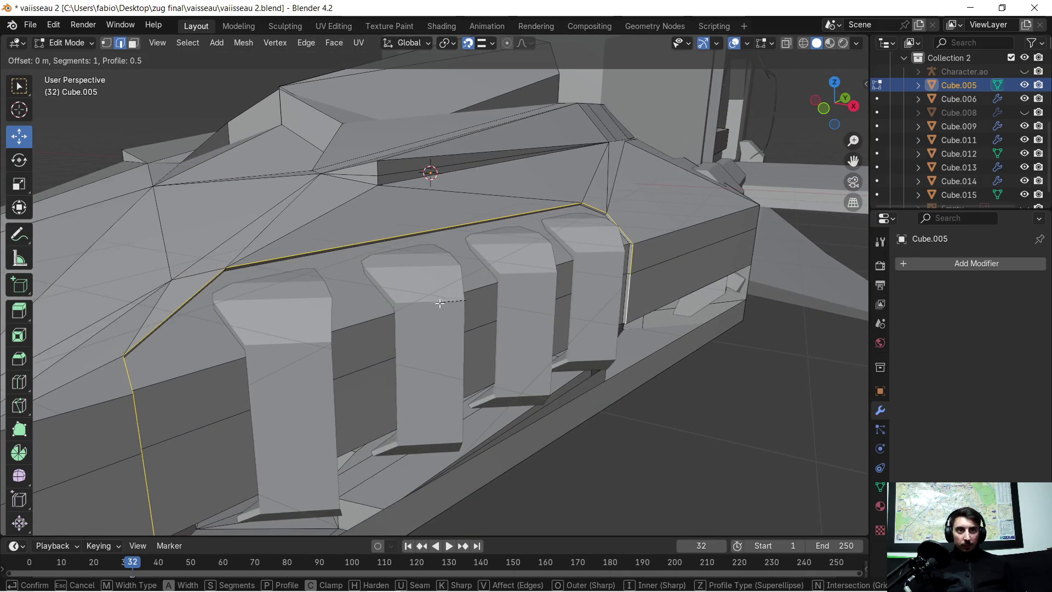
# Step: Confirm the 0.297 m panel-outline bevel, then select the horizontal edge loop across the panel
pyautogui.click(541, 364)
pyautogui.moveTo(560, 344)
pyautogui.mouseDown(button='middle')
pyautogui.moveTo(516, 327)
pyautogui.moveTo(686, 347)
pyautogui.moveTo(662, 335)
pyautogui.moveTo(501, 353)
pyautogui.mouseUp(button='middle')
pyautogui.click(668, 332)
pyautogui.click(704, 402)
pyautogui.moveTo(535, 403)
pyautogui.mouseDown(button='middle')
pyautogui.moveTo(459, 395)
pyautogui.moveTo(493, 378)
pyautogui.moveTo(524, 391)
pyautogui.moveTo(435, 304)
pyautogui.moveTo(469, 303)
pyautogui.moveTo(475, 312)
pyautogui.moveTo(418, 317)
pyautogui.moveTo(423, 301)
pyautogui.moveTo(405, 329)
pyautogui.moveTo(392, 310)
pyautogui.moveTo(342, 337)
pyautogui.mouseUp(button='middle')
pyautogui.keyDown('alt'); pyautogui.click(248, 286); pyautogui.keyUp('alt')
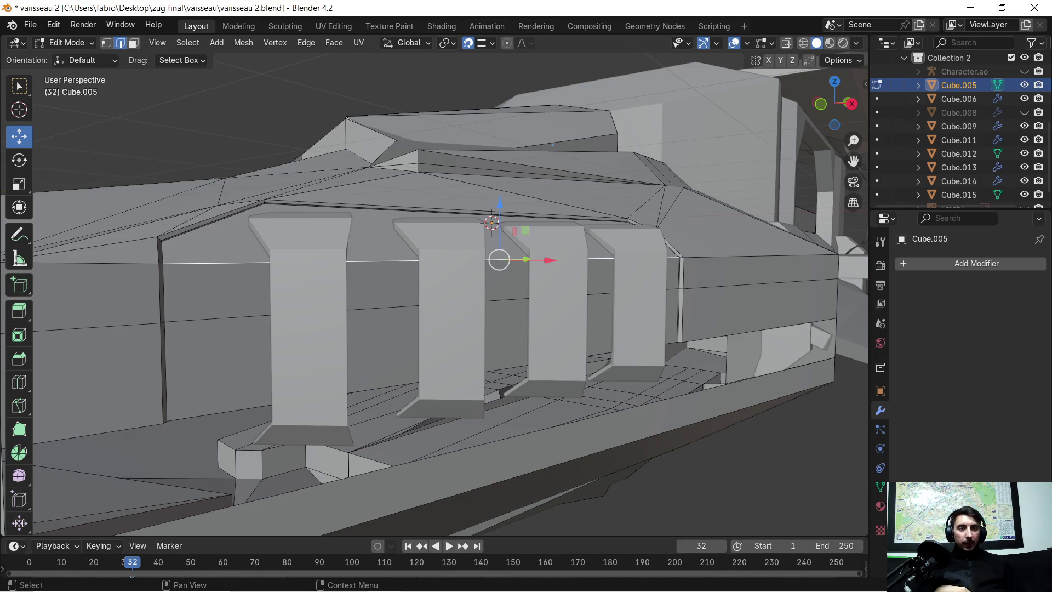
pyautogui.moveTo(301, 195)
pyautogui.mouseDown(button='middle')
pyautogui.moveTo(313, 243)
pyautogui.moveTo(371, 258)
pyautogui.moveTo(327, 249)
pyautogui.moveTo(198, 280)
pyautogui.mouseUp(button='middle')
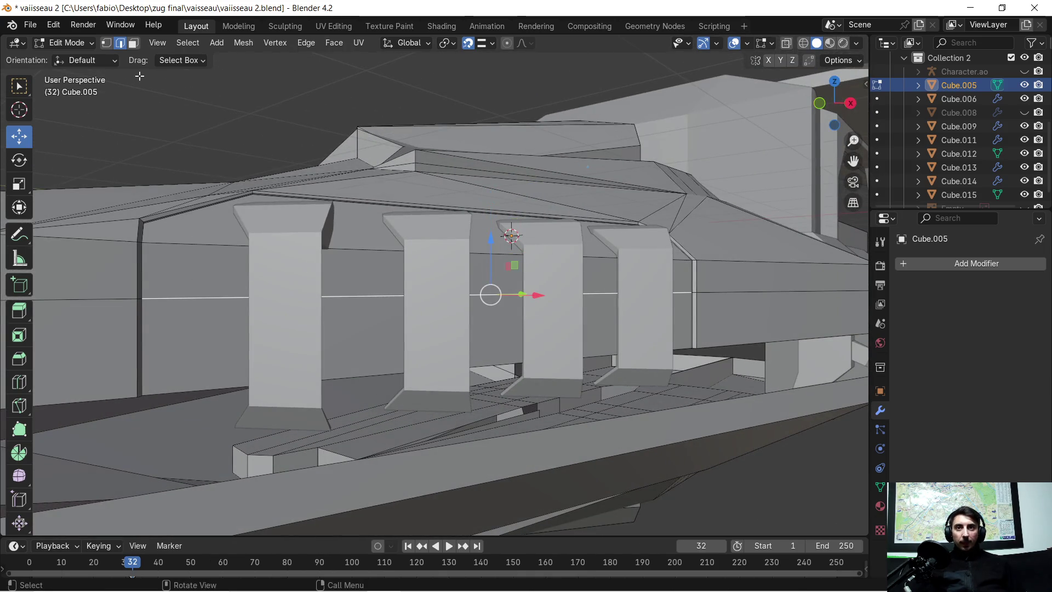
# Step: Select two adjacent face bands across the side panel and frame them in the view
pyautogui.click(132, 43)
pyautogui.keyDown('alt'); pyautogui.click(200, 258); pyautogui.keyUp('alt')
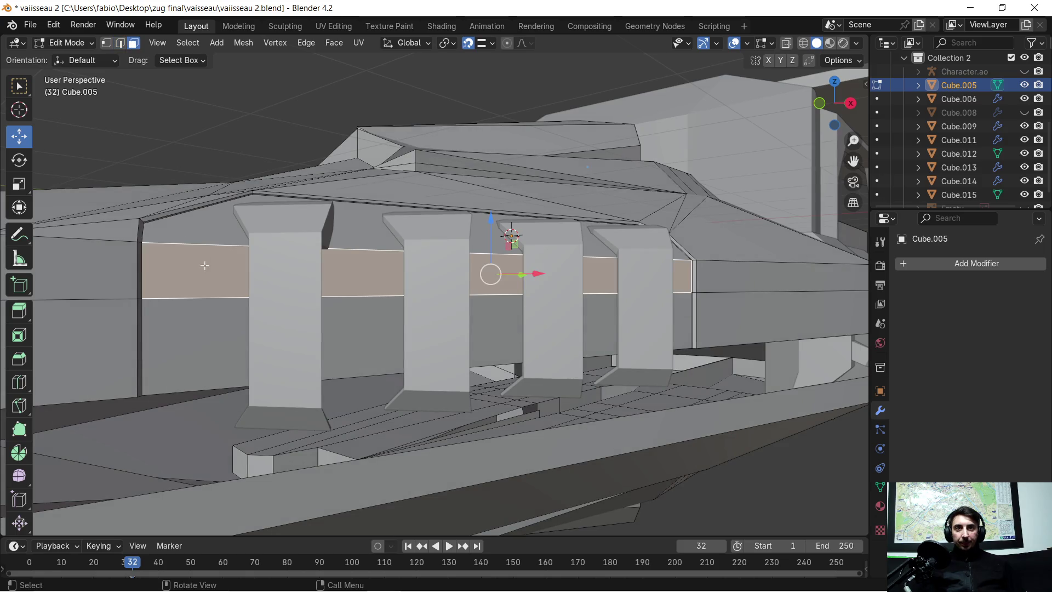
pyautogui.keyDown('alt'); pyautogui.keyDown('shift'); pyautogui.click(207, 310); pyautogui.keyUp('shift'); pyautogui.keyUp('alt')
pyautogui.press('KP_Decimal')
pyautogui.scroll(-3, 402, 308)
pyautogui.moveTo(402, 308)
pyautogui.mouseDown(button='middle')
pyautogui.moveTo(449, 321)
pyautogui.moveTo(449, 299)
pyautogui.moveTo(367, 284)
pyautogui.moveTo(405, 301)
pyautogui.mouseUp(button='middle')
pyautogui.scroll(4, 477, 302)
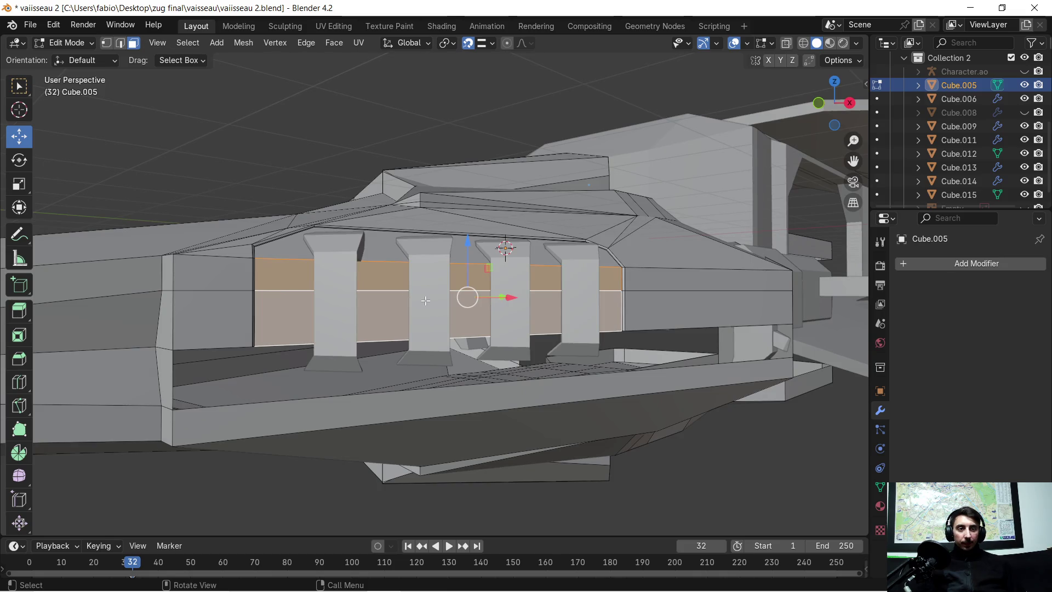
pyautogui.scroll(-1, 386, 318)
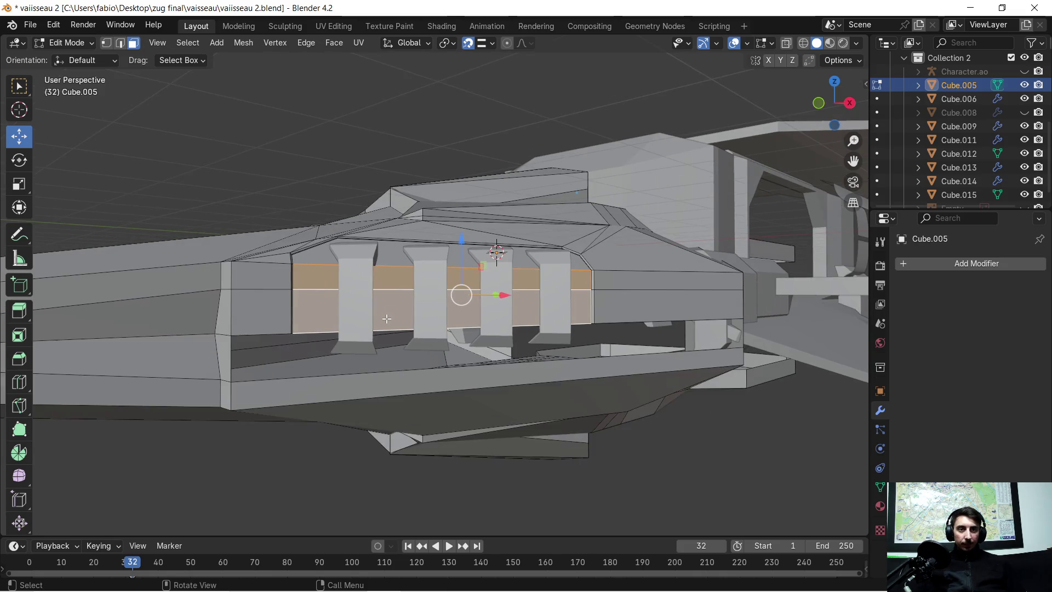
pyautogui.scroll(2, 386, 318)
pyautogui.scroll(1, 274, 349)
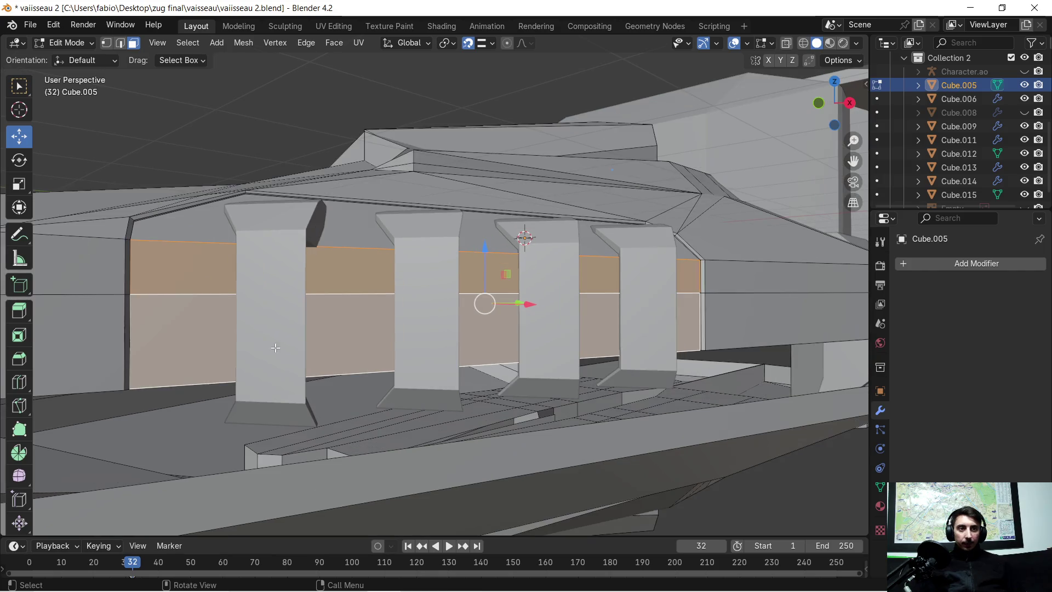
# Step: Select the two bottom edges of the large face under the panel in edge mode
pyautogui.moveTo(246, 363)
pyautogui.mouseDown(button='middle')
pyautogui.moveTo(291, 322)
pyautogui.moveTo(94, 224)
pyautogui.mouseUp(button='middle')
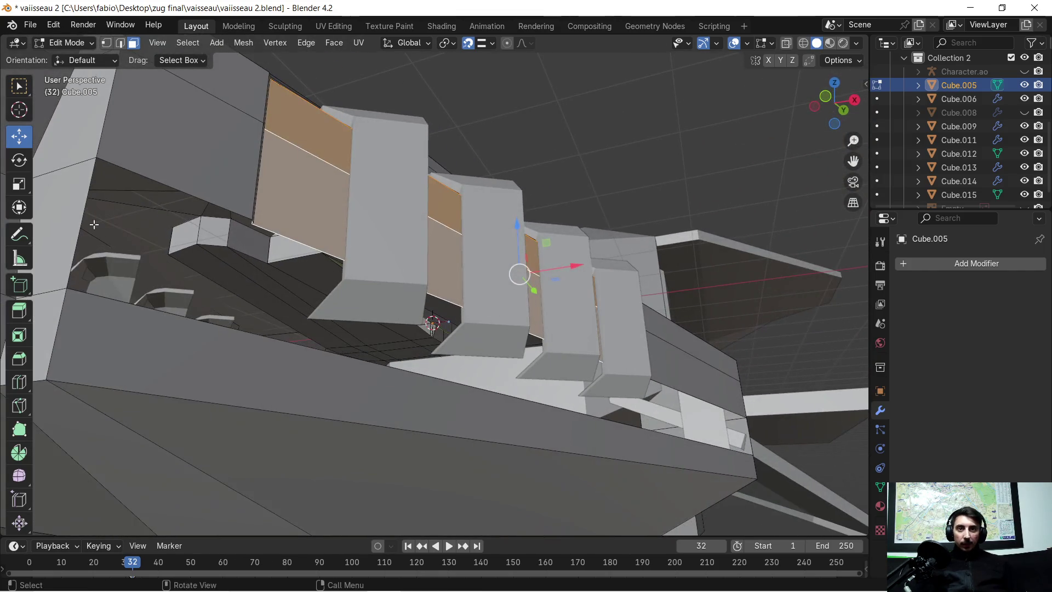
pyautogui.click(182, 188)
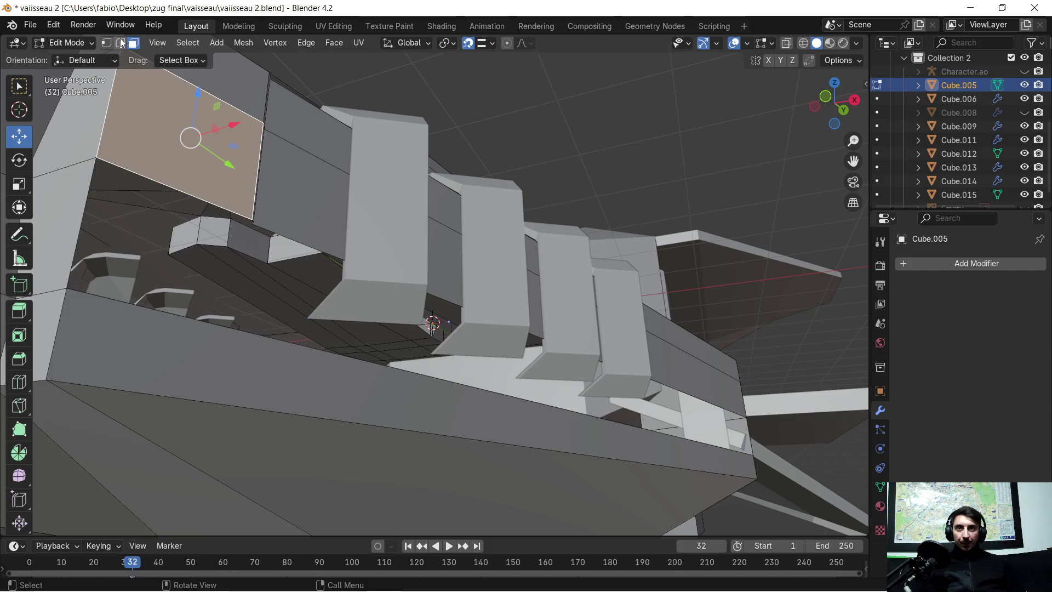
pyautogui.click(121, 43)
pyautogui.click(132, 165)
pyautogui.keyDown('shift'); pyautogui.click(307, 243); pyautogui.keyUp('shift')
pyautogui.moveTo(320, 302)
pyautogui.mouseDown(button='middle')
pyautogui.moveTo(412, 316)
pyautogui.moveTo(125, 348)
pyautogui.moveTo(123, 328)
pyautogui.mouseUp(button='middle')
# Step: Extrude the panel's bottom edge 0.73449 m straight down along Z
pyautogui.keyDown('shift'); pyautogui.click(407, 301); pyautogui.keyUp('shift')
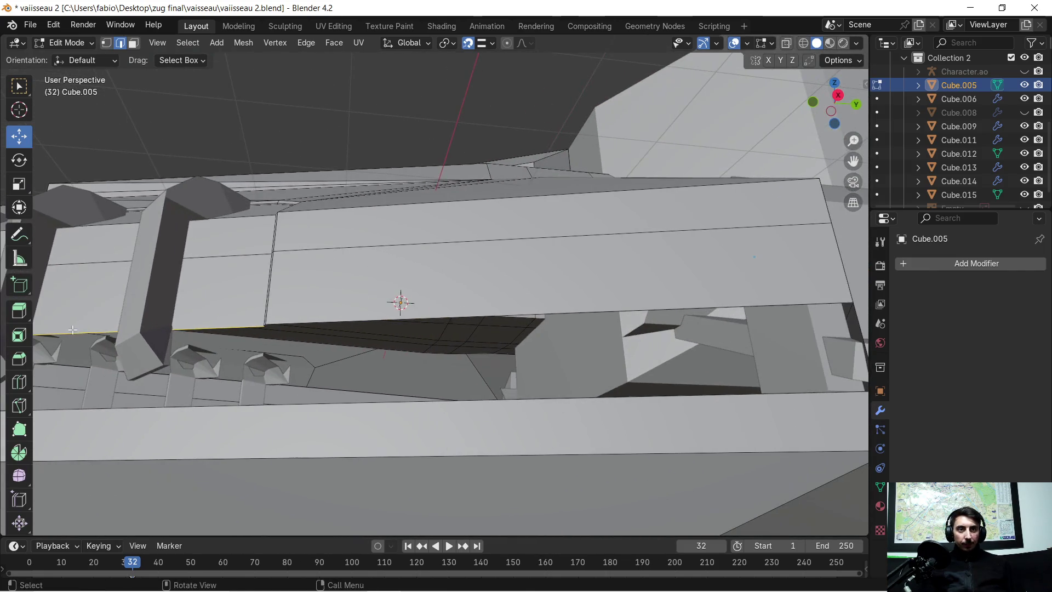
pyautogui.scroll(3, 269, 330)
pyautogui.moveTo(288, 336); pyautogui.dragTo(307, 336, button='middle')
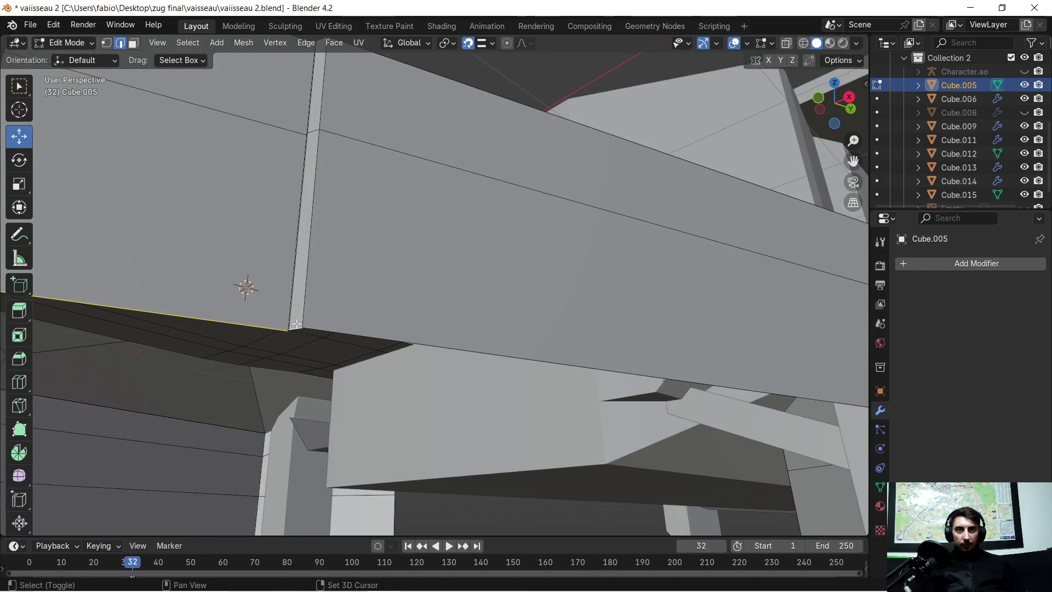
pyautogui.scroll(-4, 317, 327)
pyautogui.scroll(-3, 340, 345)
pyautogui.moveTo(323, 358)
pyautogui.mouseDown(button='middle')
pyautogui.moveTo(287, 382)
pyautogui.moveTo(332, 386)
pyautogui.mouseUp(button='middle')
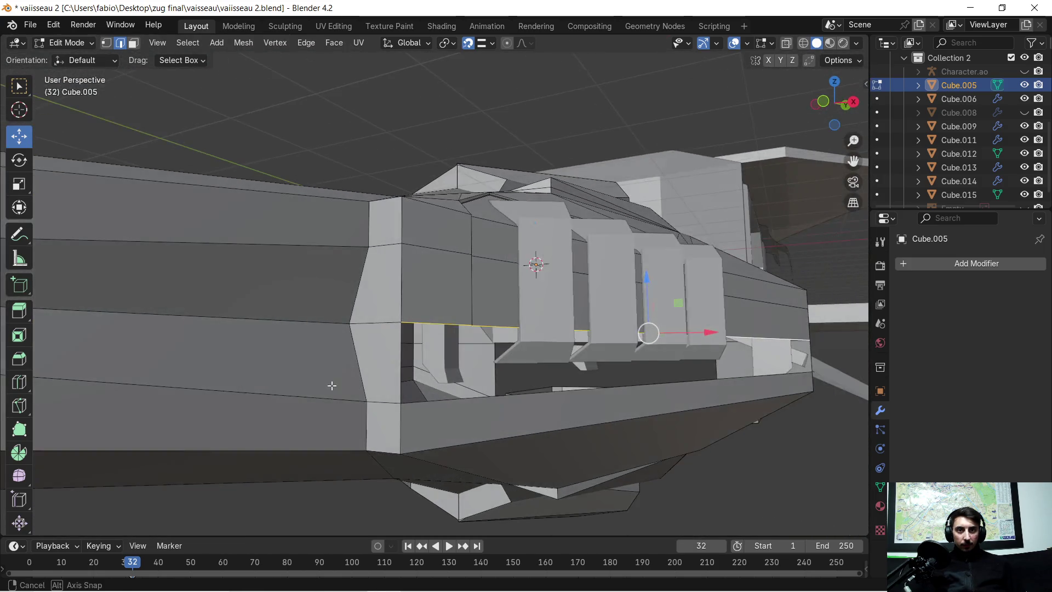
pyautogui.press('g')
pyautogui.press('z')
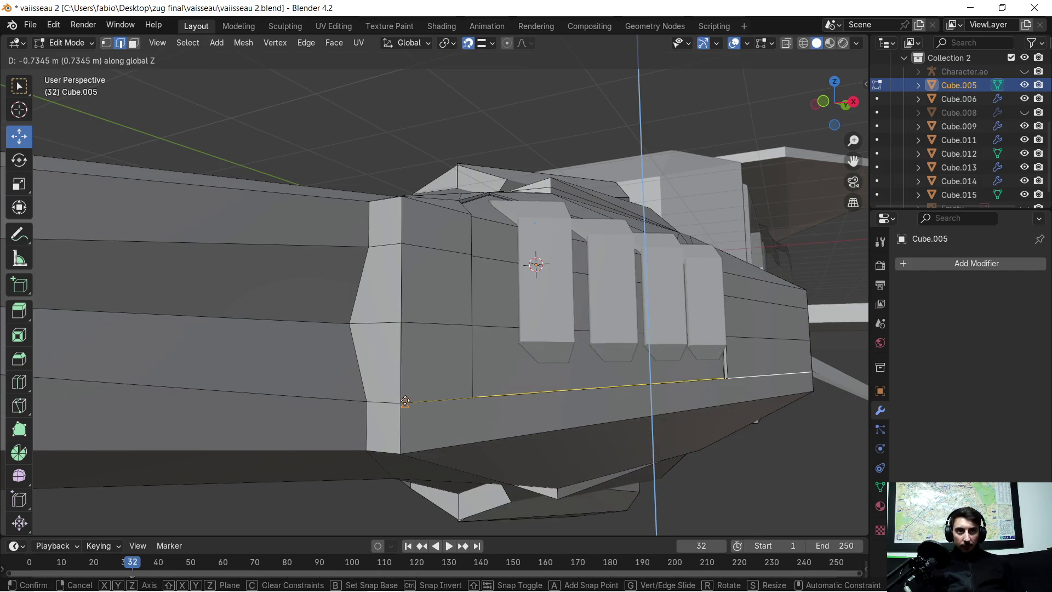
pyautogui.click(405, 400)
# Step: Merge the whole mesh by distance, removing 2 duplicate vertices, then deselect all
pyautogui.scroll(-2, 490, 366)
pyautogui.moveTo(550, 367); pyautogui.dragTo(545, 386, button='middle')
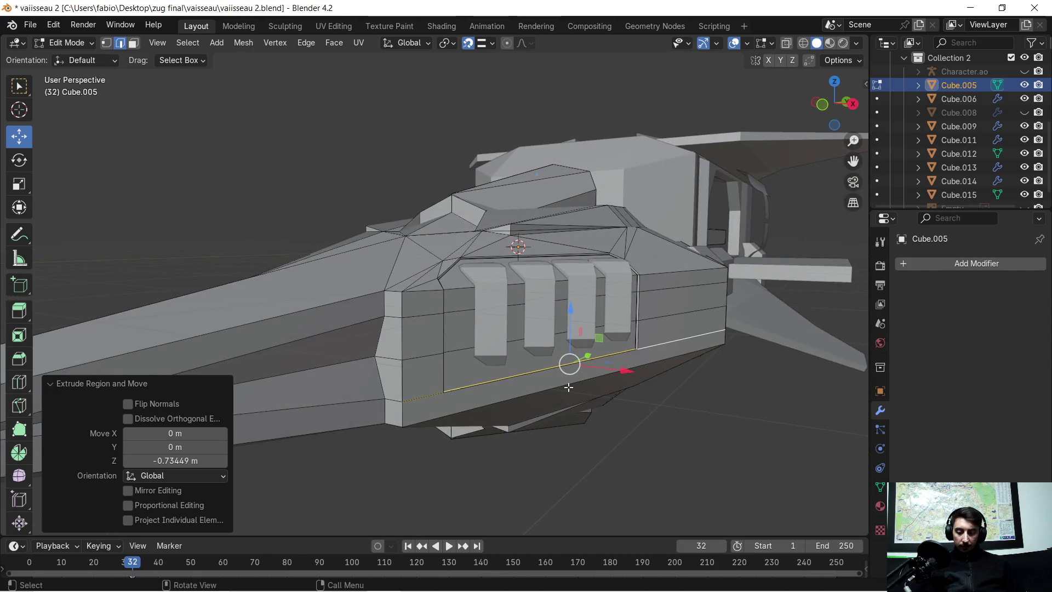
pyautogui.press('a')
pyautogui.press('m')
pyautogui.click(568, 387)
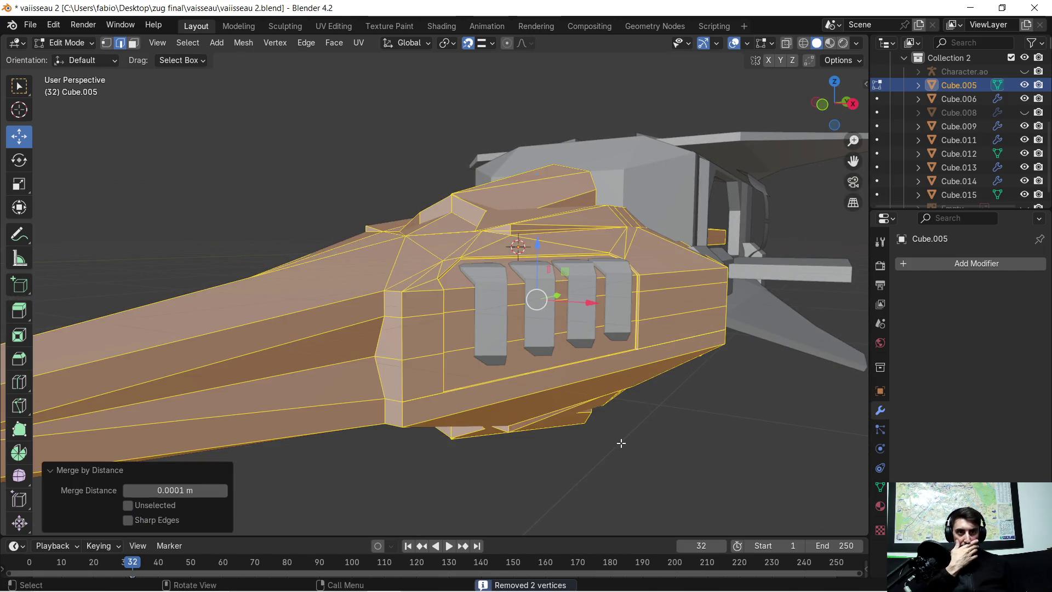
pyautogui.hotkey('alt', 'a')
pyautogui.scroll(2, 493, 400)
pyautogui.moveTo(476, 414)
pyautogui.mouseDown(button='middle')
pyautogui.moveTo(429, 416)
pyautogui.moveTo(366, 438)
pyautogui.moveTo(423, 340)
pyautogui.mouseUp(button='middle')
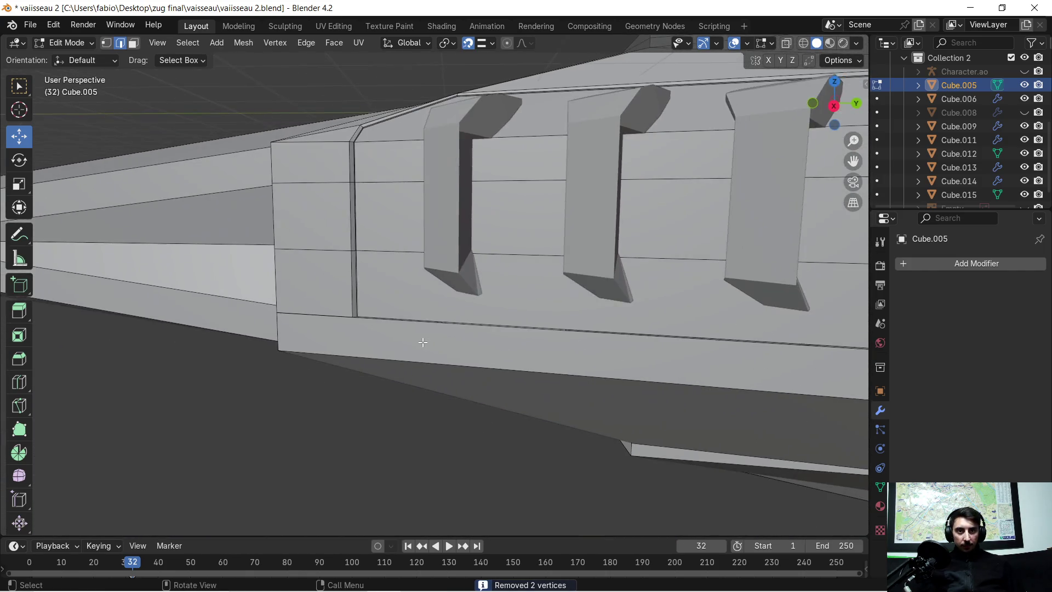
# Step: Extrude the lower side-panel faces -0.002912 m along Z beneath the pillar
pyautogui.scroll(5, 388, 335)
pyautogui.moveTo(150, 394)
pyautogui.keyDown('shift'); pyautogui.mouseDown(button='middle')
pyautogui.moveTo(160, 383)
pyautogui.moveTo(265, 401)
pyautogui.moveTo(352, 343)
pyautogui.moveTo(340, 357)
pyautogui.moveTo(344, 386)
pyautogui.moveTo(329, 381)
pyautogui.mouseUp(button='middle'); pyautogui.keyUp('shift')
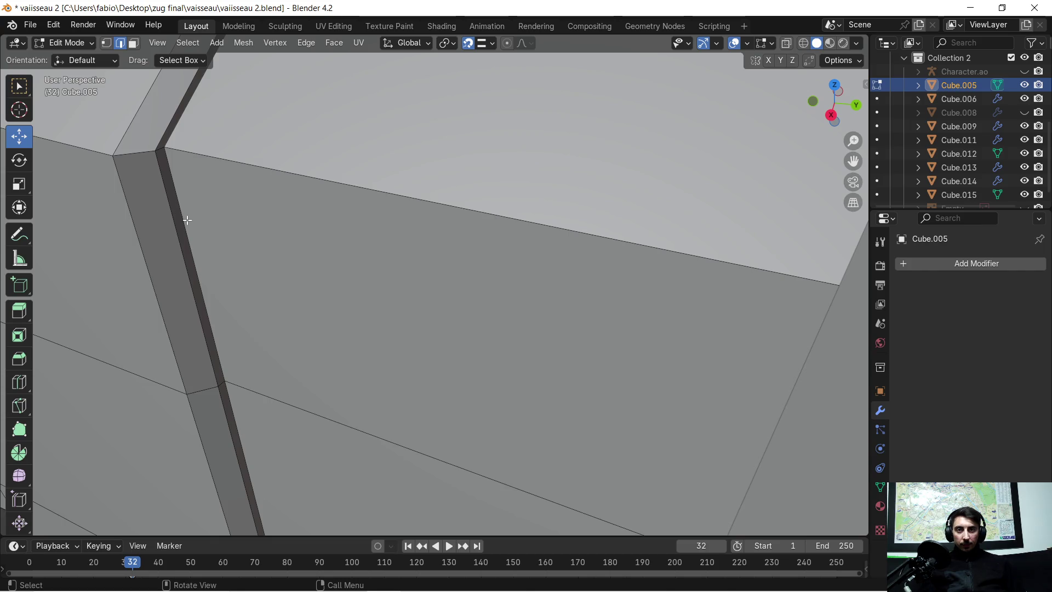
pyautogui.scroll(-2, 187, 220)
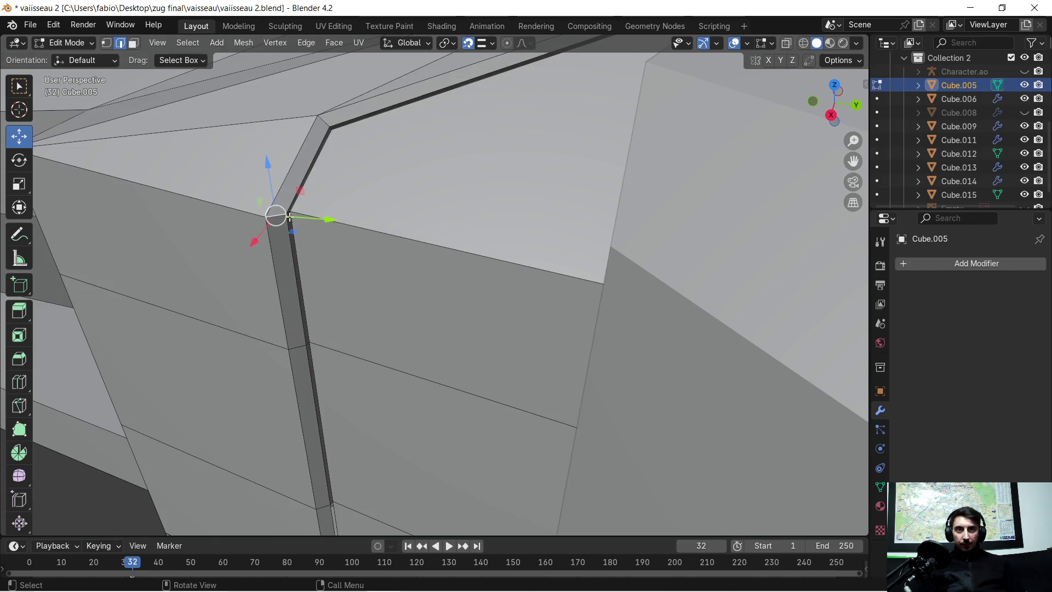
pyautogui.press('KP_Decimal')
pyautogui.moveTo(294, 241)
pyautogui.mouseDown(button='middle')
pyautogui.moveTo(417, 312)
pyautogui.moveTo(477, 389)
pyautogui.moveTo(425, 258)
pyautogui.moveTo(420, 38)
pyautogui.moveTo(430, 347)
pyautogui.moveTo(423, 300)
pyautogui.mouseUp(button='middle')
pyautogui.moveTo(440, 428)
pyautogui.keyDown('shift'); pyautogui.mouseDown(button='middle')
pyautogui.moveTo(400, 134)
pyautogui.moveTo(453, 313)
pyautogui.moveTo(461, 101)
pyautogui.moveTo(464, 113)
pyautogui.mouseUp(button='middle'); pyautogui.keyUp('shift')
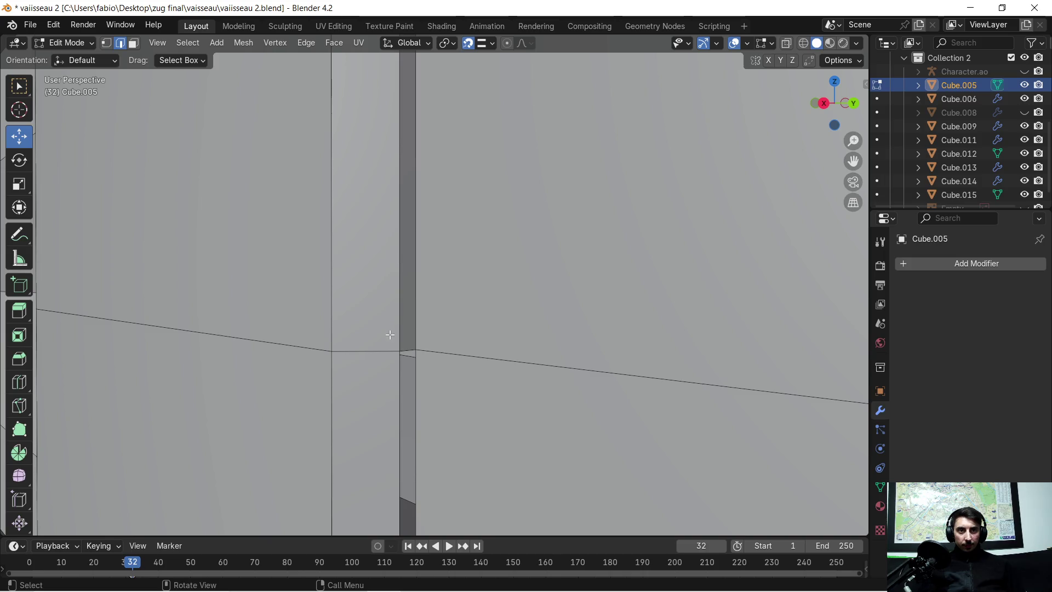
pyautogui.moveTo(407, 354)
pyautogui.keyDown('shift'); pyautogui.mouseDown(button='middle')
pyautogui.moveTo(415, 329)
pyautogui.moveTo(376, 104)
pyautogui.moveTo(418, 439)
pyautogui.moveTo(430, 232)
pyautogui.moveTo(421, 332)
pyautogui.mouseUp(button='middle'); pyautogui.keyUp('shift')
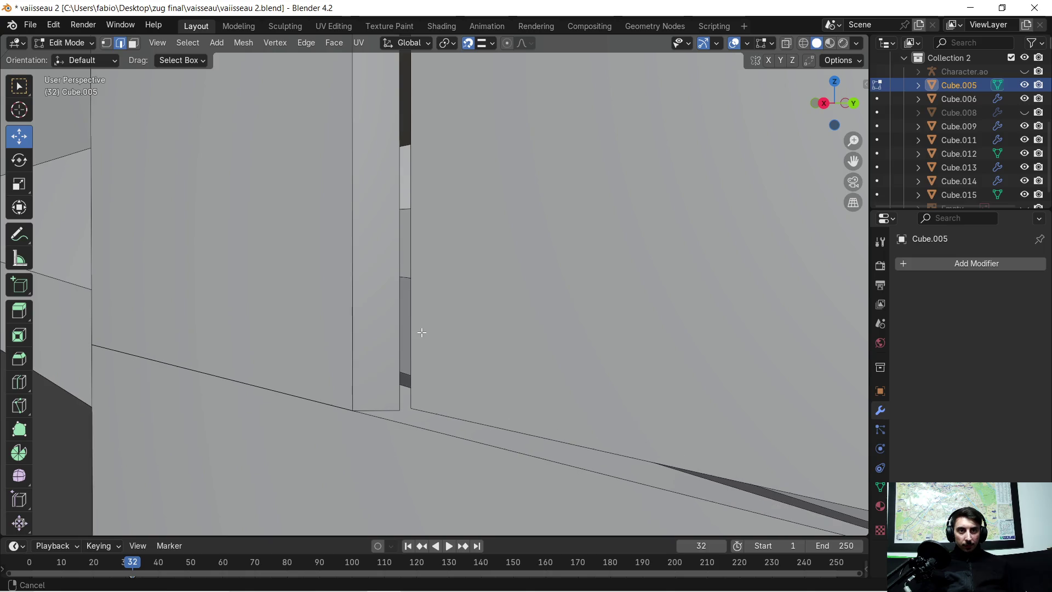
pyautogui.press('g')
pyautogui.press('z')
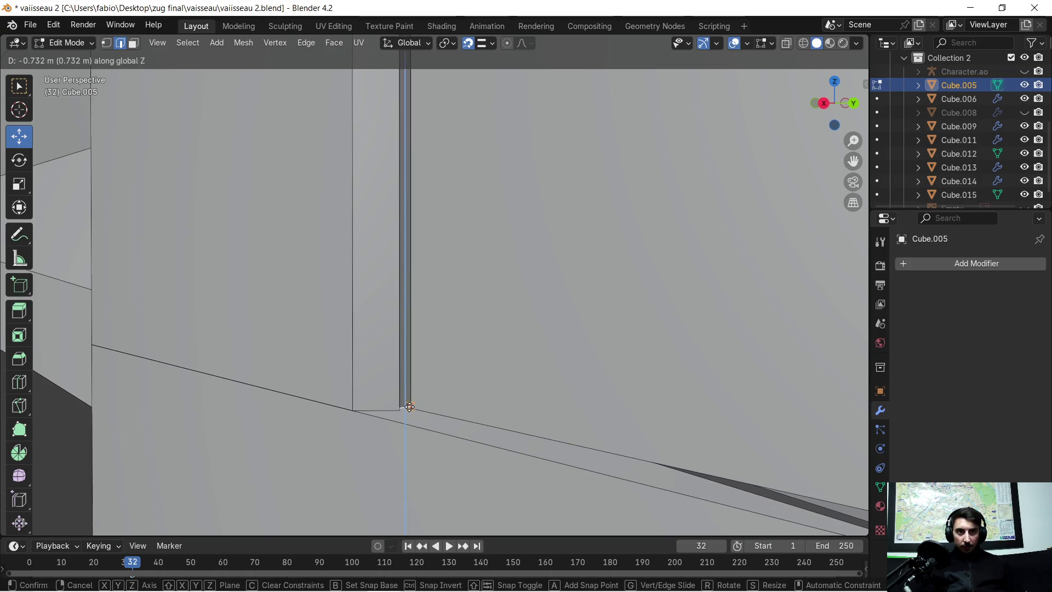
pyautogui.click(442, 392)
# Step: Clear the mesh selection and bring up the snapping options
pyautogui.moveTo(441, 392)
pyautogui.mouseDown(button='middle')
pyautogui.moveTo(413, 376)
pyautogui.moveTo(504, 415)
pyautogui.moveTo(503, 345)
pyautogui.mouseUp(button='middle')
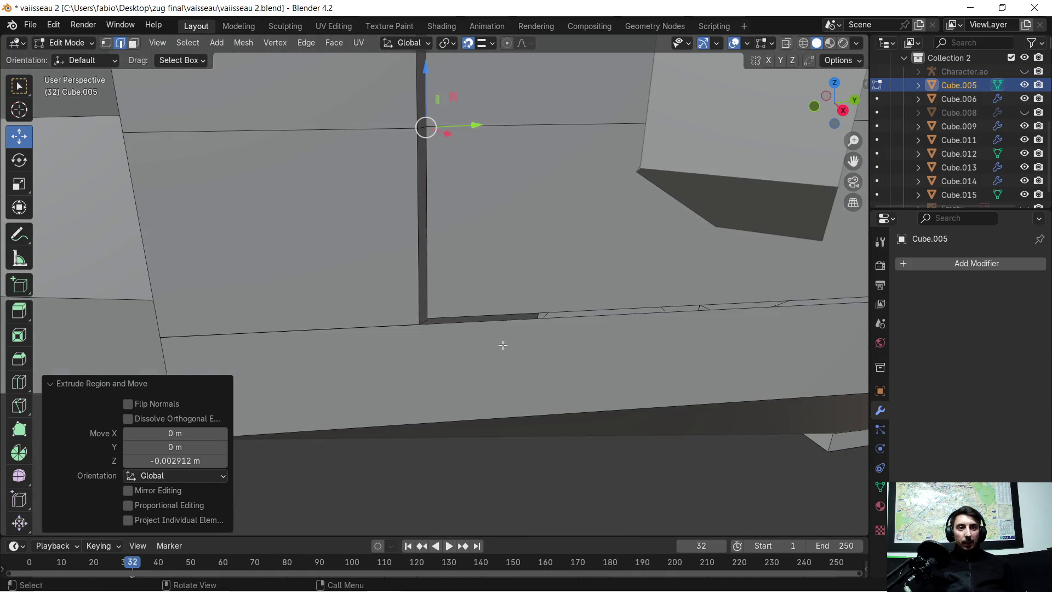
pyautogui.click(513, 351)
pyautogui.hotkey('ctrl', 'z')
pyautogui.hotkey('ctrl', 'z')
pyautogui.hotkey('ctrl', 'z')
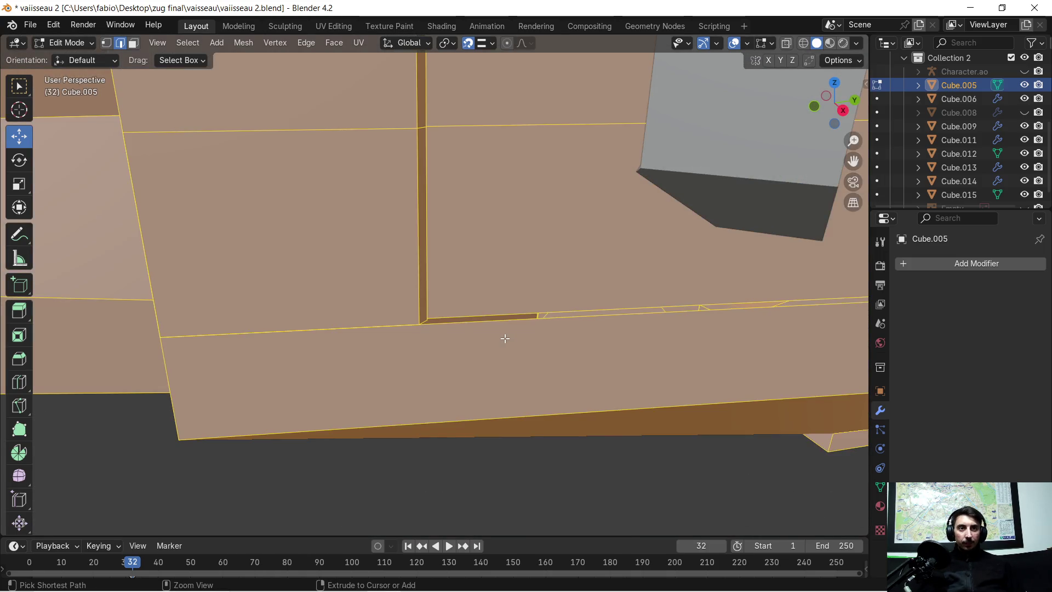
pyautogui.scroll(-1, 351, 236)
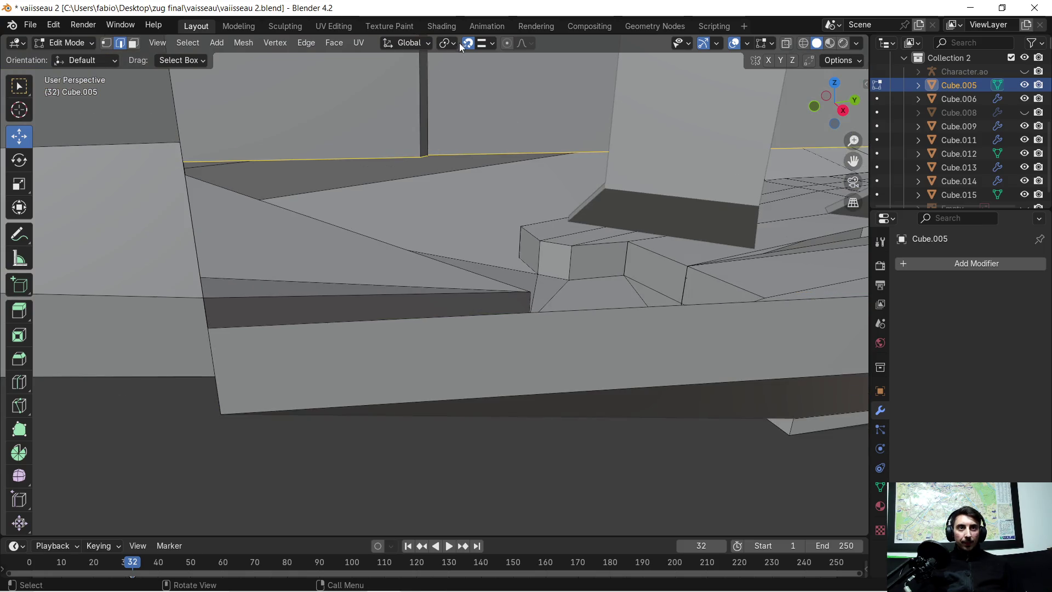
pyautogui.click(482, 43)
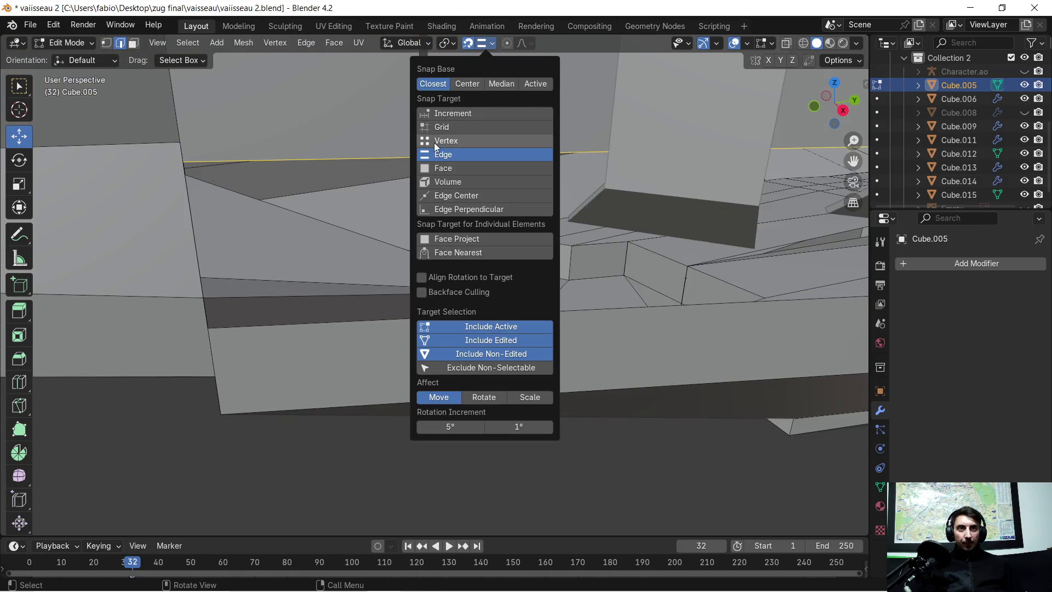
# Step: Extrude the pillar's base edge and move it to form a thin strip along the seam
pyautogui.moveTo(331, 198)
pyautogui.mouseDown(button='middle')
pyautogui.moveTo(245, 207)
pyautogui.moveTo(366, 120)
pyautogui.moveTo(385, 122)
pyautogui.moveTo(416, 161)
pyautogui.moveTo(418, 235)
pyautogui.moveTo(418, 169)
pyautogui.moveTo(429, 144)
pyautogui.moveTo(408, 152)
pyautogui.moveTo(401, 216)
pyautogui.moveTo(455, 245)
pyautogui.moveTo(635, 176)
pyautogui.moveTo(631, 434)
pyautogui.moveTo(110, 434)
pyautogui.moveTo(270, 355)
pyautogui.moveTo(216, 342)
pyautogui.moveTo(273, 334)
pyautogui.moveTo(340, 301)
pyautogui.moveTo(103, 216)
pyautogui.moveTo(171, 219)
pyautogui.mouseUp(button='middle')
pyautogui.scroll(3, 428, 313)
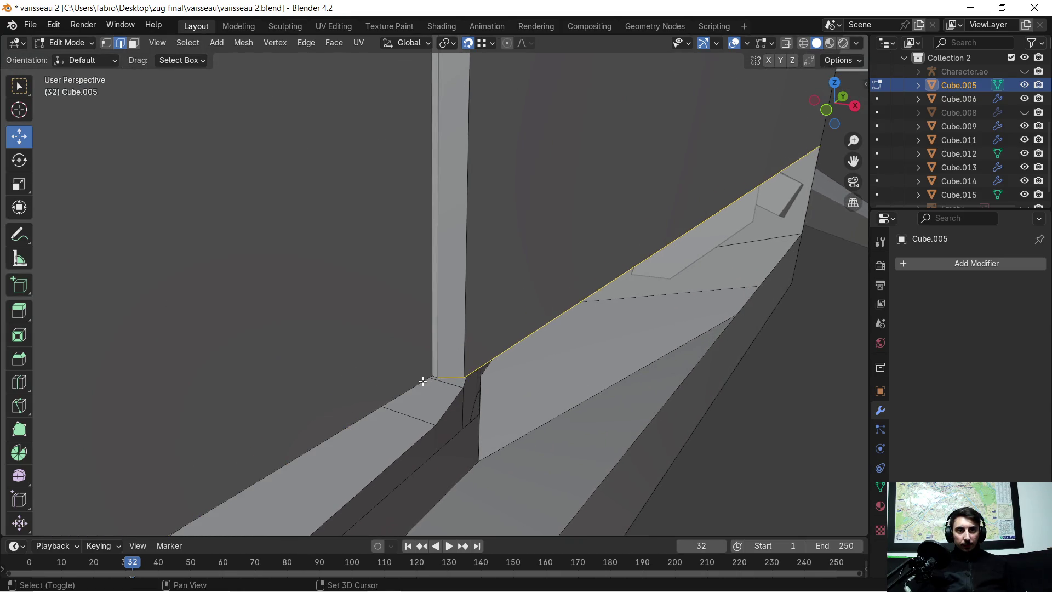
pyautogui.moveTo(440, 384); pyautogui.dragTo(413, 318, button='middle')
pyautogui.press('e')
pyautogui.click(414, 318)
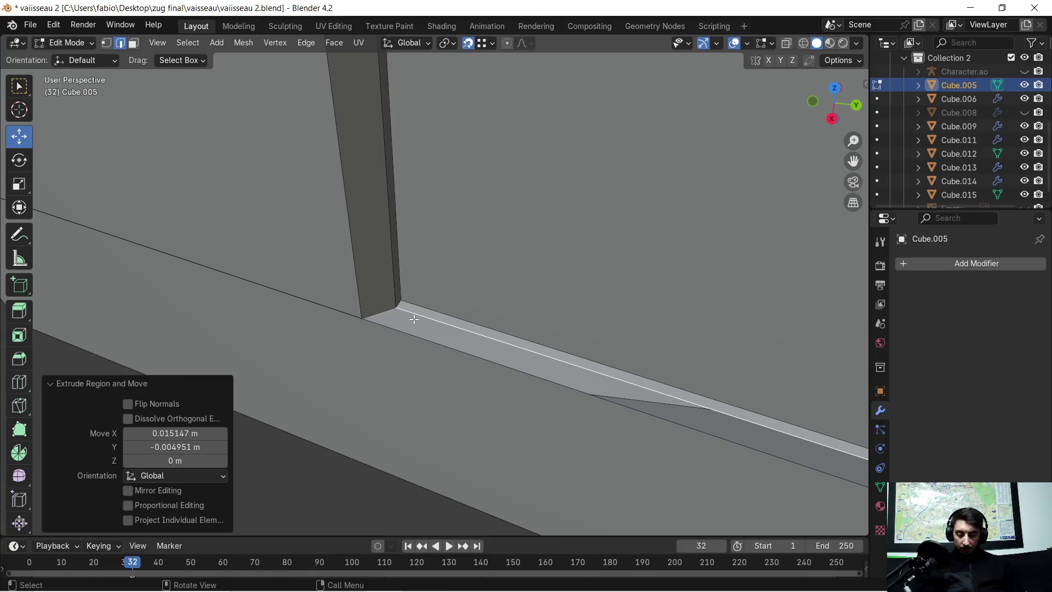
pyautogui.press('g')
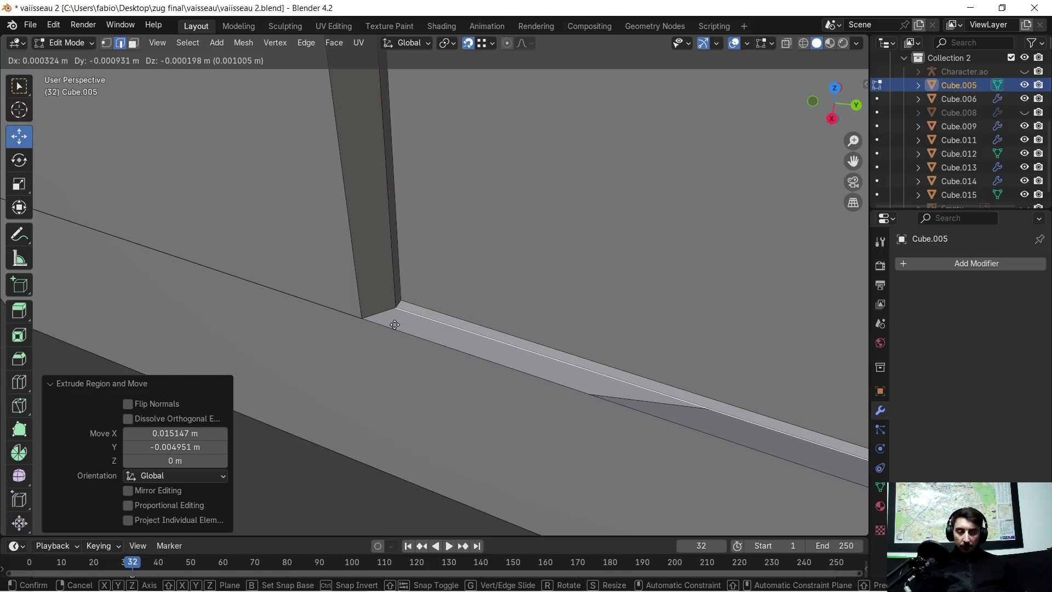
pyautogui.click(365, 325)
pyautogui.moveTo(365, 324)
pyautogui.mouseDown(button='middle')
pyautogui.moveTo(387, 317)
pyautogui.moveTo(390, 343)
pyautogui.moveTo(460, 307)
pyautogui.moveTo(158, 383)
pyautogui.moveTo(465, 498)
pyautogui.moveTo(723, 422)
pyautogui.moveTo(435, 331)
pyautogui.moveTo(373, 374)
pyautogui.moveTo(389, 392)
pyautogui.moveTo(463, 359)
pyautogui.moveTo(420, 408)
pyautogui.mouseUp(button='middle')
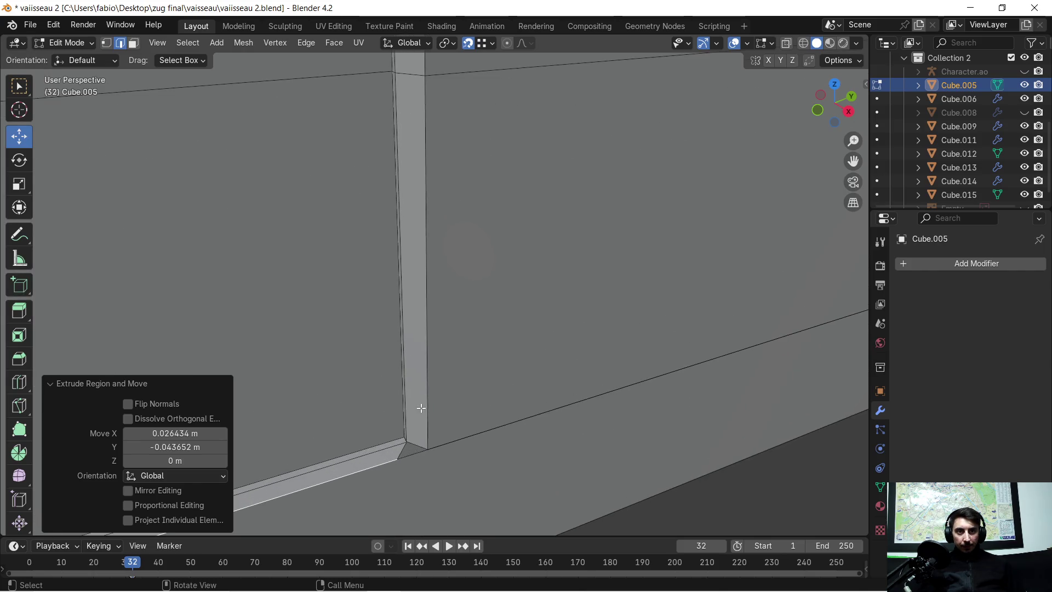
# Step: In vertex mode, snap the strip's first end vertex onto the neighbouring corner
pyautogui.click(107, 47)
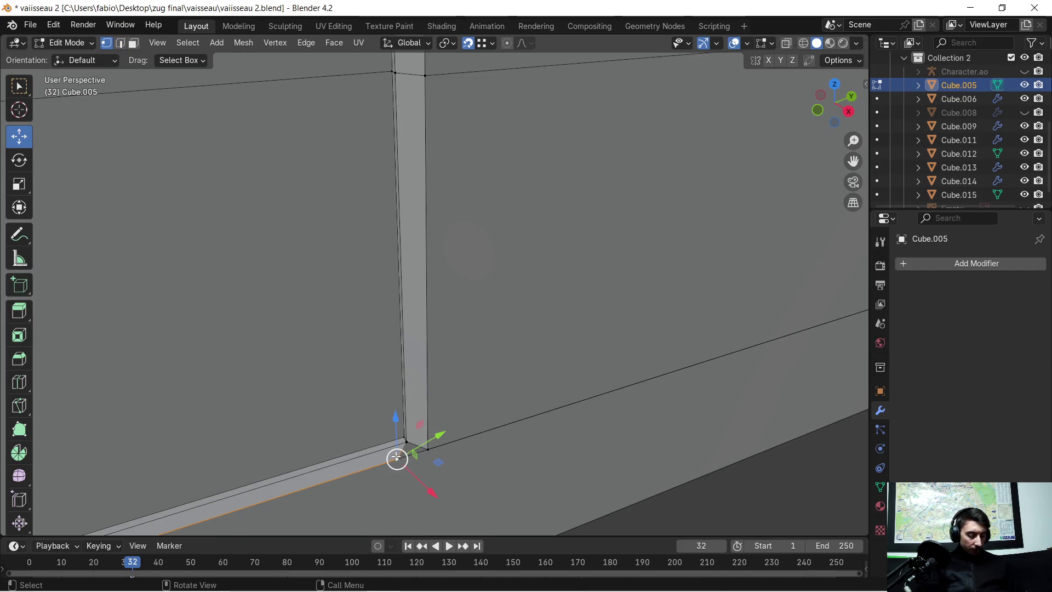
pyautogui.moveTo(394, 454); pyautogui.dragTo(420, 465, button='middle')
pyautogui.moveTo(531, 340)
pyautogui.mouseDown(button='middle')
pyautogui.moveTo(531, 317)
pyautogui.moveTo(591, 270)
pyautogui.moveTo(537, 306)
pyautogui.moveTo(617, 254)
pyautogui.moveTo(648, 273)
pyautogui.moveTo(530, 284)
pyautogui.mouseUp(button='middle')
pyautogui.moveTo(504, 336)
pyautogui.mouseDown(button='middle')
pyautogui.moveTo(520, 316)
pyautogui.moveTo(523, 326)
pyautogui.mouseUp(button='middle')
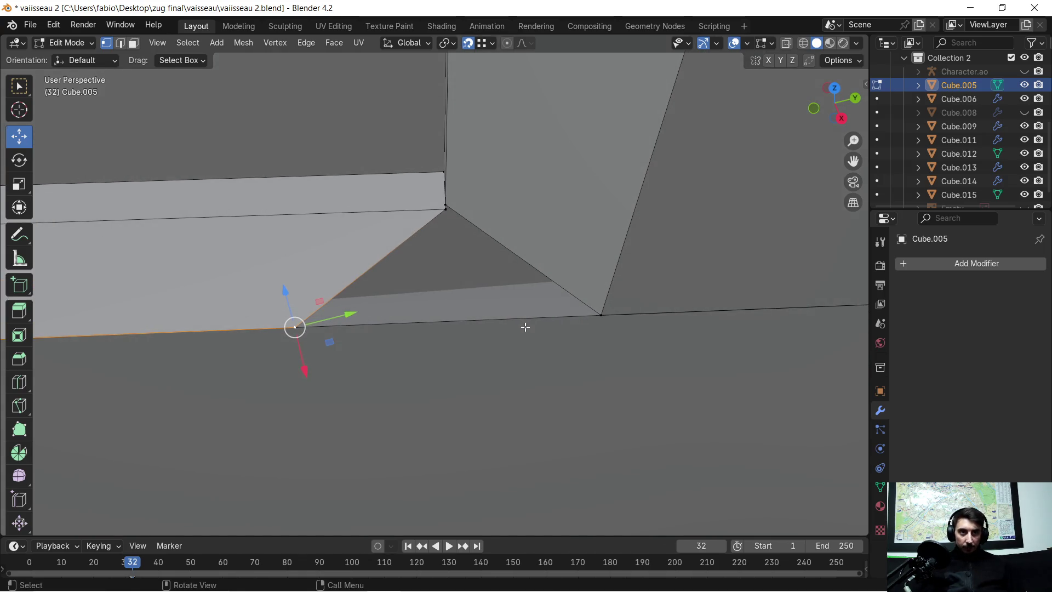
pyautogui.press('g')
pyautogui.click(592, 314)
# Step: Move the other corner vertex -0.001811 m X and 0.000592 m Y into place
pyautogui.moveTo(424, 223)
pyautogui.mouseDown(button='middle')
pyautogui.moveTo(537, 184)
pyautogui.moveTo(260, 253)
pyautogui.moveTo(241, 271)
pyautogui.moveTo(612, 398)
pyautogui.moveTo(618, 414)
pyautogui.mouseUp(button='middle')
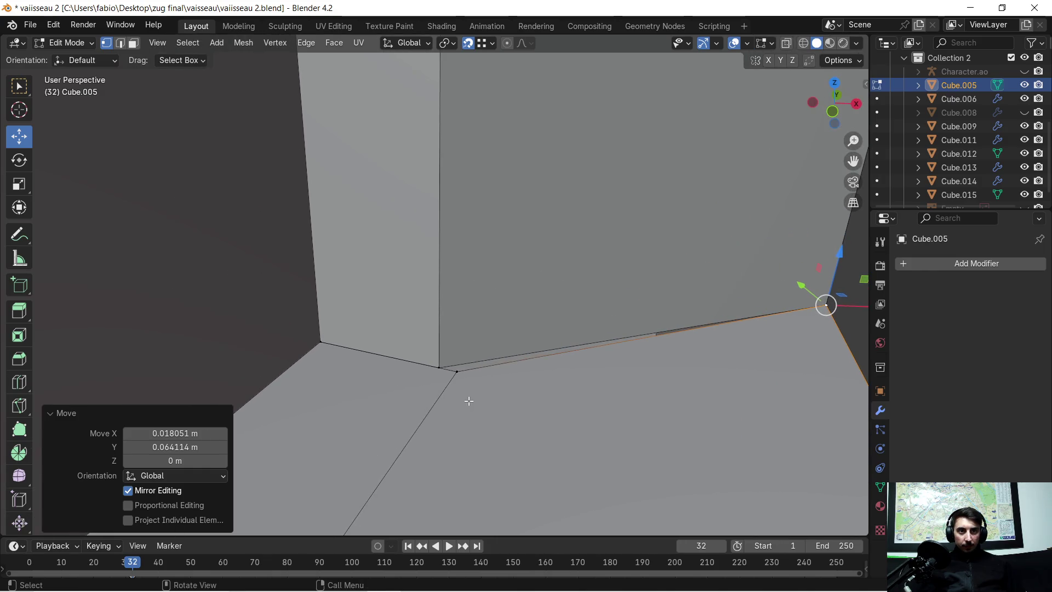
pyautogui.click(455, 370)
pyautogui.press('g')
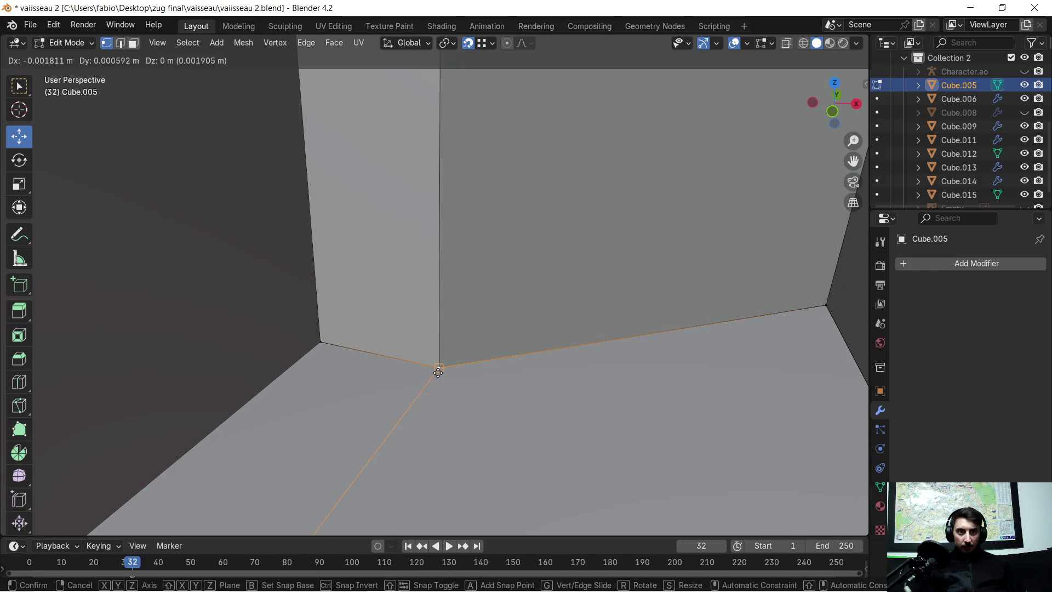
pyautogui.click(438, 372)
pyautogui.moveTo(437, 369)
pyautogui.mouseDown(button='middle')
pyautogui.moveTo(560, 324)
pyautogui.moveTo(587, 333)
pyautogui.moveTo(462, 363)
pyautogui.moveTo(453, 349)
pyautogui.moveTo(355, 358)
pyautogui.moveTo(481, 357)
pyautogui.moveTo(452, 347)
pyautogui.mouseUp(button='middle')
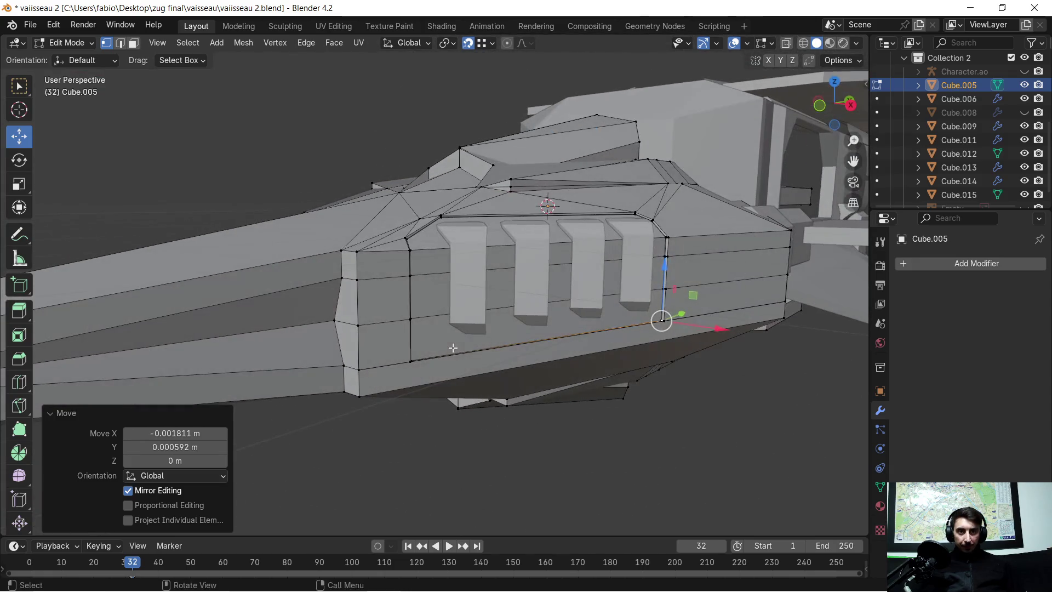
# Step: Merge the whole mesh by distance, removing 6 duplicate vertices, and clear the selection
pyautogui.press('a')
pyautogui.press('m')
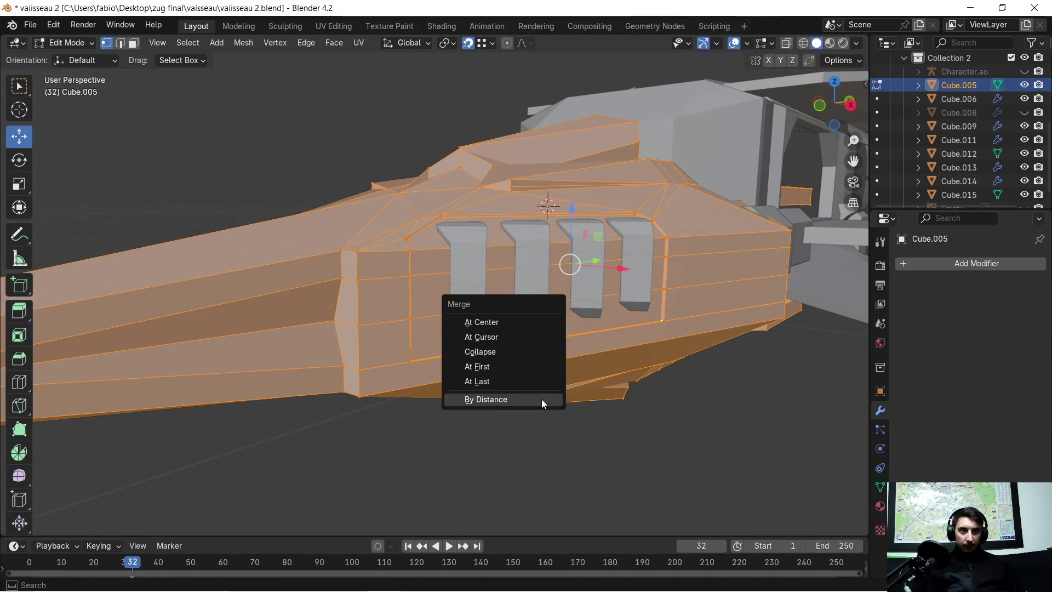
pyautogui.click(541, 399)
pyautogui.click(538, 455)
# Step: Orbit and zoom around the fins and pillars to inspect the lower panel seams
pyautogui.scroll(5, 538, 454)
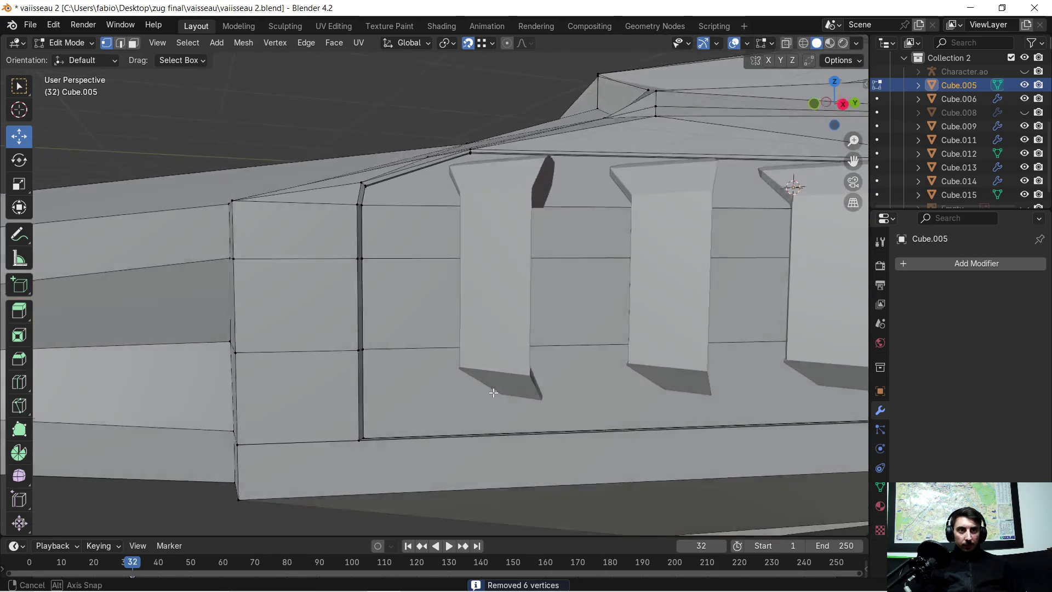
pyautogui.moveTo(493, 383)
pyautogui.mouseDown(button='middle')
pyautogui.moveTo(465, 369)
pyautogui.moveTo(548, 378)
pyautogui.mouseUp(button='middle')
pyautogui.scroll(-5, 547, 379)
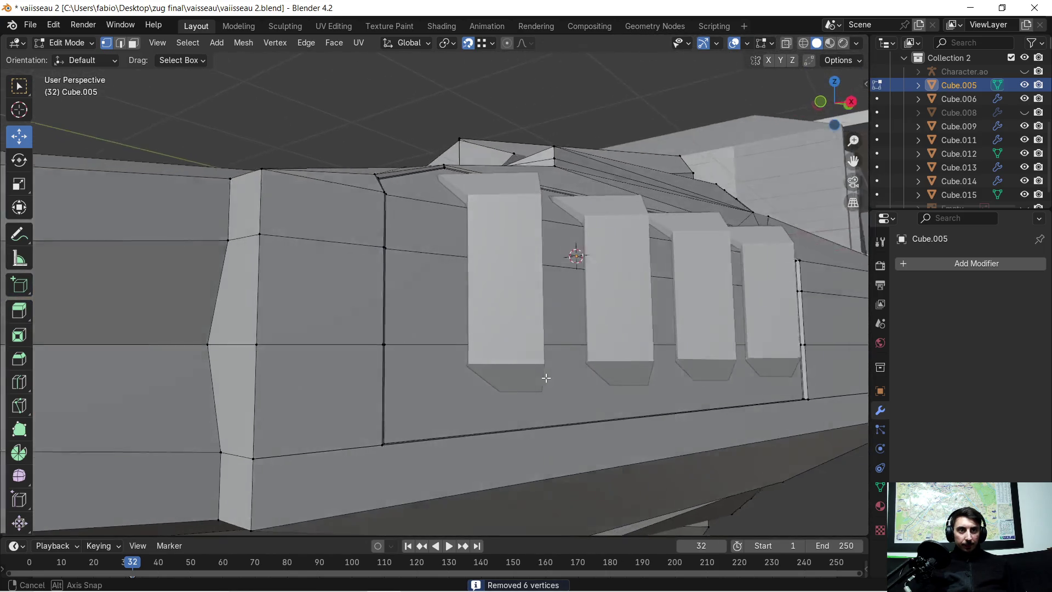
pyautogui.moveTo(579, 336); pyautogui.dragTo(549, 341, button='middle')
pyautogui.moveTo(537, 305); pyautogui.dragTo(584, 298, button='middle')
pyautogui.scroll(3, 383, 323)
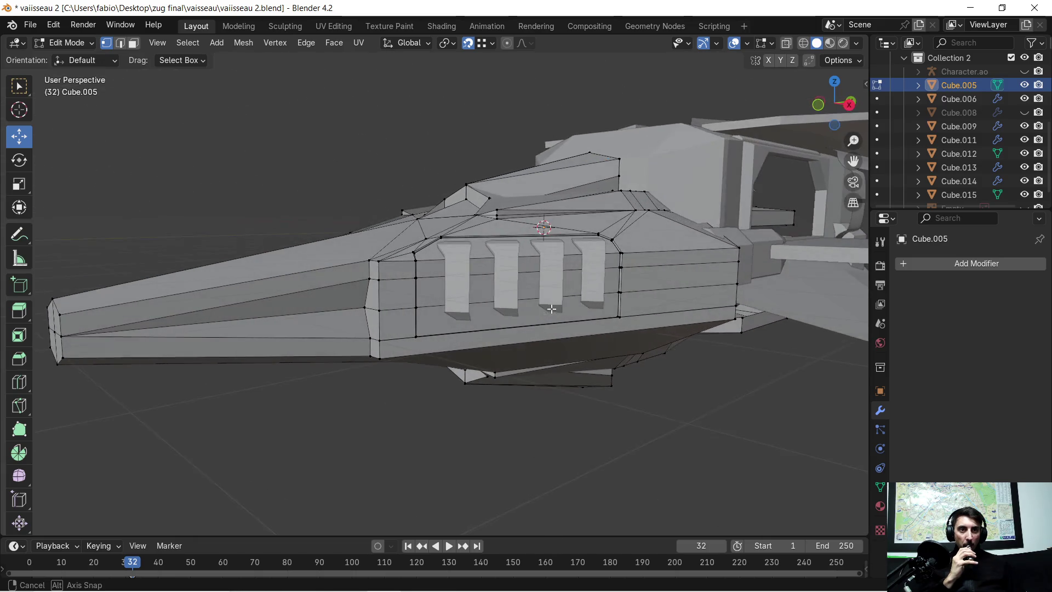
pyautogui.moveTo(590, 301)
pyautogui.mouseDown(button='middle')
pyautogui.moveTo(523, 341)
pyautogui.moveTo(404, 339)
pyautogui.mouseUp(button='middle')
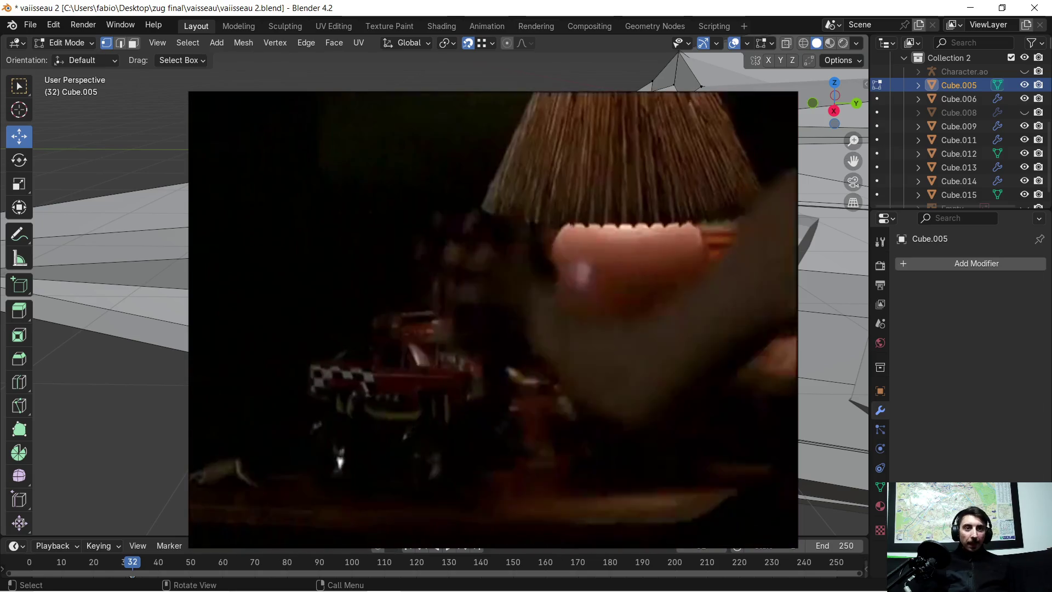
pyautogui.scroll(4, 403, 339)
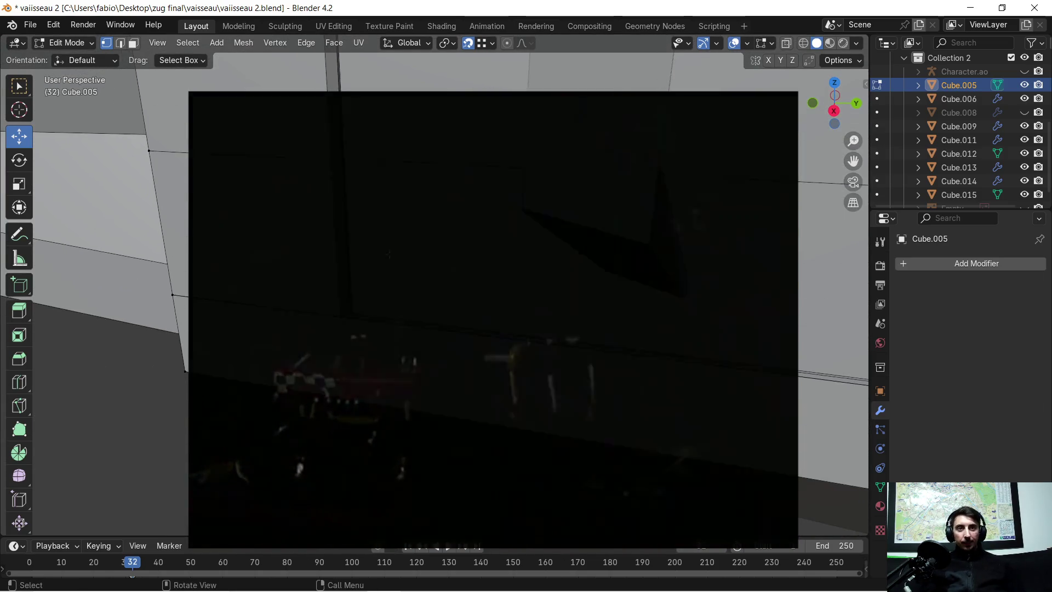
pyautogui.scroll(3, 388, 254)
pyautogui.moveTo(346, 280)
pyautogui.mouseDown(button='middle')
pyautogui.moveTo(287, 301)
pyautogui.moveTo(439, 257)
pyautogui.moveTo(444, 271)
pyautogui.mouseUp(button='middle')
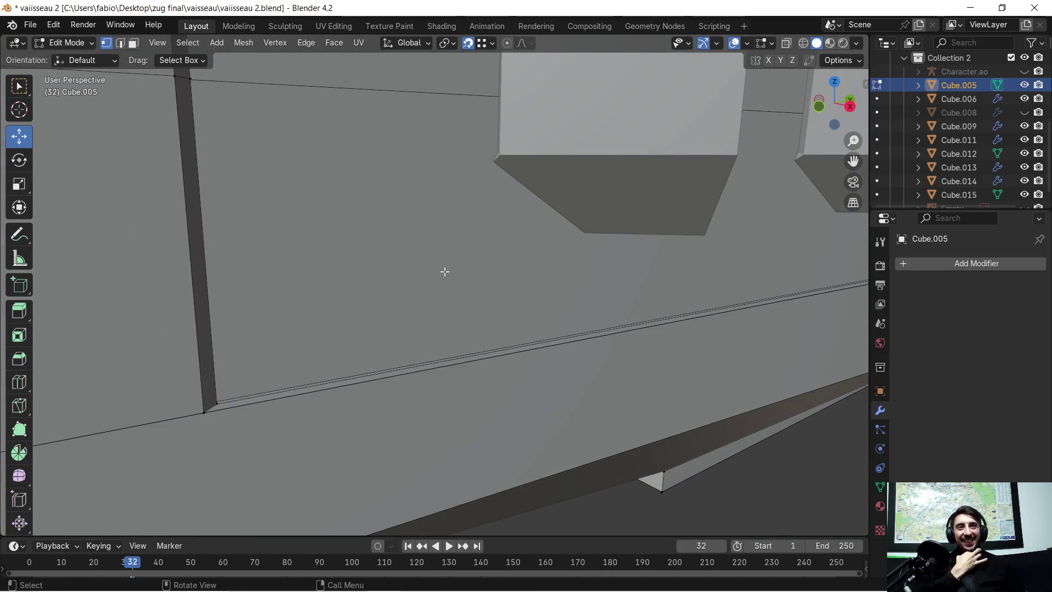
pyautogui.moveTo(535, 288)
pyautogui.mouseDown(button='middle')
pyautogui.moveTo(475, 262)
pyautogui.moveTo(388, 295)
pyautogui.mouseUp(button='middle')
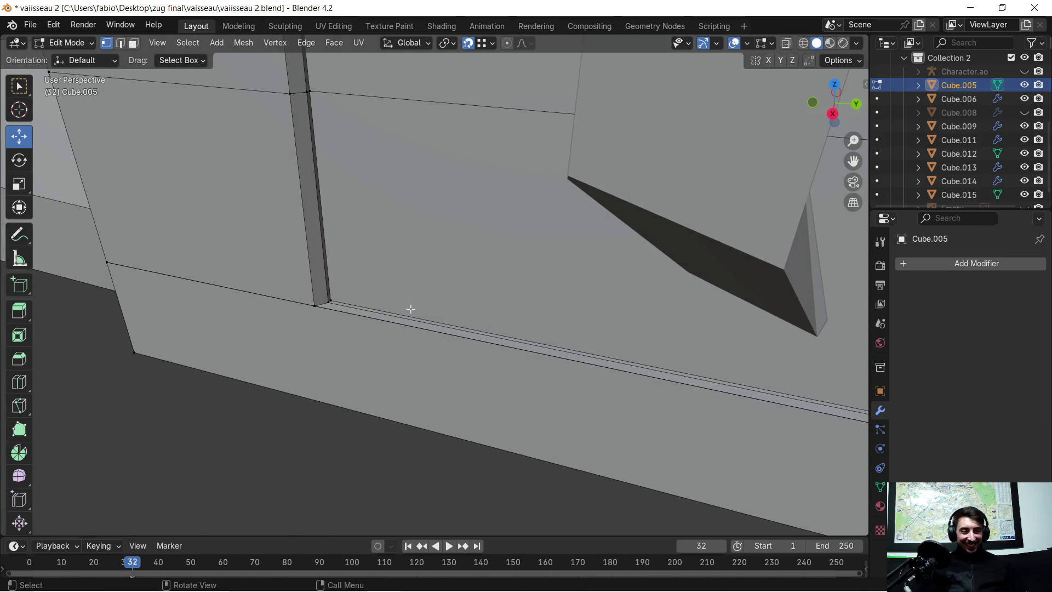
pyautogui.scroll(3, 376, 298)
pyautogui.moveTo(279, 276)
pyautogui.mouseDown(button='middle')
pyautogui.moveTo(477, 305)
pyautogui.moveTo(465, 312)
pyautogui.mouseUp(button='middle')
pyautogui.scroll(1, 419, 295)
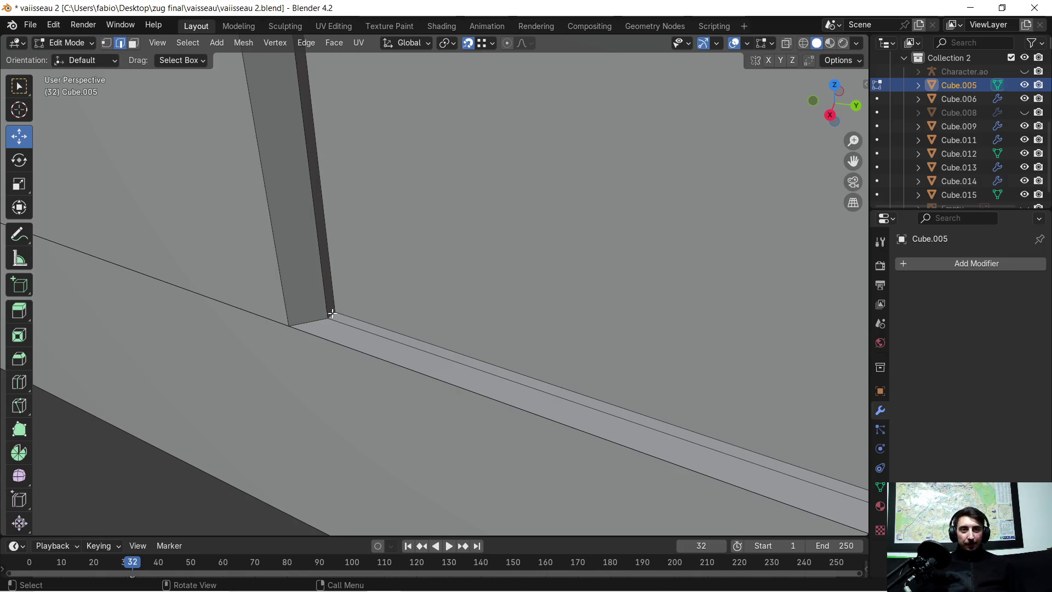
pyautogui.scroll(-2, 287, 327)
pyautogui.moveTo(275, 331)
pyautogui.mouseDown(button='middle')
pyautogui.moveTo(333, 274)
pyautogui.moveTo(466, 281)
pyautogui.moveTo(777, 164)
pyautogui.moveTo(699, 174)
pyautogui.moveTo(421, 331)
pyautogui.moveTo(285, 394)
pyautogui.moveTo(444, 281)
pyautogui.moveTo(237, 416)
pyautogui.moveTo(358, 327)
pyautogui.mouseUp(button='middle')
pyautogui.scroll(6, 257, 403)
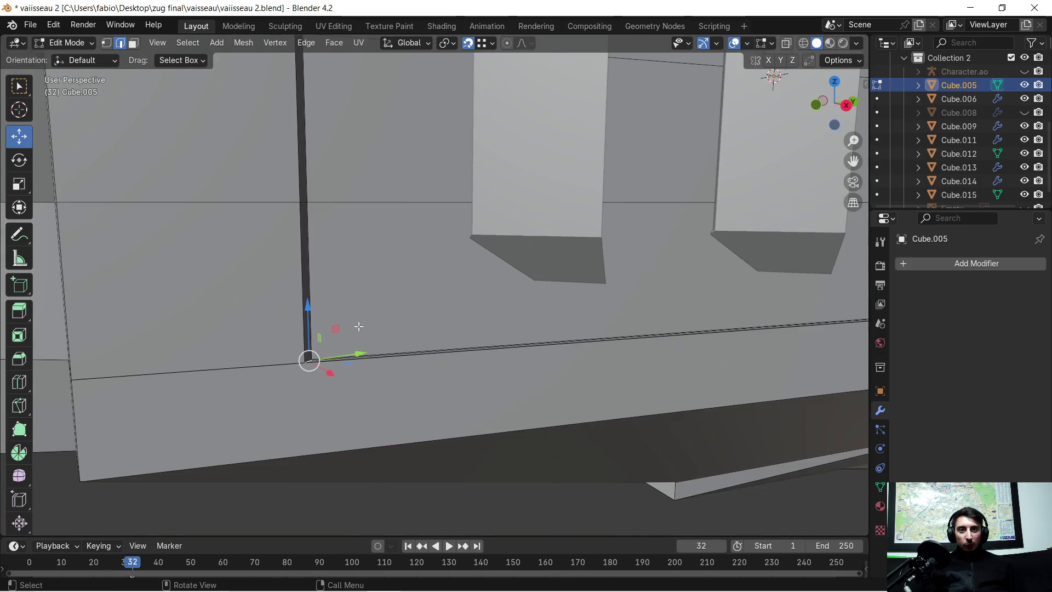
pyautogui.scroll(-1, 387, 307)
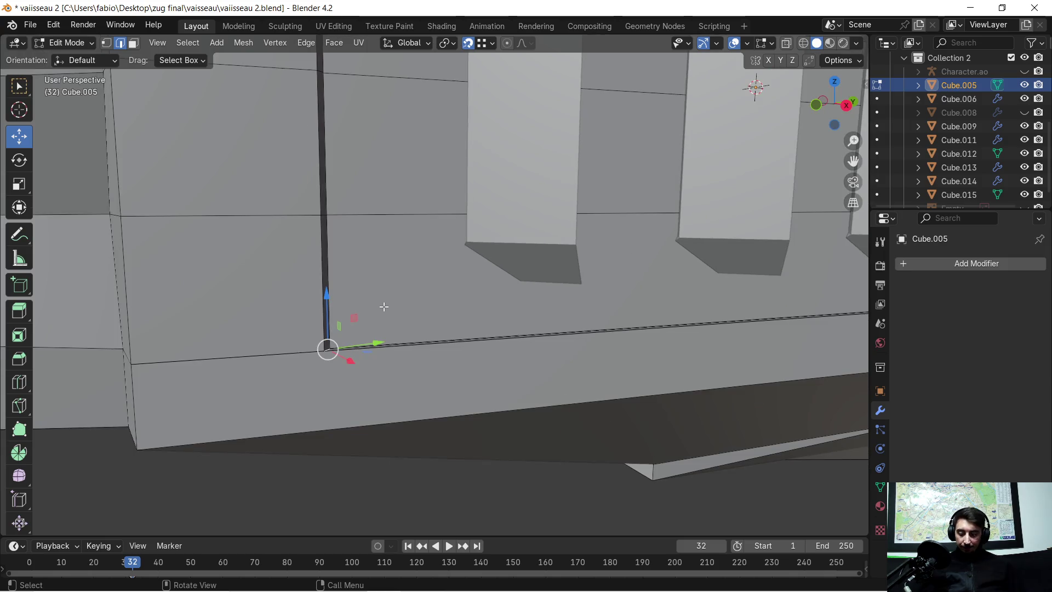
# Step: Try a bevel on the pillar-base corner, undo it, and reframe the view along the lower seam
pyautogui.hotkey('ctrl', 'b')
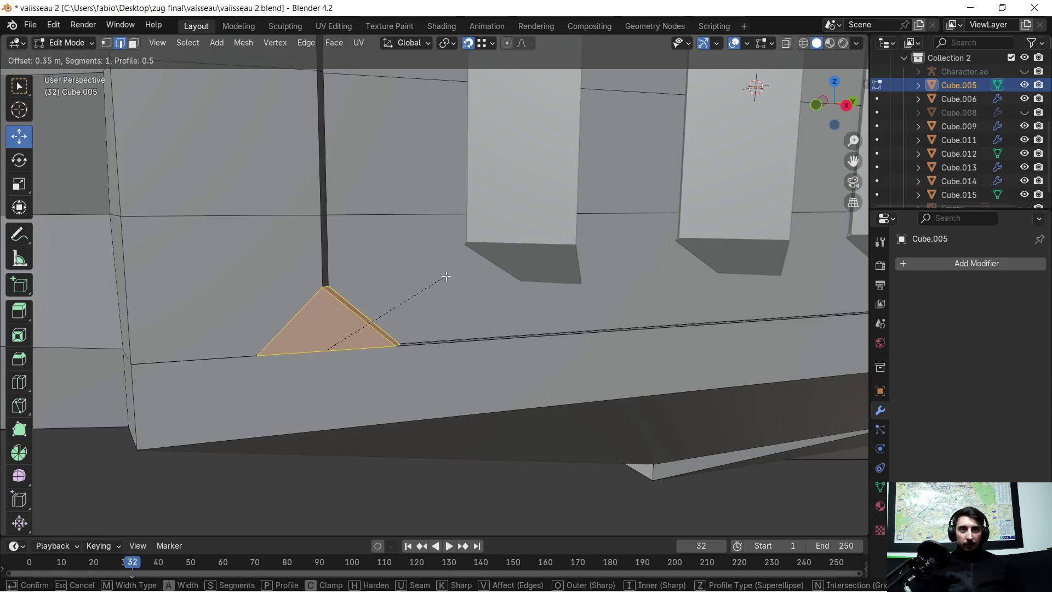
pyautogui.click(460, 270)
pyautogui.hotkey('ctrl', 'z')
pyautogui.scroll(2, 394, 324)
pyautogui.scroll(-2, 442, 324)
pyautogui.scroll(-1, 443, 324)
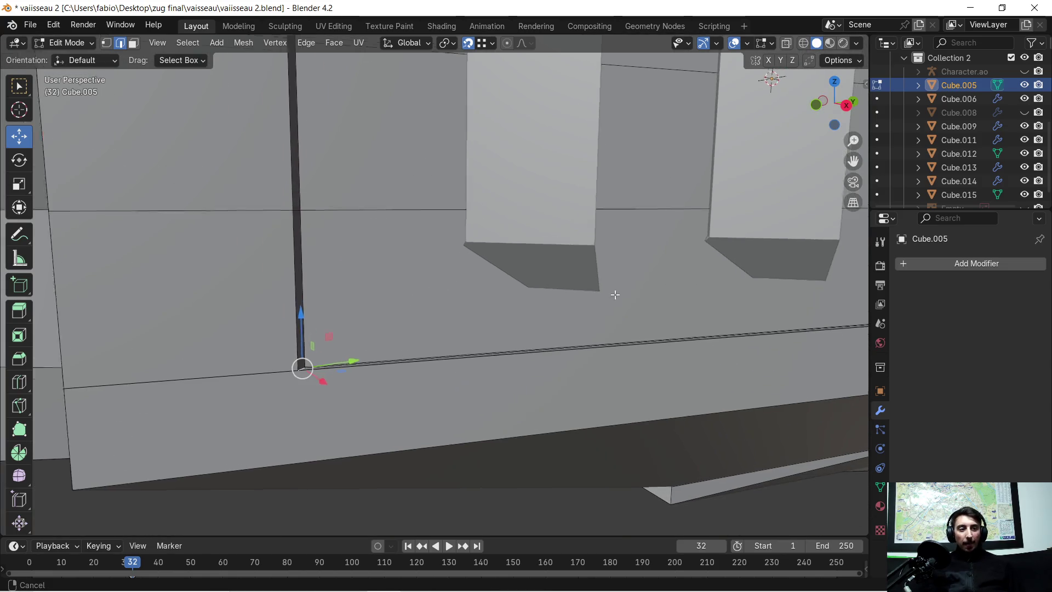
pyautogui.keyDown('shift'); pyautogui.moveTo(615, 291); pyautogui.dragTo(630, 423, button='middle'); pyautogui.keyUp('shift')
pyautogui.scroll(3, 625, 349)
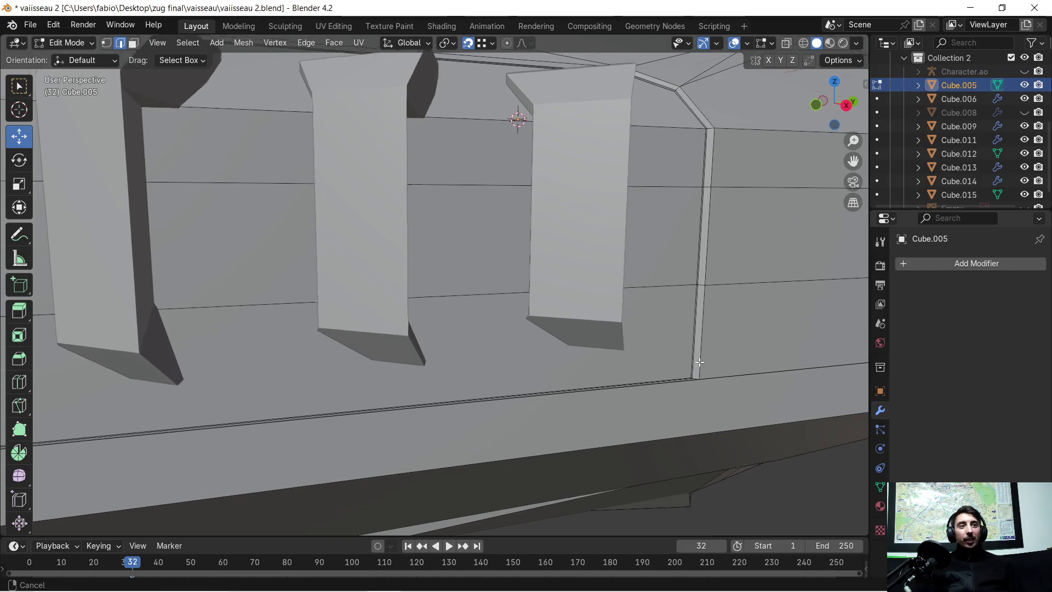
pyautogui.scroll(2, 652, 318)
pyautogui.keyDown('shift'); pyautogui.scroll(-4, 723, 352); pyautogui.keyUp('shift')
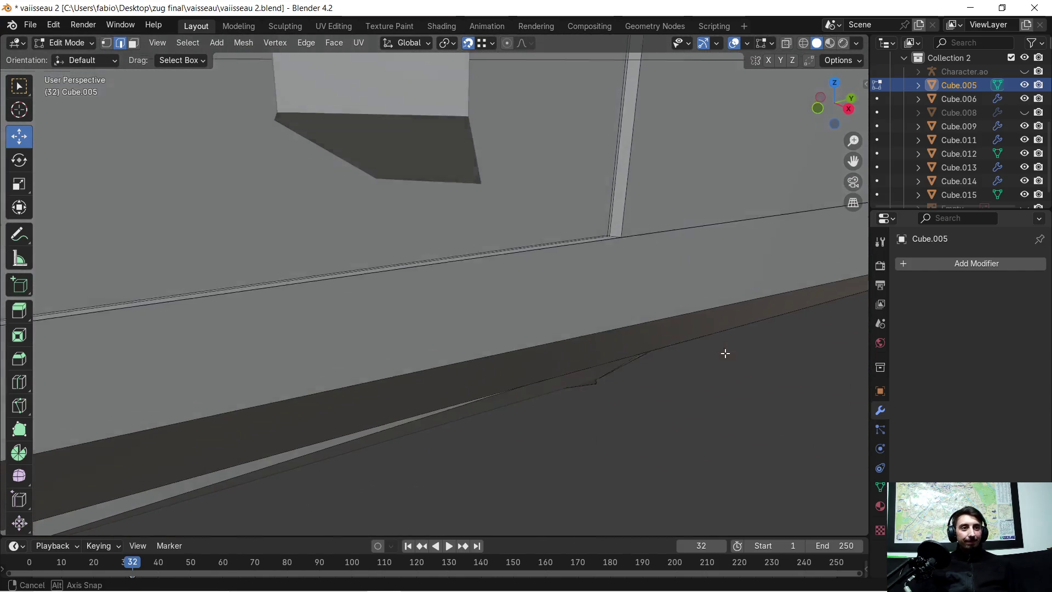
pyautogui.moveTo(692, 234)
pyautogui.mouseDown(button='middle')
pyautogui.moveTo(692, 179)
pyautogui.moveTo(419, 390)
pyautogui.moveTo(500, 229)
pyautogui.mouseUp(button='middle')
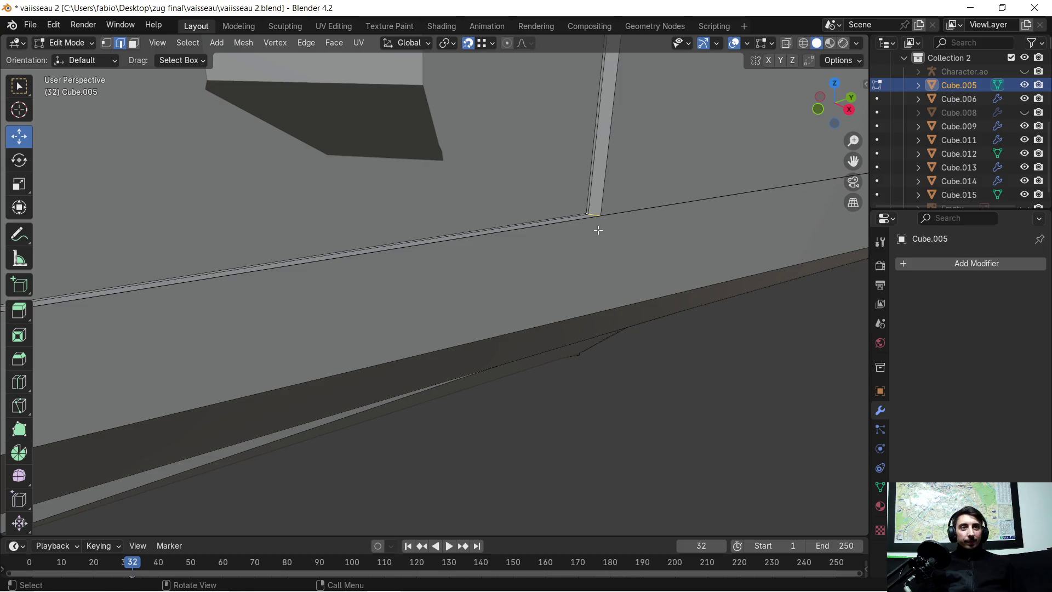
pyautogui.scroll(-3, 598, 229)
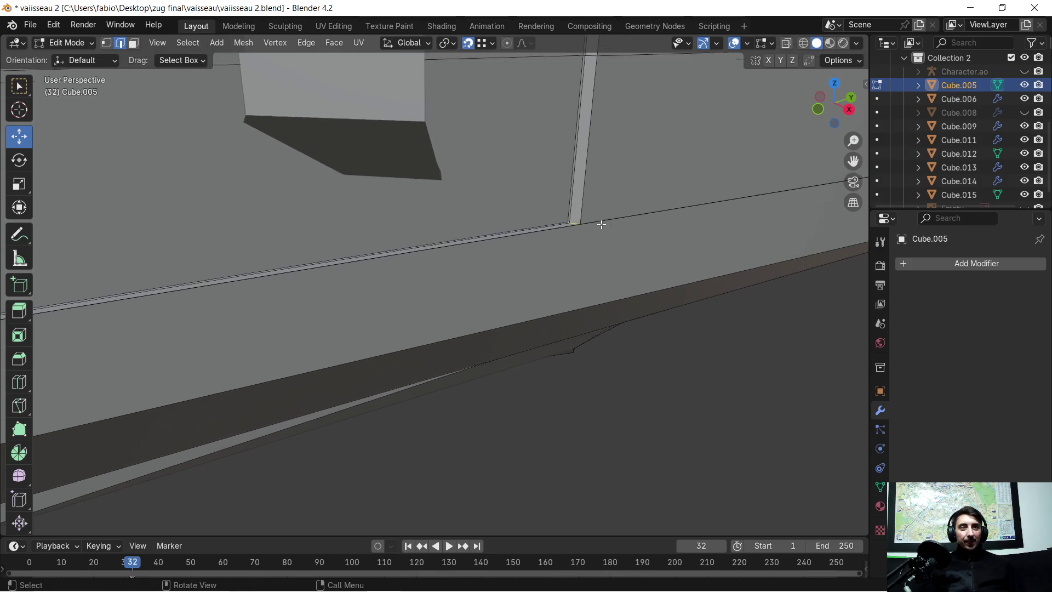
pyautogui.scroll(-3, 600, 225)
pyautogui.keyDown('shift'); pyautogui.moveTo(230, 305); pyautogui.dragTo(616, 194, button='middle'); pyautogui.keyUp('shift')
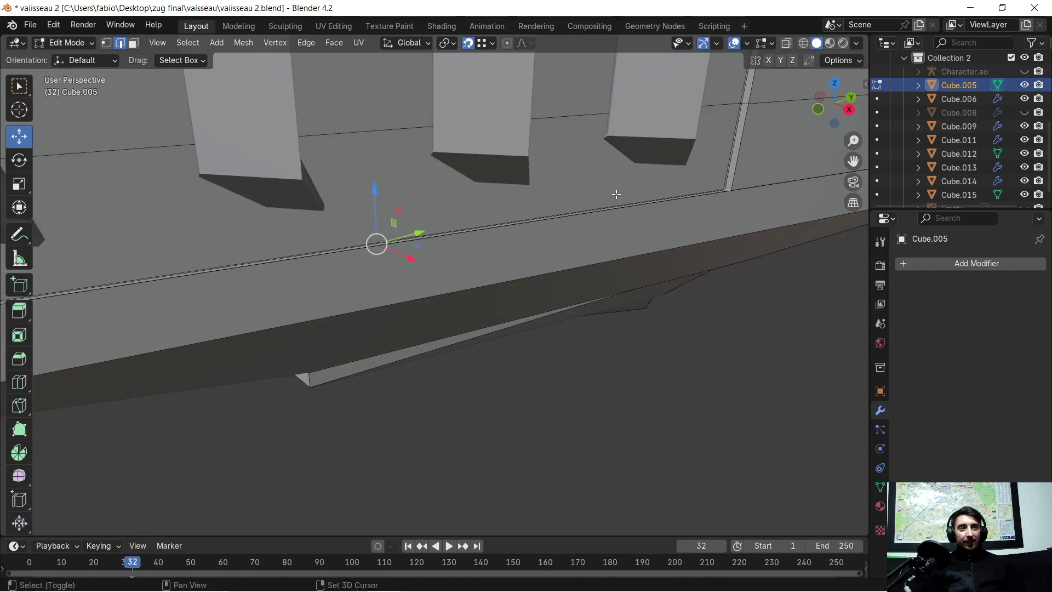
pyautogui.scroll(-3, 486, 267)
pyautogui.scroll(5, 455, 277)
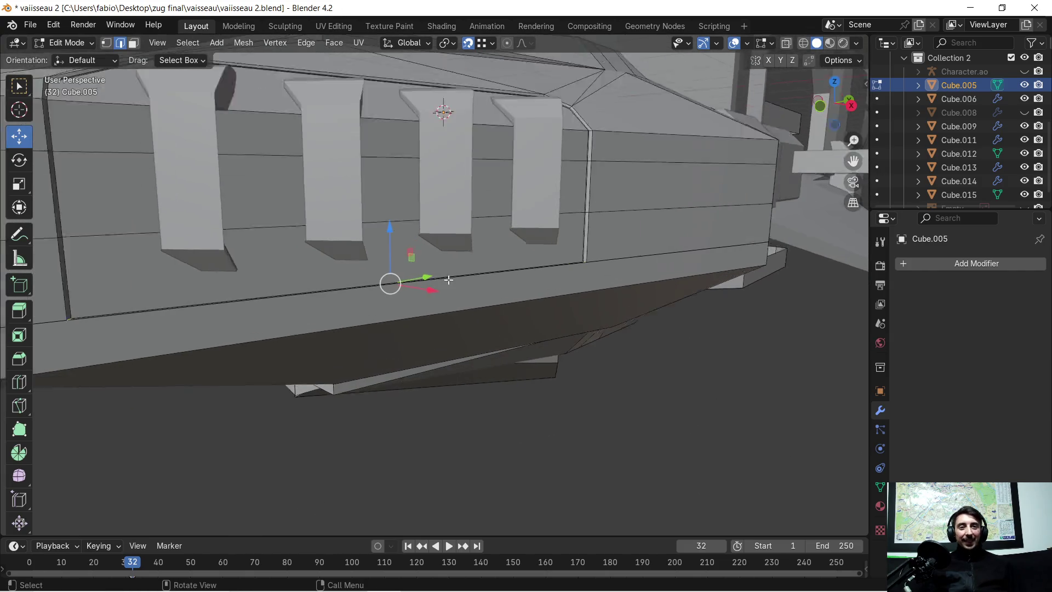
pyautogui.scroll(-3, 469, 289)
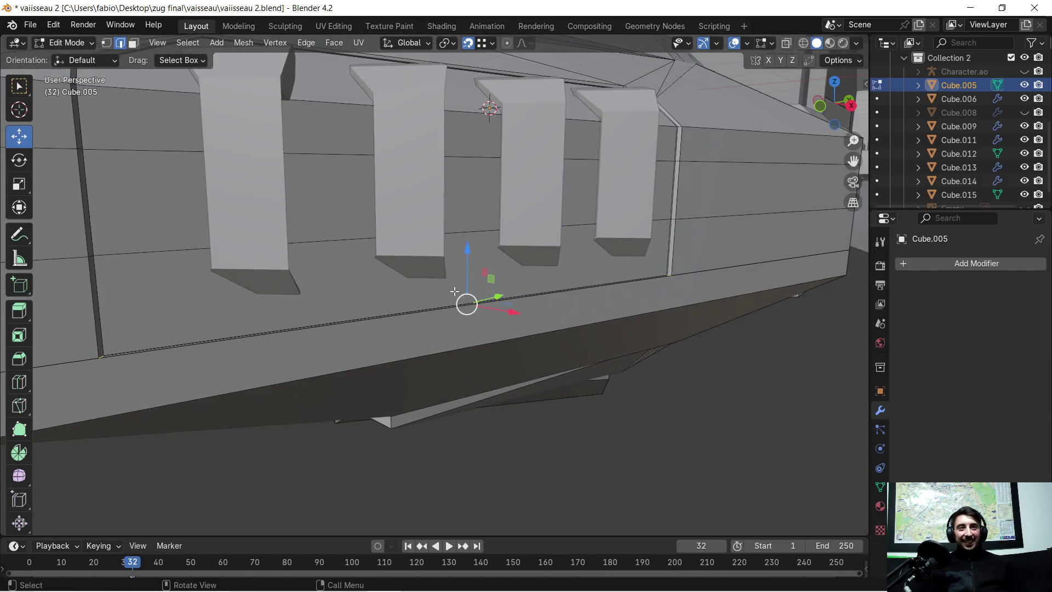
# Step: Bevel the selected corner edges 0.561 m with one segment, then deselect and view the whole hull
pyautogui.hotkey('ctrl', 'b')
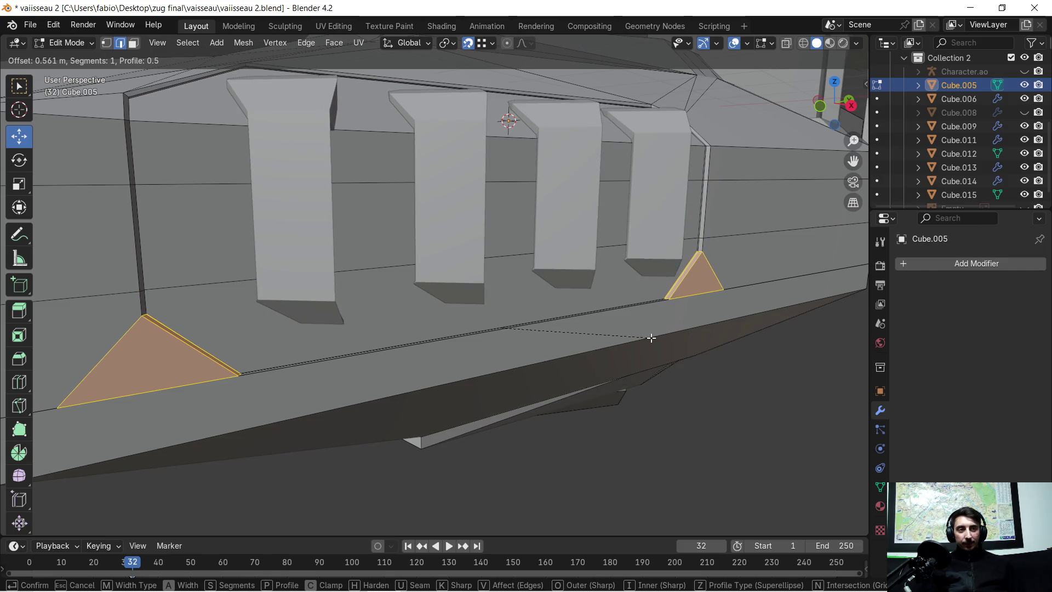
pyautogui.click(651, 338)
pyautogui.scroll(-4, 608, 294)
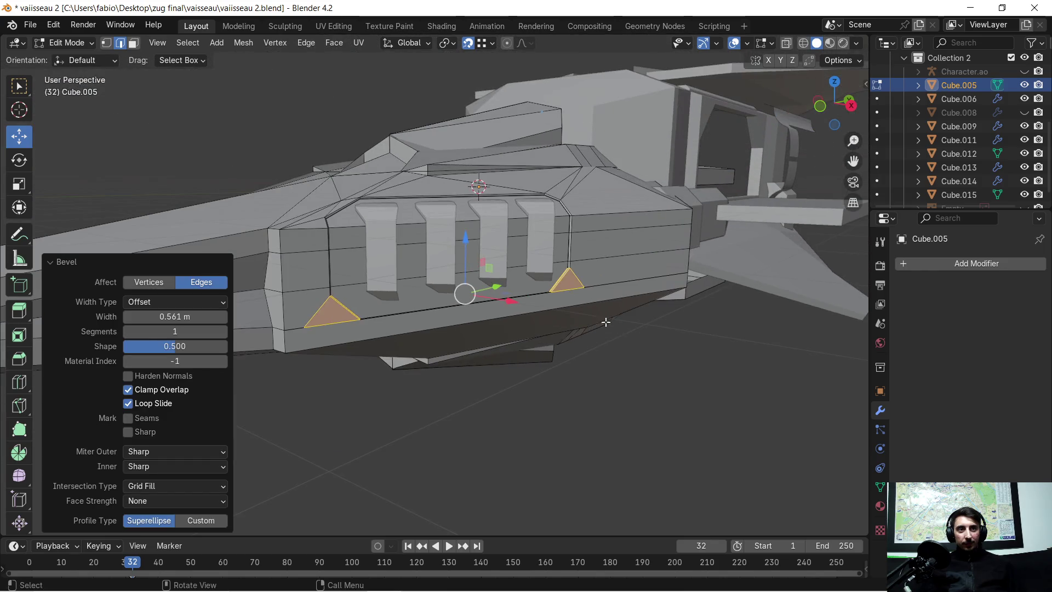
pyautogui.click(601, 290)
pyautogui.scroll(-3, 601, 290)
pyautogui.moveTo(601, 290)
pyautogui.mouseDown(button='middle')
pyautogui.moveTo(493, 301)
pyautogui.moveTo(505, 292)
pyautogui.mouseUp(button='middle')
pyautogui.scroll(2, 603, 307)
pyautogui.scroll(-3, 594, 319)
pyautogui.moveTo(462, 328); pyautogui.dragTo(480, 313, button='middle')
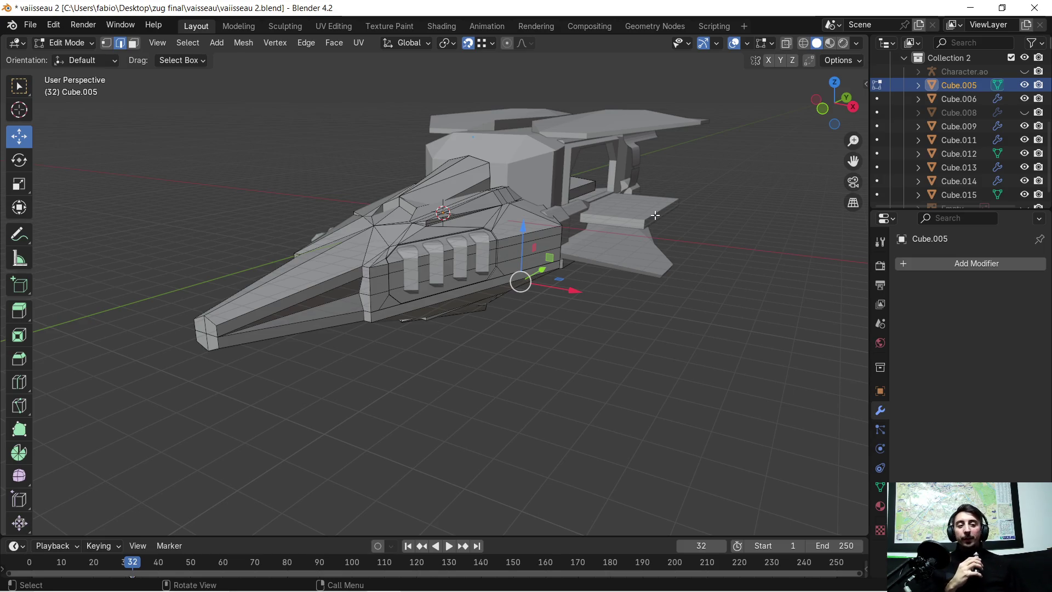
pyautogui.scroll(6, 664, 219)
pyautogui.moveTo(580, 299)
pyautogui.mouseDown(button='middle')
pyautogui.moveTo(504, 305)
pyautogui.moveTo(502, 266)
pyautogui.moveTo(515, 269)
pyautogui.mouseUp(button='middle')
pyautogui.scroll(-2, 514, 269)
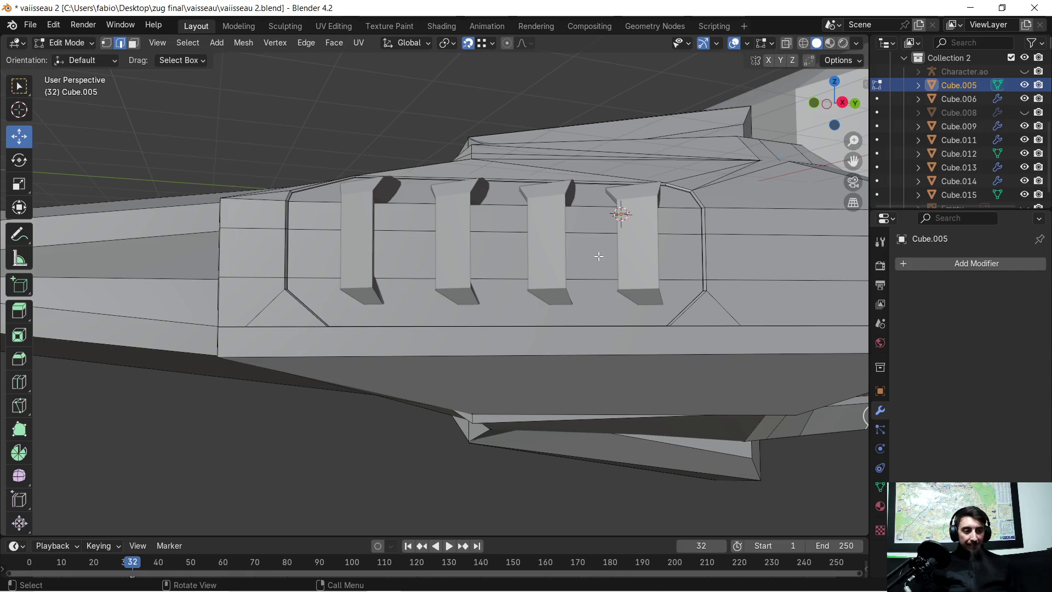
pyautogui.scroll(-1, 599, 255)
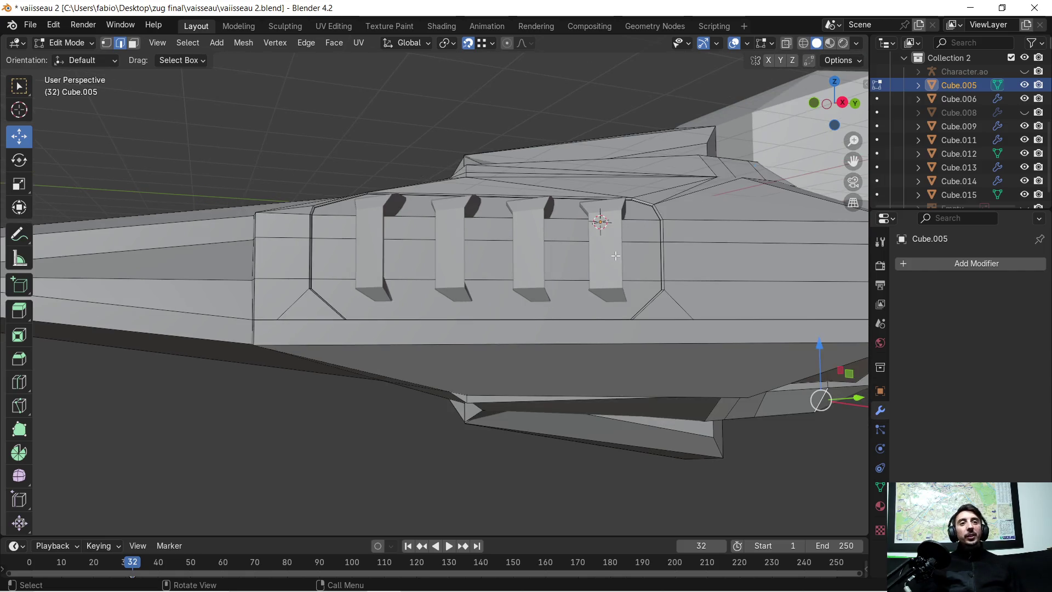
pyautogui.scroll(-1, 603, 255)
pyautogui.keyDown('shift'); pyautogui.moveTo(603, 255); pyautogui.dragTo(463, 360, button='middle'); pyautogui.keyUp('shift')
pyautogui.scroll(2, 463, 360)
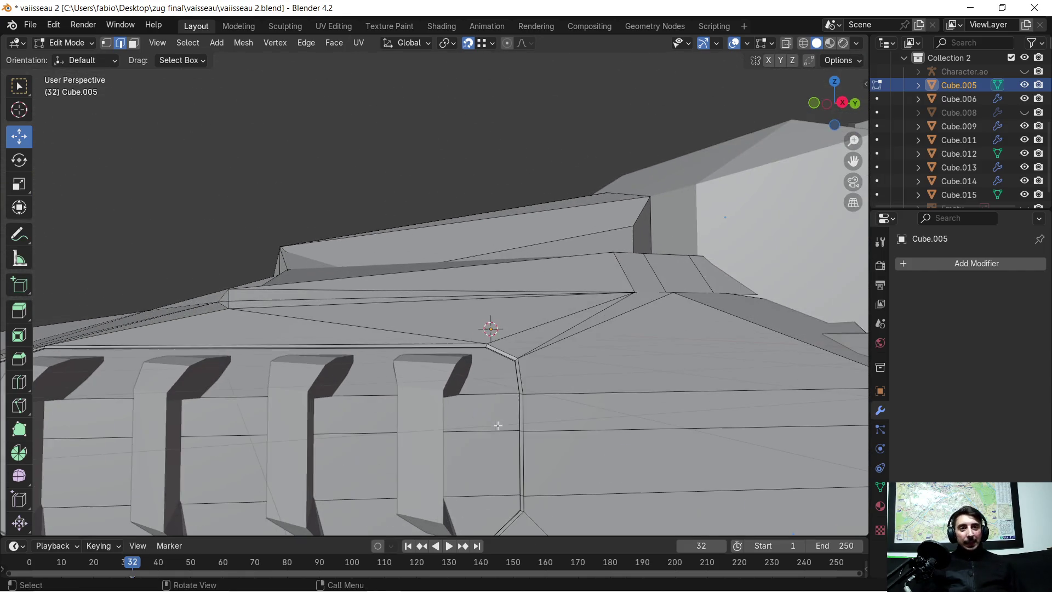
pyautogui.keyDown('shift'); pyautogui.moveTo(464, 460); pyautogui.dragTo(447, 181, button='middle'); pyautogui.keyUp('shift')
pyautogui.scroll(4, 444, 259)
pyautogui.scroll(-2, 444, 259)
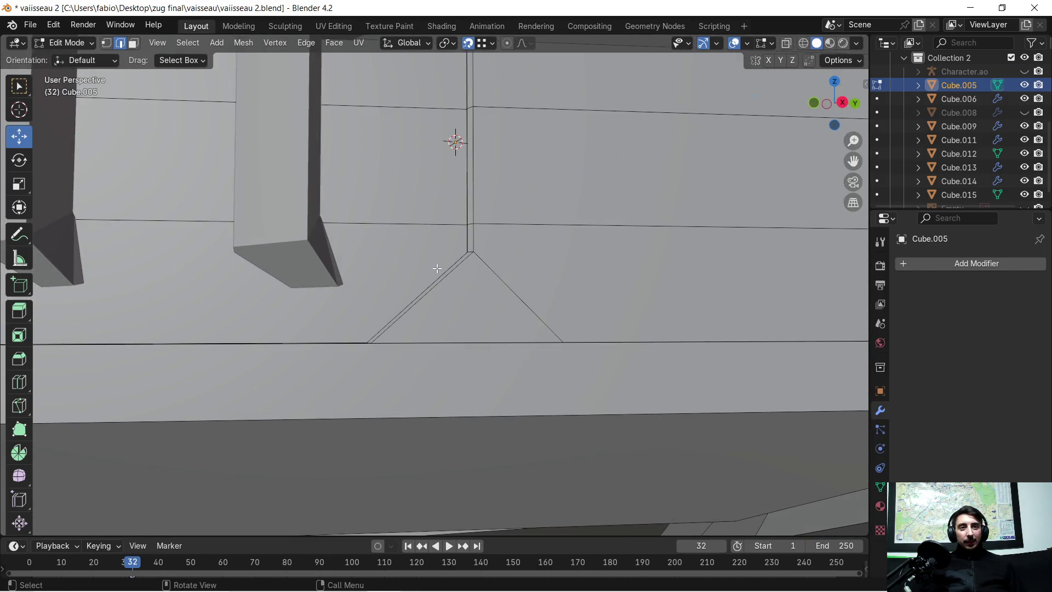
pyautogui.scroll(-3, 429, 270)
pyautogui.moveTo(428, 270)
pyautogui.mouseDown(button='middle')
pyautogui.moveTo(422, 318)
pyautogui.moveTo(525, 334)
pyautogui.moveTo(508, 325)
pyautogui.mouseUp(button='middle')
pyautogui.scroll(-4, 507, 324)
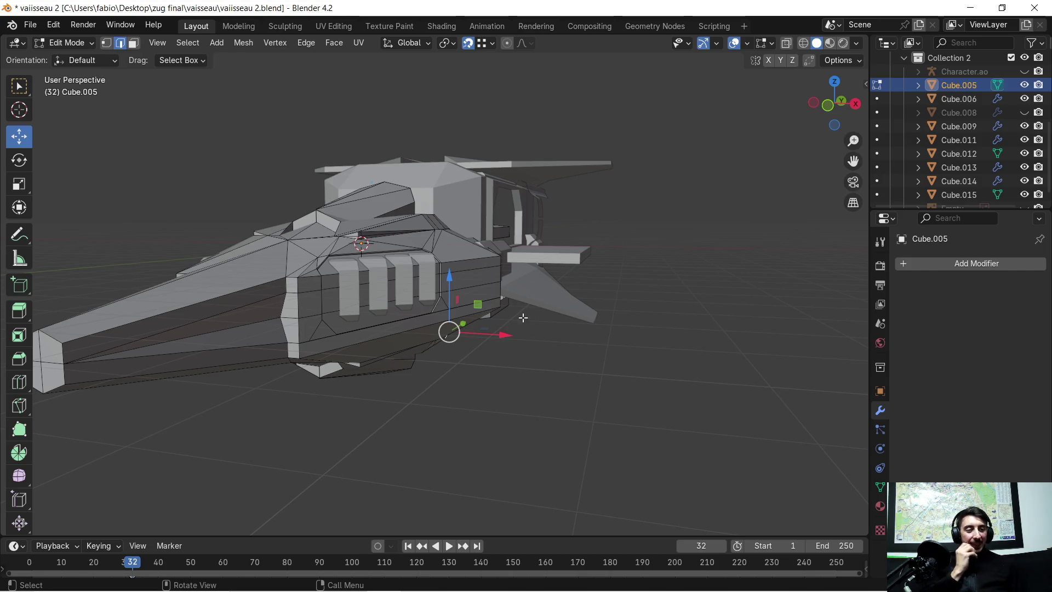
pyautogui.scroll(-2, 543, 307)
pyautogui.moveTo(537, 293); pyautogui.dragTo(540, 310, button='middle')
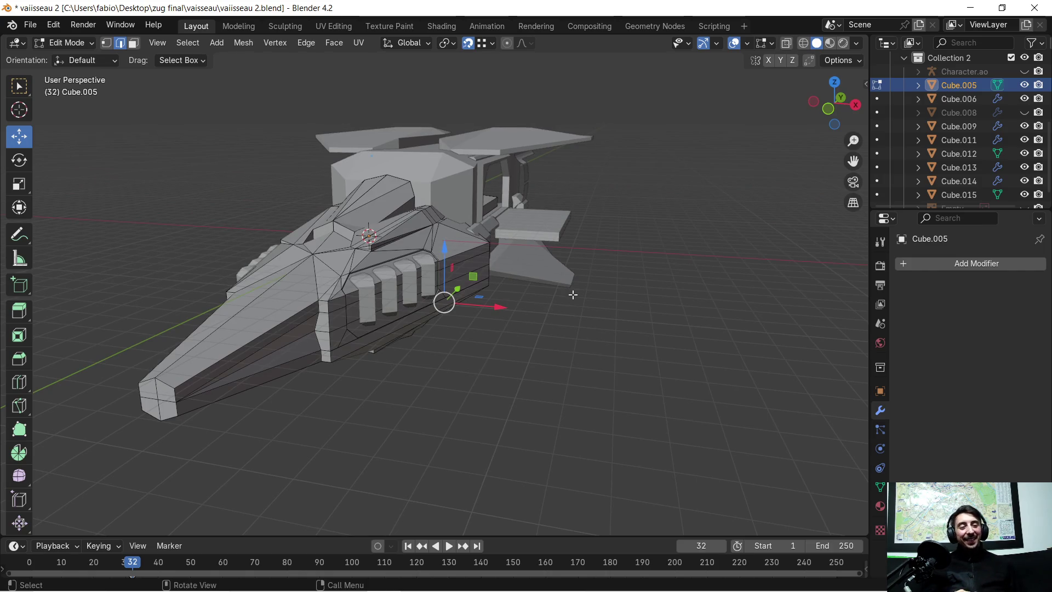
pyautogui.click(562, 306)
pyautogui.scroll(4, 438, 331)
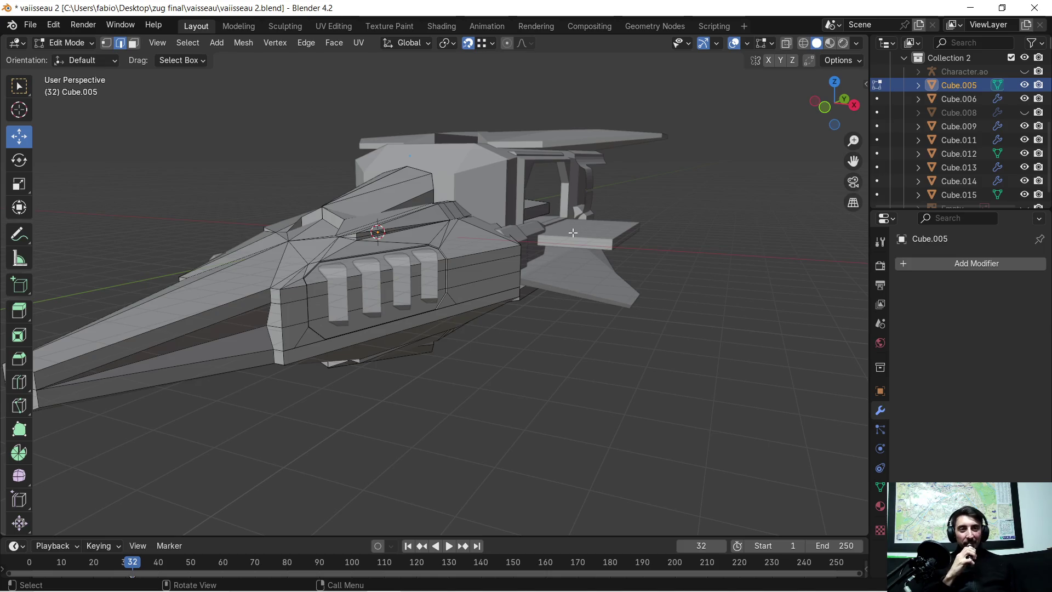
pyautogui.scroll(2, 436, 312)
pyautogui.moveTo(536, 329)
pyautogui.mouseDown(button='middle')
pyautogui.moveTo(436, 308)
pyautogui.moveTo(556, 230)
pyautogui.moveTo(551, 274)
pyautogui.moveTo(460, 281)
pyautogui.moveTo(468, 277)
pyautogui.mouseUp(button='middle')
pyautogui.scroll(3, 537, 241)
pyautogui.scroll(-2, 559, 213)
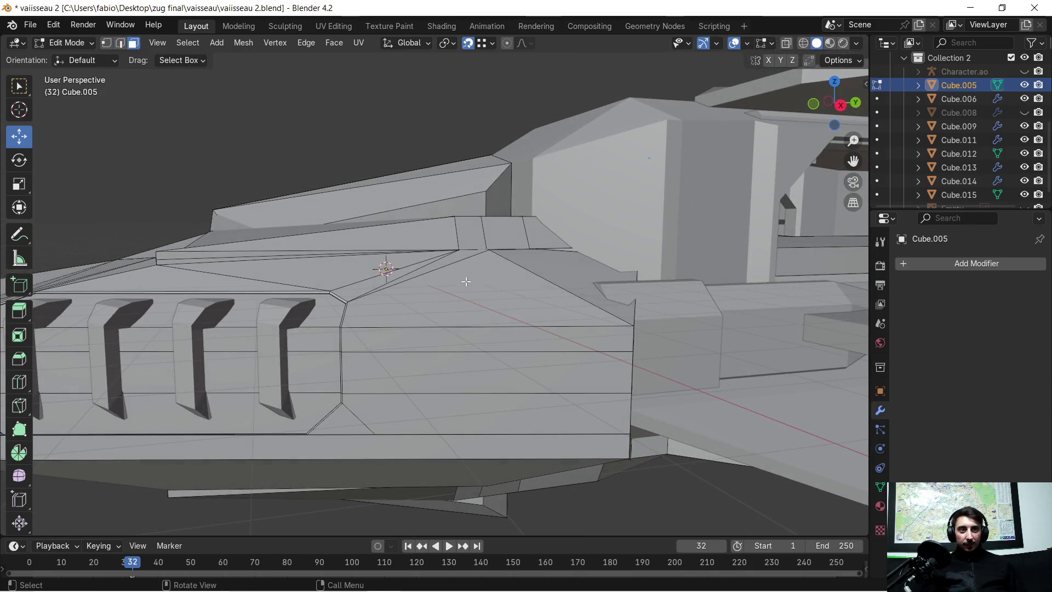
# Step: Select the four stacked rear hull faces
pyautogui.click(466, 281)
pyautogui.keyDown('shift'); pyautogui.click(473, 345); pyautogui.keyUp('shift')
pyautogui.keyDown('shift'); pyautogui.click(470, 370); pyautogui.keyUp('shift')
pyautogui.keyDown('shift'); pyautogui.click(453, 403); pyautogui.keyUp('shift')
pyautogui.moveTo(453, 404)
pyautogui.mouseDown(button='middle')
pyautogui.moveTo(568, 376)
pyautogui.moveTo(567, 361)
pyautogui.mouseUp(button='middle')
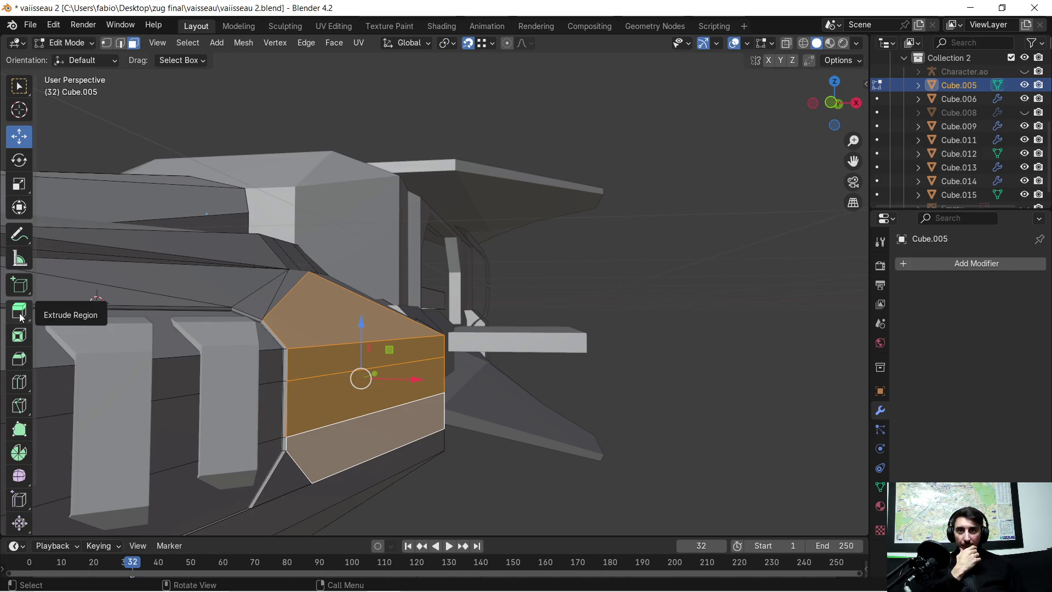
# Step: Inset the selected faces with thickness 0.207 m and depth -0.2 m, then leave Edit Mode
pyautogui.click(19, 336)
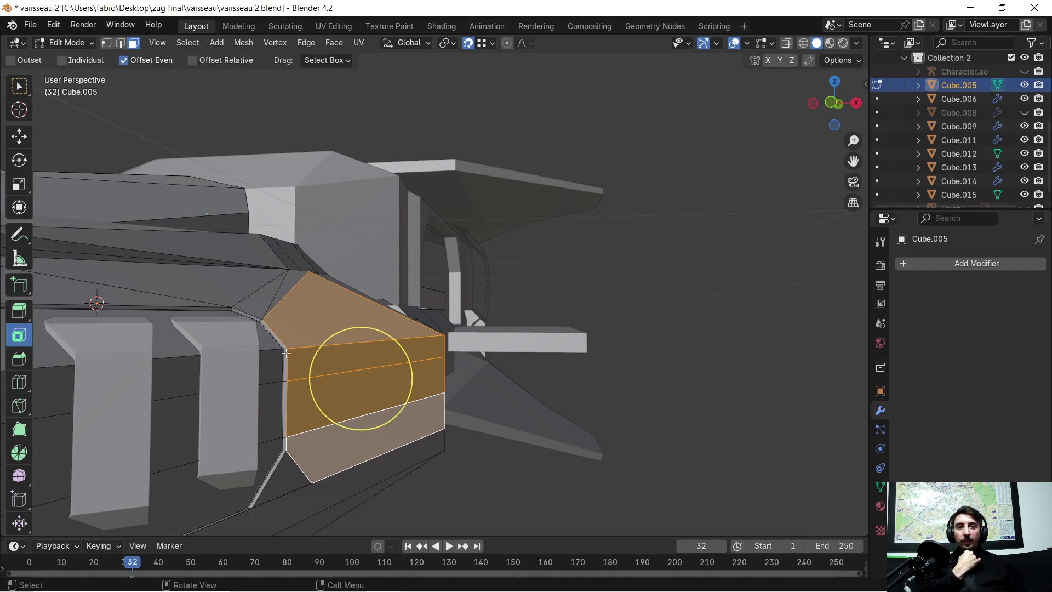
pyautogui.moveTo(274, 385); pyautogui.dragTo(271, 388)
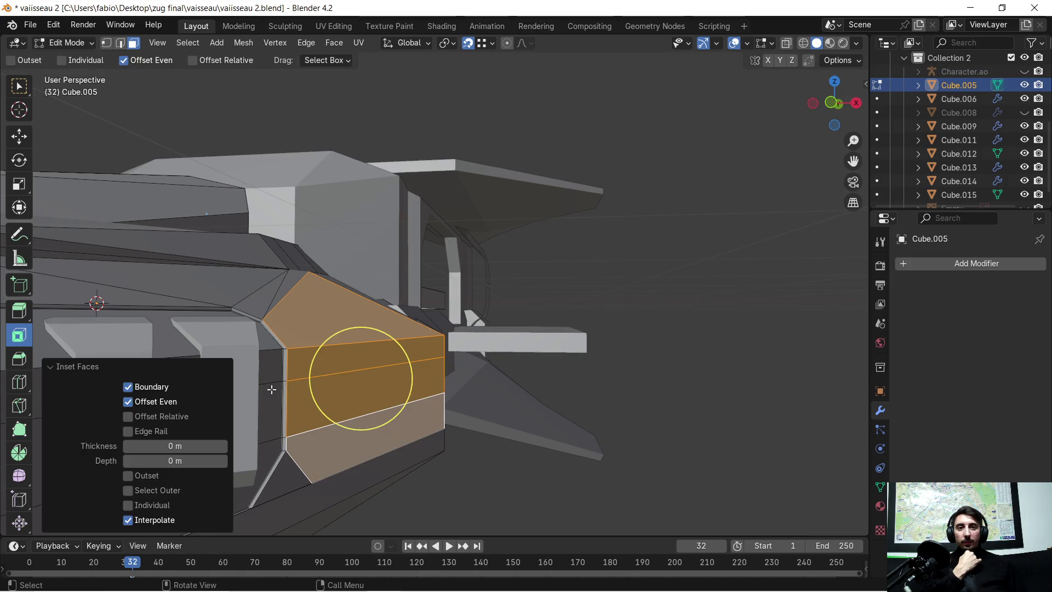
pyautogui.moveTo(178, 440); pyautogui.dragTo(230, 440)
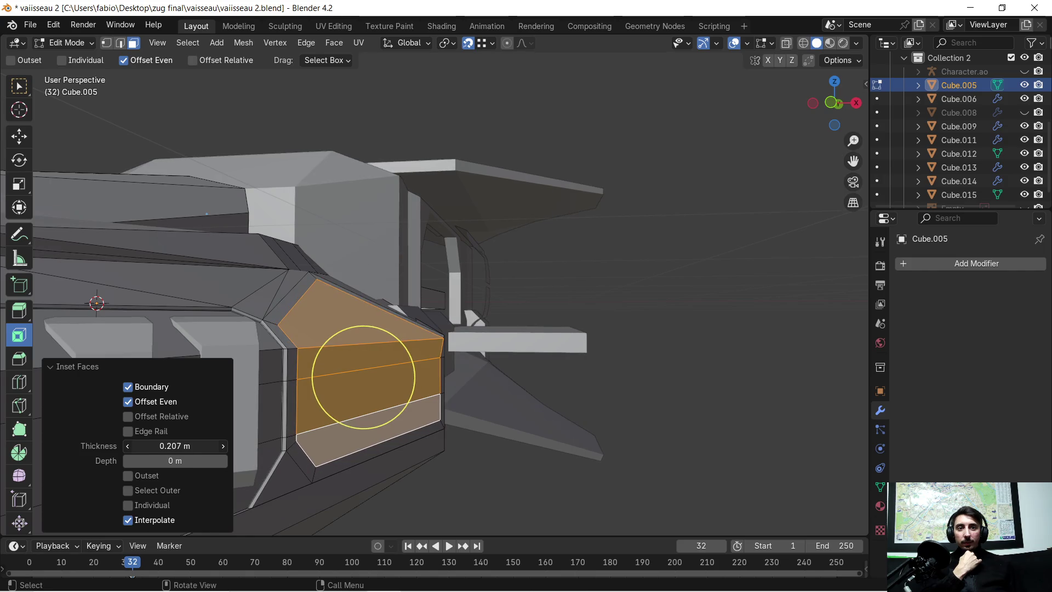
pyautogui.moveTo(378, 349)
pyautogui.mouseDown(button='middle')
pyautogui.moveTo(298, 345)
pyautogui.moveTo(434, 345)
pyautogui.moveTo(419, 353)
pyautogui.mouseUp(button='middle')
pyautogui.moveTo(175, 461); pyautogui.dragTo(129, 460)
pyautogui.moveTo(450, 368)
pyautogui.mouseDown(button='middle')
pyautogui.moveTo(460, 359)
pyautogui.moveTo(388, 369)
pyautogui.moveTo(459, 399)
pyautogui.moveTo(417, 425)
pyautogui.moveTo(443, 411)
pyautogui.moveTo(365, 375)
pyautogui.moveTo(394, 379)
pyautogui.moveTo(355, 399)
pyautogui.moveTo(335, 388)
pyautogui.moveTo(570, 402)
pyautogui.moveTo(610, 383)
pyautogui.moveTo(489, 359)
pyautogui.moveTo(415, 383)
pyautogui.moveTo(435, 389)
pyautogui.moveTo(363, 443)
pyautogui.moveTo(519, 341)
pyautogui.moveTo(411, 352)
pyautogui.moveTo(368, 368)
pyautogui.moveTo(363, 359)
pyautogui.mouseUp(button='middle')
pyautogui.press('Tab')
pyautogui.scroll(-2, 363, 360)
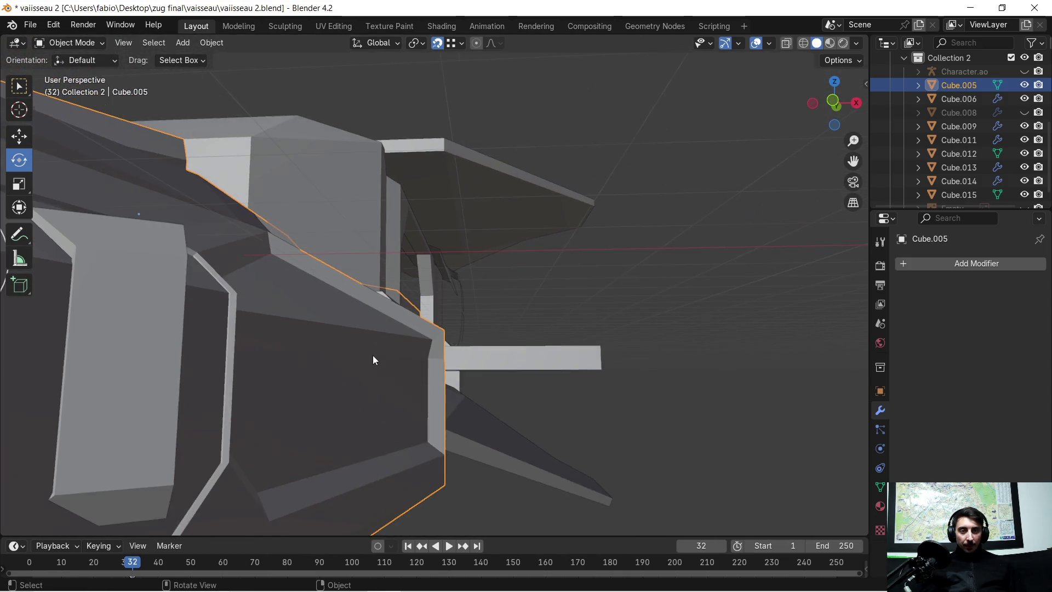
# Step: In Edit Mode, move the thin strip's upper edge along the X axis
pyautogui.scroll(3, 360, 352)
pyautogui.press('Tab')
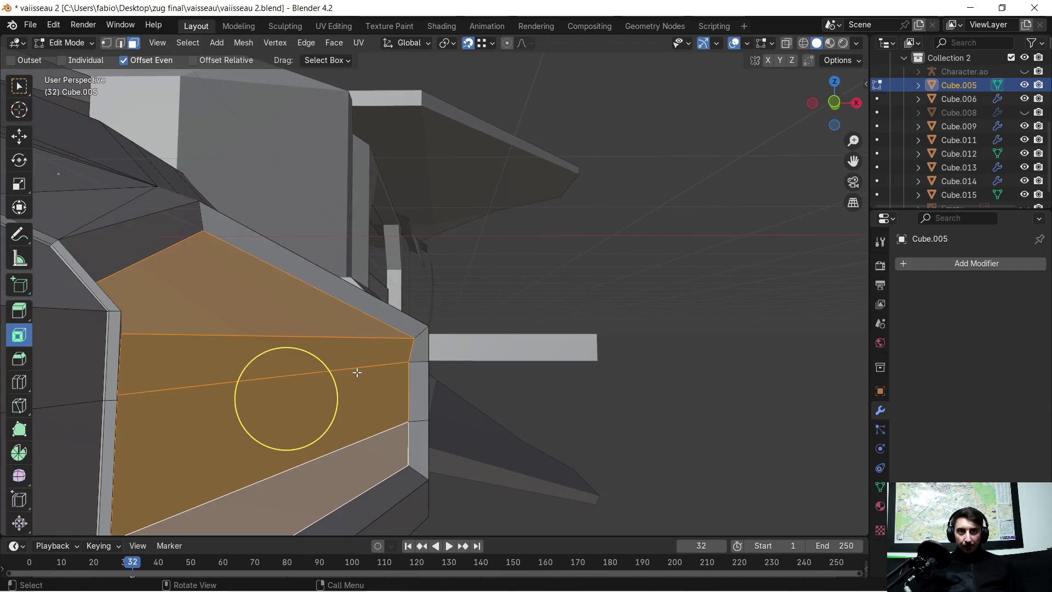
pyautogui.moveTo(356, 372)
pyautogui.mouseDown(button='middle')
pyautogui.moveTo(387, 359)
pyautogui.moveTo(362, 378)
pyautogui.moveTo(362, 365)
pyautogui.mouseUp(button='middle')
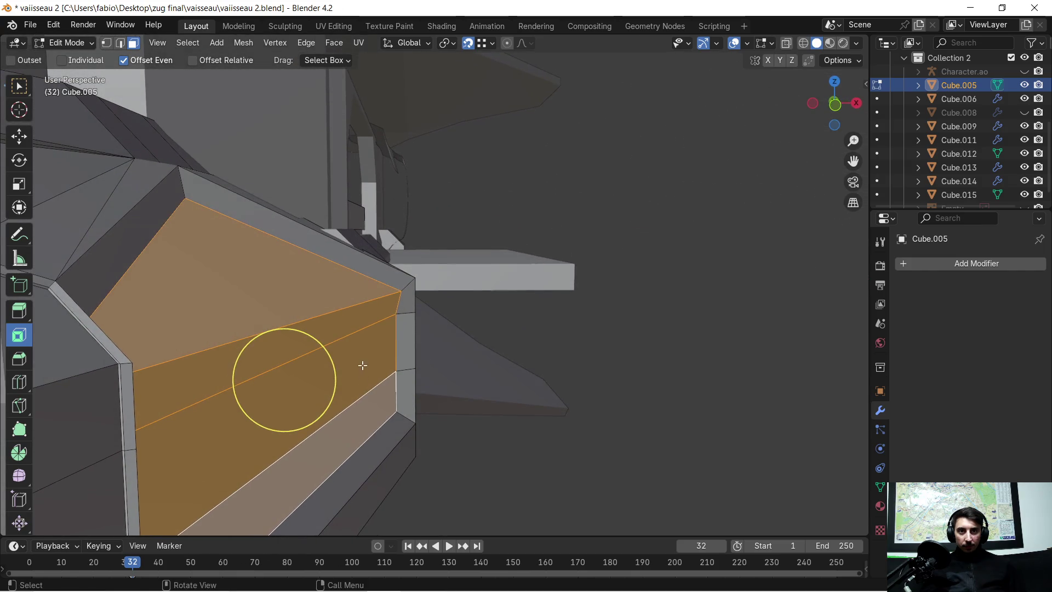
pyautogui.click(341, 317)
pyautogui.moveTo(341, 324)
pyautogui.mouseDown(button='middle')
pyautogui.moveTo(359, 359)
pyautogui.moveTo(376, 366)
pyautogui.mouseUp(button='middle')
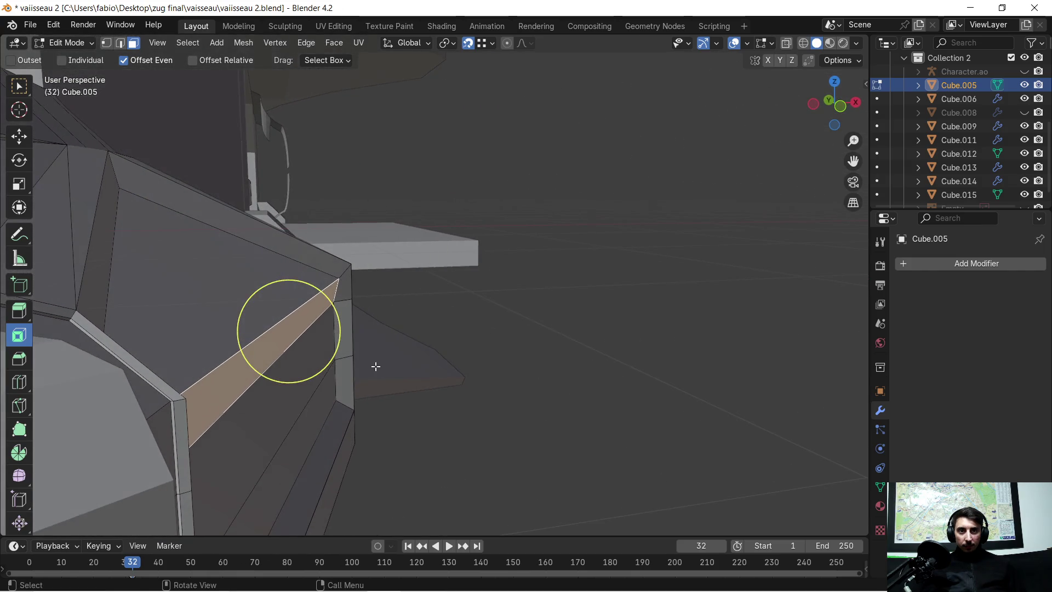
pyautogui.click(123, 45)
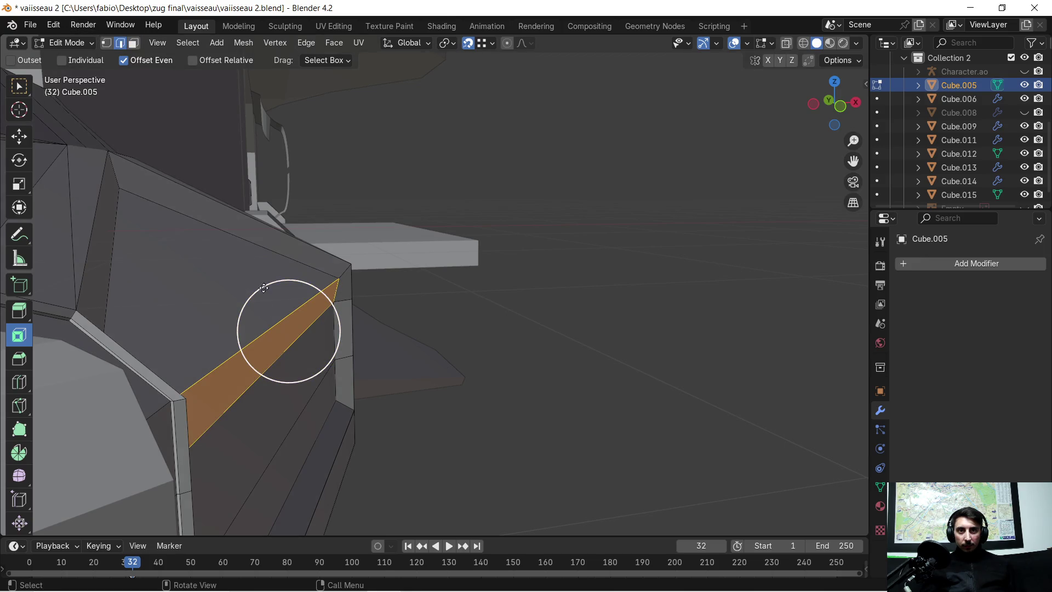
pyautogui.click(291, 313)
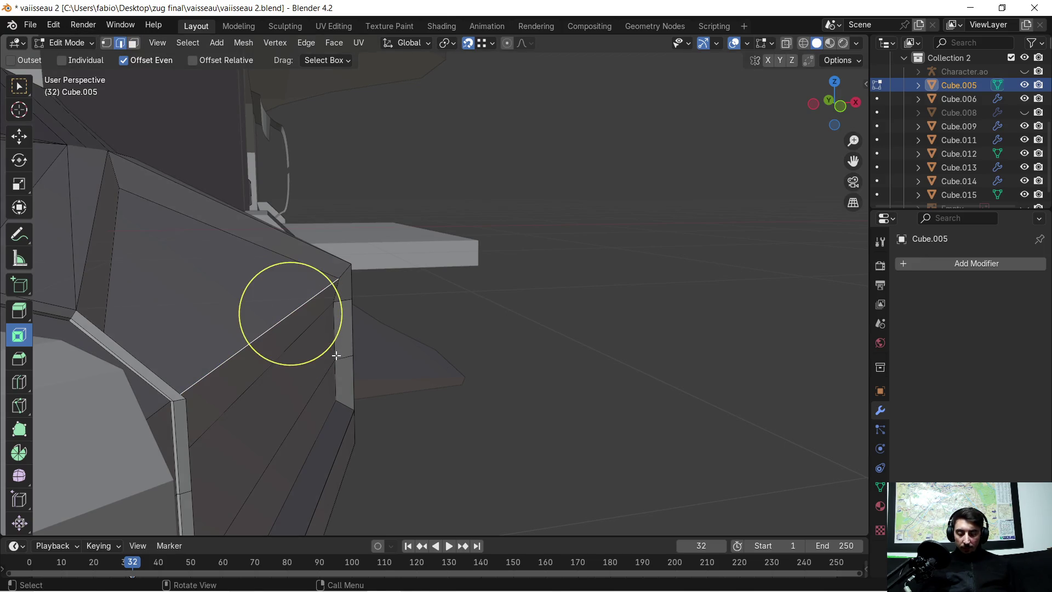
pyautogui.press('g')
pyautogui.press('x')
pyautogui.click(330, 308)
# Step: Select the top triangular recess face and the two strip faces below it
pyautogui.moveTo(330, 308)
pyautogui.mouseDown(button='middle')
pyautogui.moveTo(465, 328)
pyautogui.moveTo(470, 343)
pyautogui.moveTo(475, 298)
pyautogui.moveTo(545, 315)
pyautogui.moveTo(554, 305)
pyautogui.moveTo(490, 331)
pyautogui.moveTo(405, 334)
pyautogui.moveTo(441, 339)
pyautogui.moveTo(408, 278)
pyautogui.mouseUp(button='middle')
pyautogui.scroll(3, 490, 331)
pyautogui.click(459, 272)
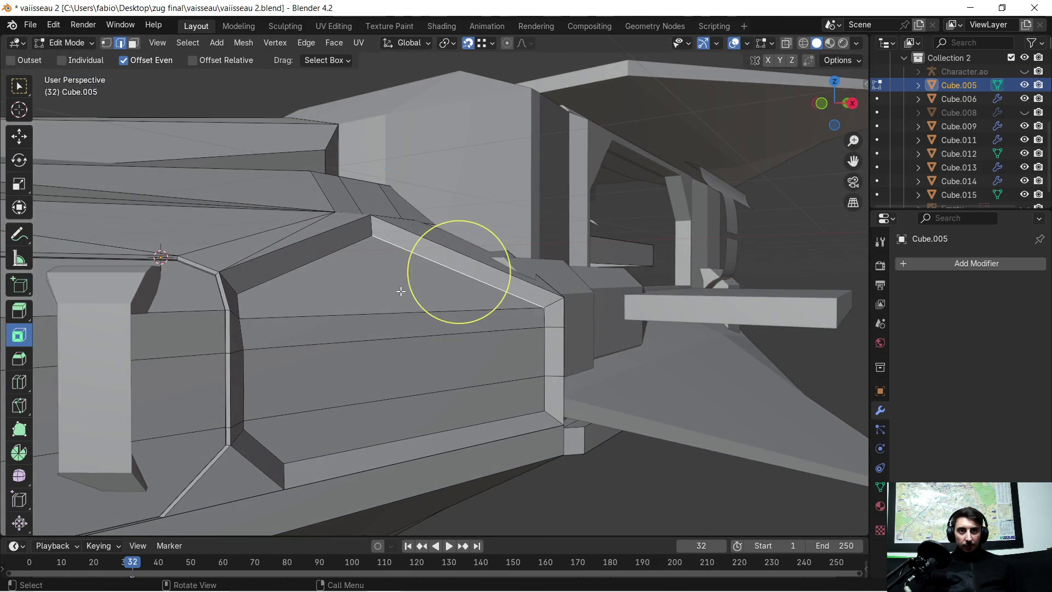
pyautogui.click(134, 43)
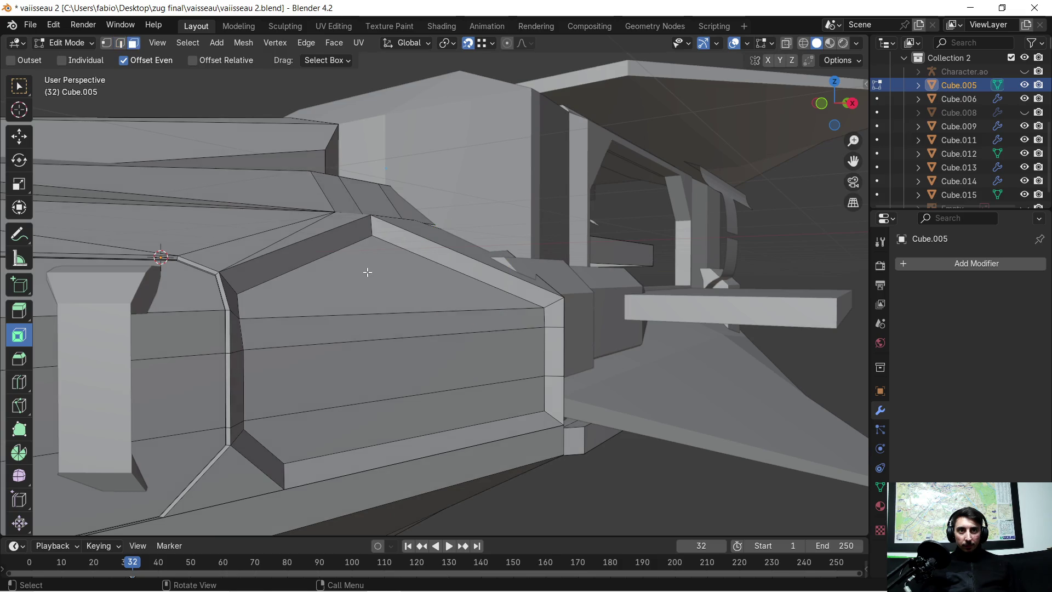
pyautogui.click(370, 298)
pyautogui.keyDown('shift'); pyautogui.click(376, 323); pyautogui.keyUp('shift')
pyautogui.keyDown('shift'); pyautogui.click(412, 360); pyautogui.keyUp('shift')
pyautogui.moveTo(417, 404)
pyautogui.mouseDown(button='middle')
pyautogui.moveTo(363, 364)
pyautogui.moveTo(367, 344)
pyautogui.moveTo(427, 300)
pyautogui.moveTo(399, 331)
pyautogui.moveTo(500, 336)
pyautogui.mouseUp(button='middle')
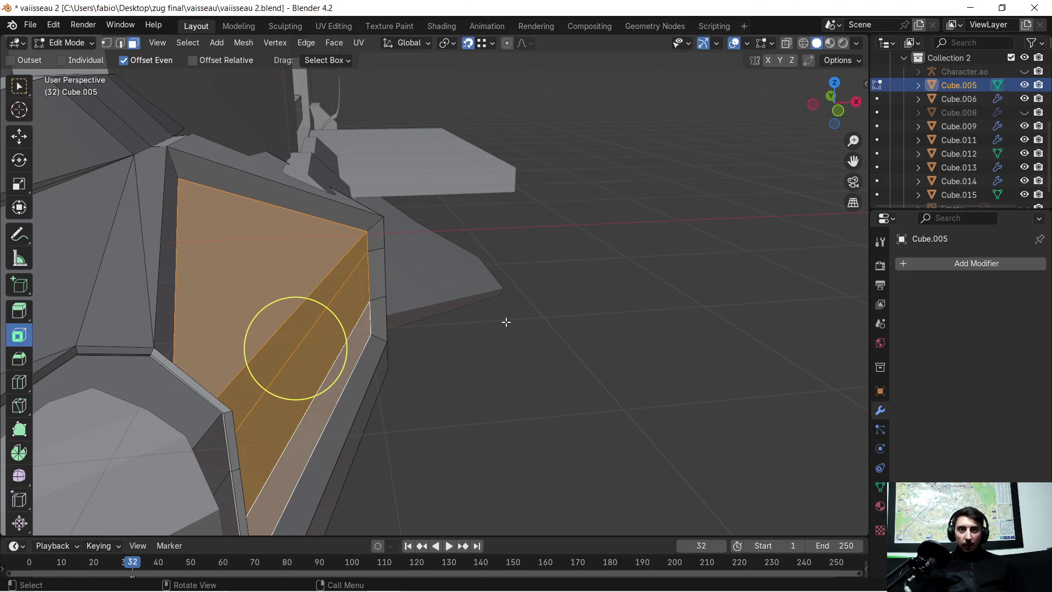
# Step: Extrude the three faces, scale them to 0.896, and extrude them again 0.208 m
pyautogui.press('e')
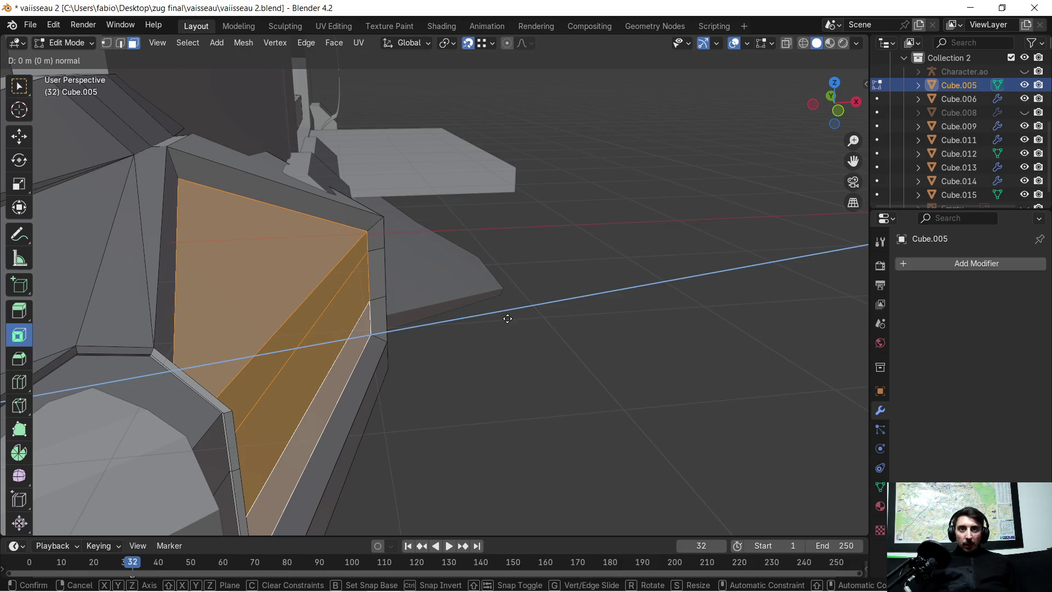
pyautogui.click(539, 308)
pyautogui.press('s')
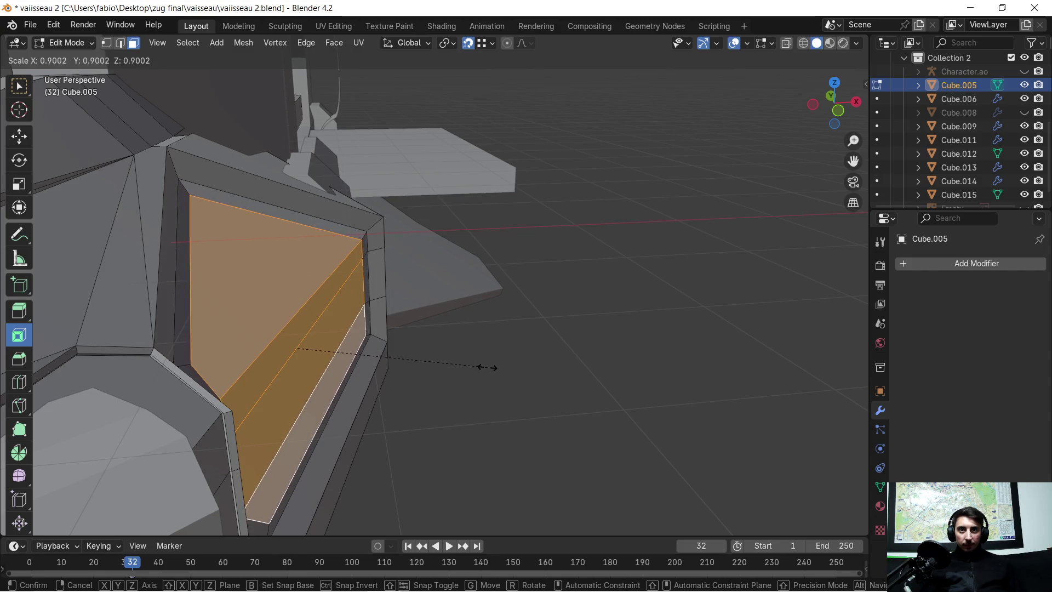
pyautogui.click(486, 367)
pyautogui.press('e')
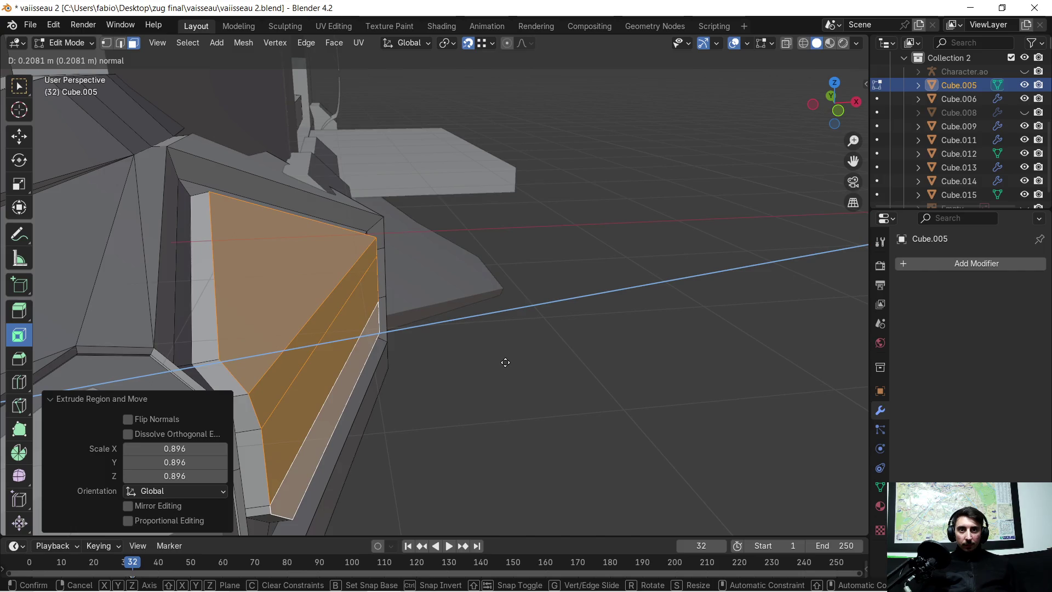
pyautogui.click(505, 362)
pyautogui.moveTo(312, 336)
pyautogui.mouseDown(button='middle')
pyautogui.moveTo(376, 305)
pyautogui.moveTo(434, 331)
pyautogui.moveTo(427, 317)
pyautogui.moveTo(451, 302)
pyautogui.moveTo(390, 296)
pyautogui.moveTo(446, 258)
pyautogui.moveTo(462, 270)
pyautogui.moveTo(335, 375)
pyautogui.moveTo(594, 207)
pyautogui.moveTo(549, 235)
pyautogui.moveTo(612, 228)
pyautogui.moveTo(516, 244)
pyautogui.moveTo(587, 241)
pyautogui.mouseUp(button='middle')
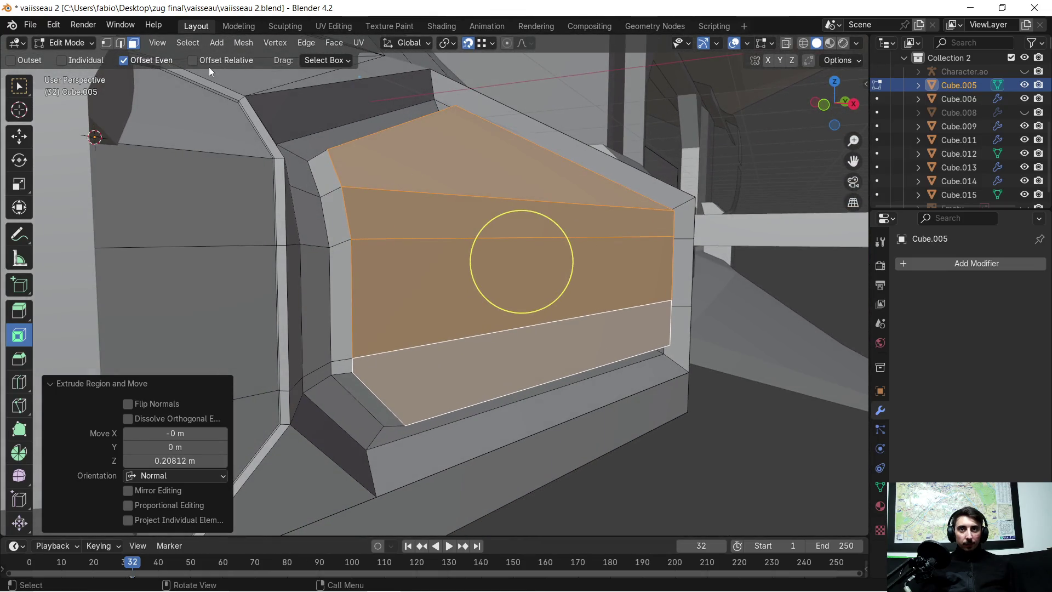
# Step: Select the full edge loop around the panel recess and bevel it
pyautogui.click(124, 44)
pyautogui.hotkey('alt', 'a')
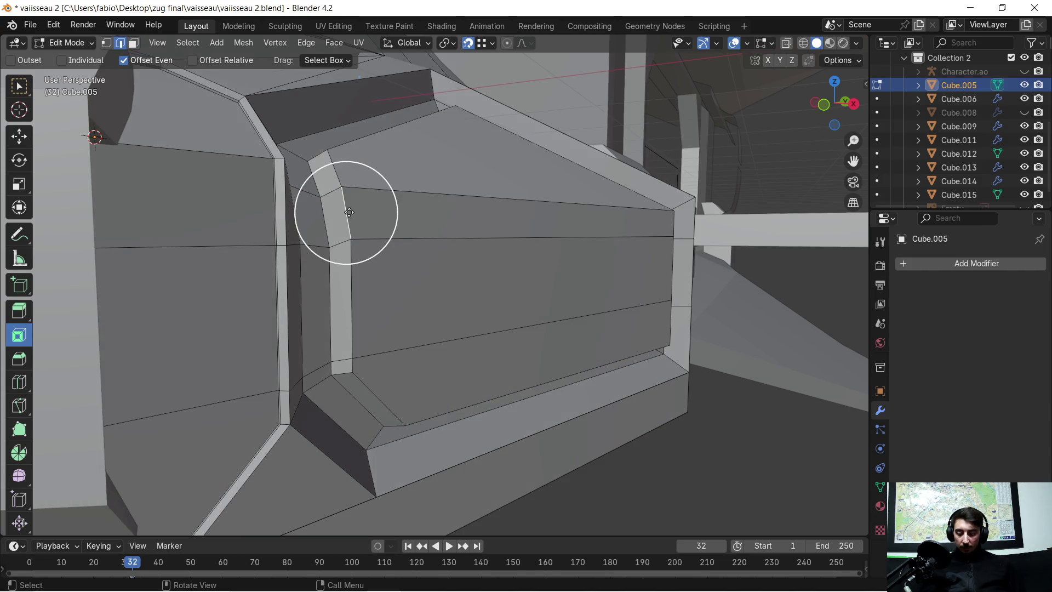
pyautogui.press('Escape')
pyautogui.keyDown('alt'); pyautogui.click(349, 212); pyautogui.keyUp('alt')
pyautogui.press('c')
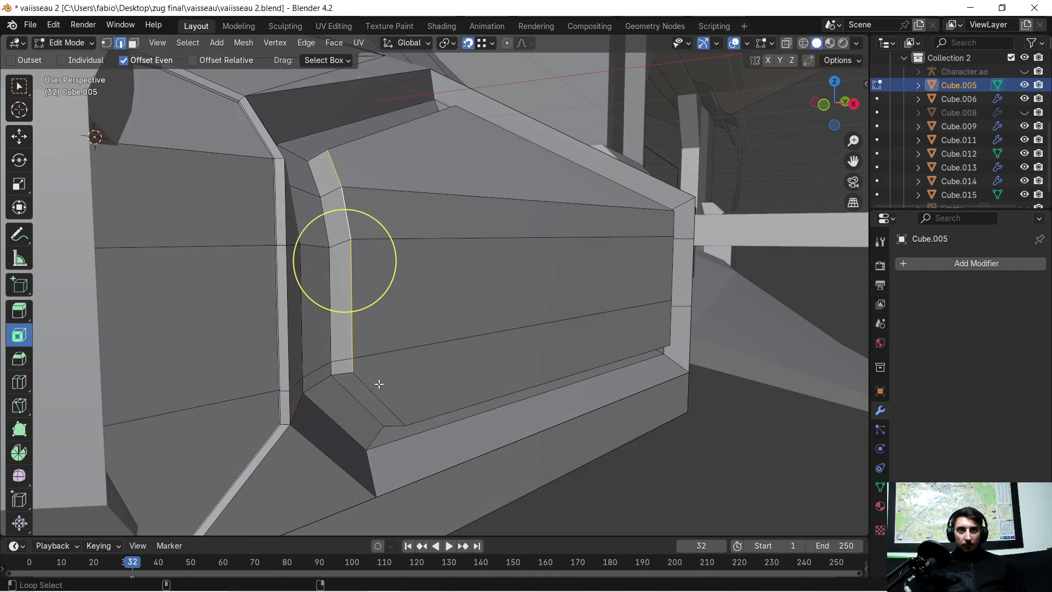
pyautogui.keyDown('alt'); pyautogui.keyDown('shift'); pyautogui.click(377, 390); pyautogui.keyUp('shift'); pyautogui.keyUp('alt')
pyautogui.keyDown('alt'); pyautogui.keyDown('shift'); pyautogui.click(387, 149); pyautogui.keyUp('shift'); pyautogui.keyUp('alt')
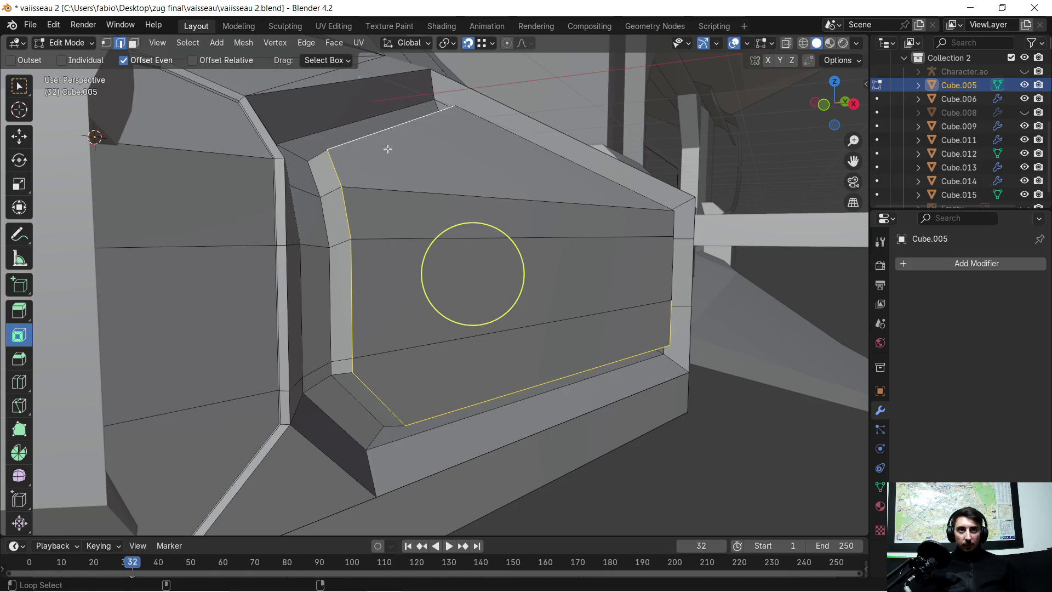
pyautogui.moveTo(634, 235)
pyautogui.mouseDown(button='middle')
pyautogui.moveTo(549, 251)
pyautogui.moveTo(540, 228)
pyautogui.moveTo(592, 248)
pyautogui.mouseUp(button='middle')
pyautogui.moveTo(359, 222)
pyautogui.mouseDown(button='middle')
pyautogui.moveTo(504, 230)
pyautogui.moveTo(510, 274)
pyautogui.moveTo(535, 289)
pyautogui.mouseUp(button='middle')
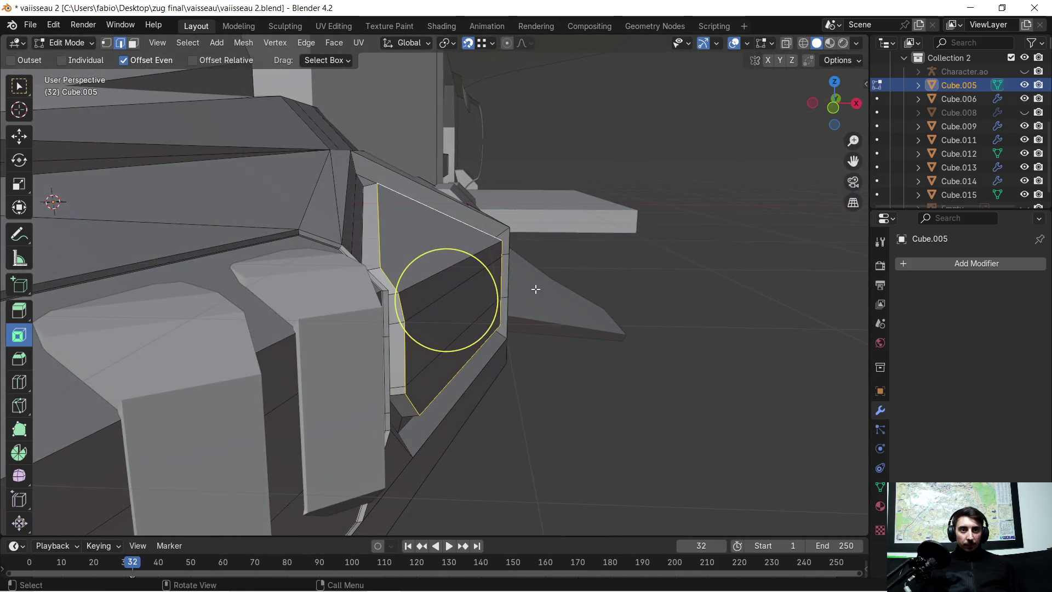
pyautogui.hotkey('ctrl', 'b')
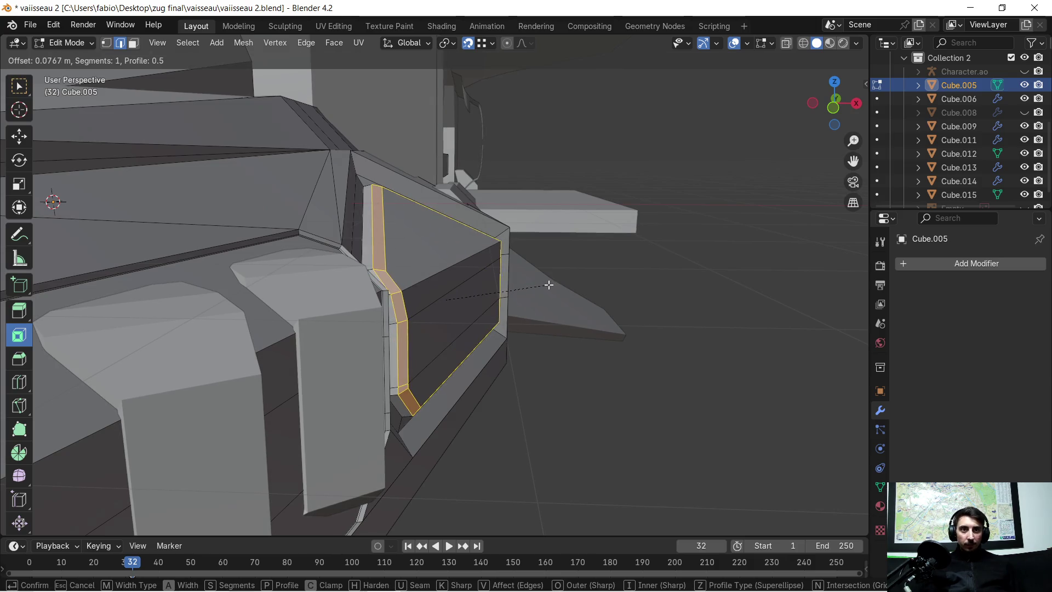
pyautogui.click(550, 283)
pyautogui.moveTo(575, 282)
pyautogui.mouseDown(button='middle')
pyautogui.moveTo(498, 284)
pyautogui.moveTo(444, 264)
pyautogui.moveTo(361, 272)
pyautogui.moveTo(547, 285)
pyautogui.moveTo(460, 241)
pyautogui.mouseUp(button='middle')
# Step: Paint-select the side panel's faces in face mode
pyautogui.click(428, 240)
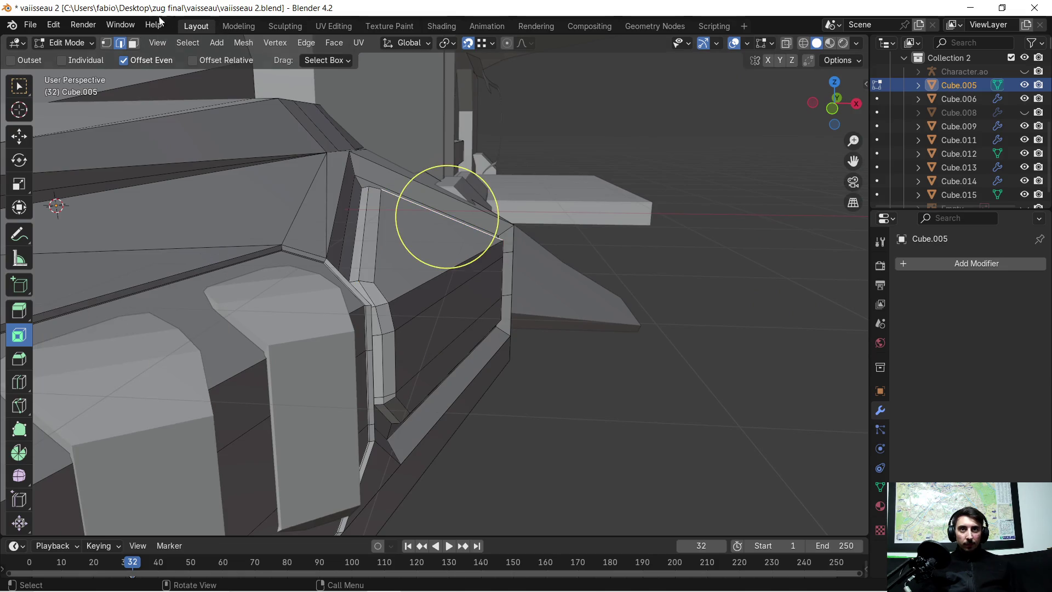
pyautogui.click(133, 43)
pyautogui.press('c')
pyautogui.moveTo(395, 237)
pyautogui.mouseDown()
pyautogui.moveTo(417, 241)
pyautogui.moveTo(432, 263)
pyautogui.moveTo(444, 361)
pyautogui.mouseUp()
pyautogui.moveTo(443, 361)
pyautogui.mouseDown(button='middle')
pyautogui.moveTo(471, 329)
pyautogui.moveTo(575, 312)
pyautogui.moveTo(484, 260)
pyautogui.moveTo(446, 294)
pyautogui.mouseUp(button='middle')
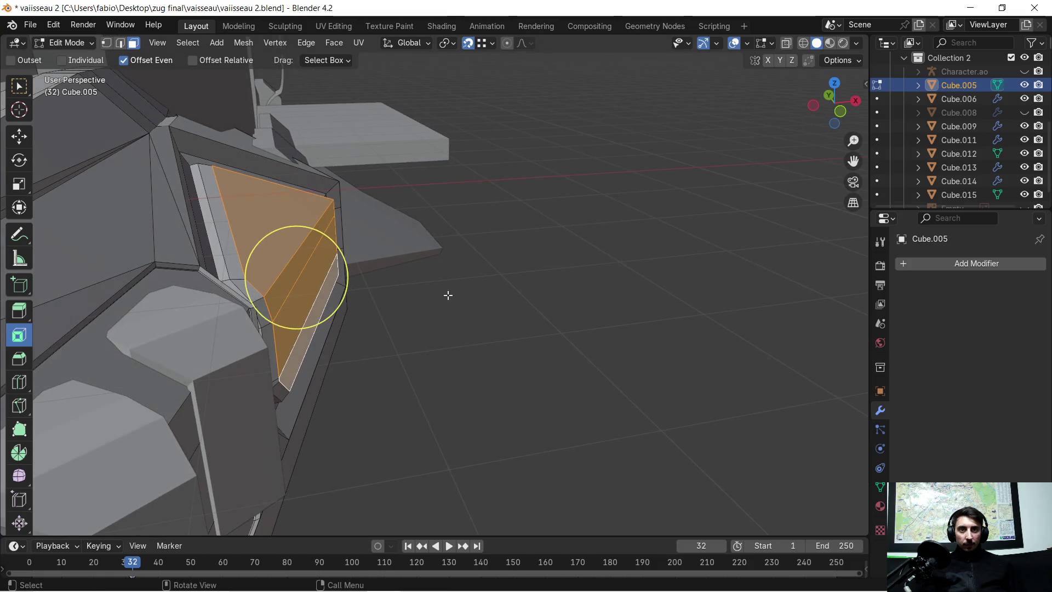
pyautogui.hotkey('ctrl', 'c')
pyautogui.hotkey('ctrl', 'v')
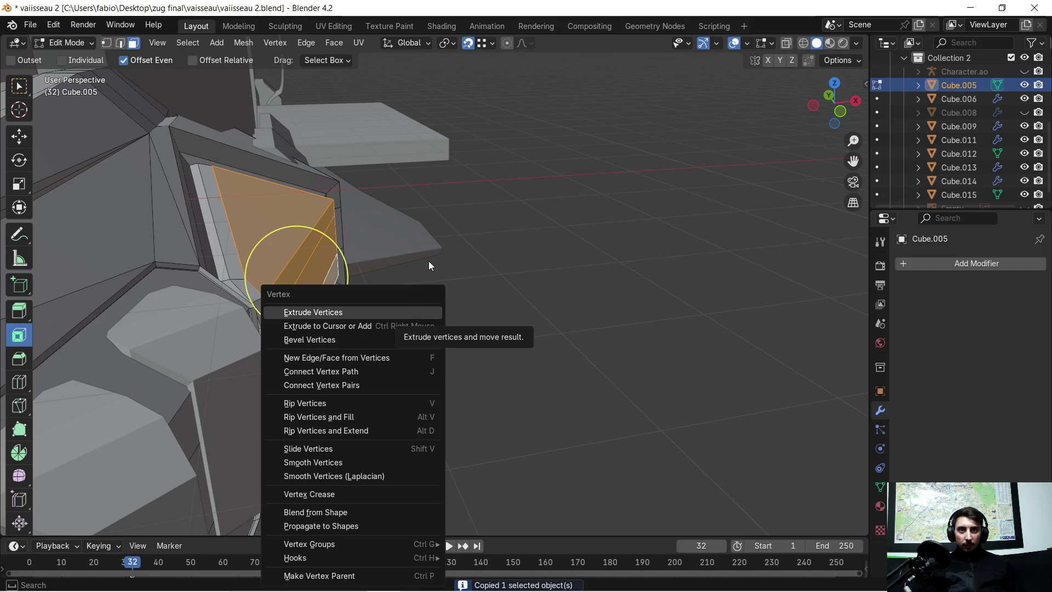
pyautogui.press('Escape')
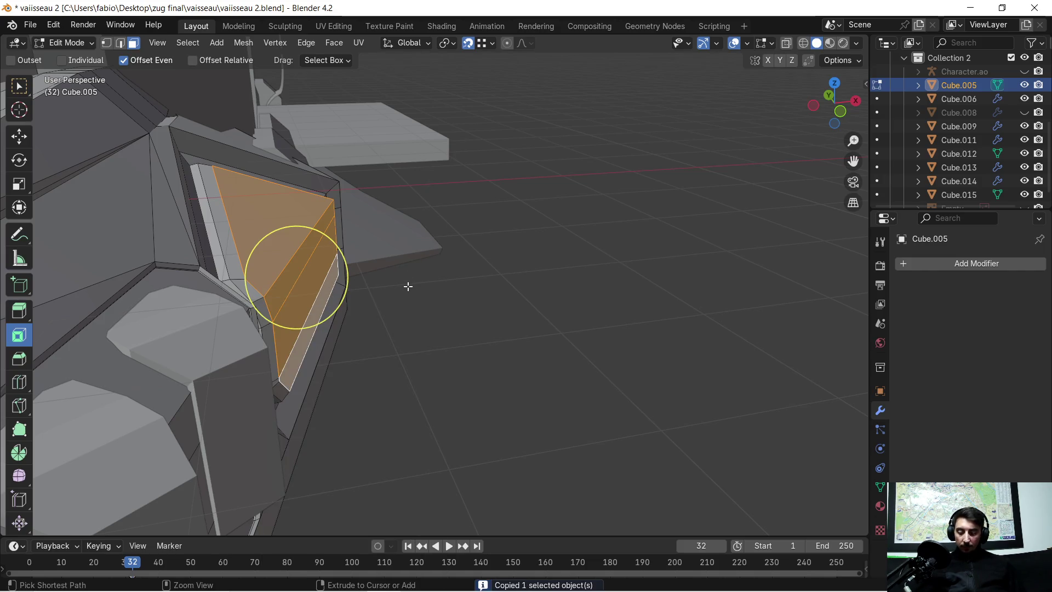
pyautogui.hotkey('ctrl', 'v')
pyautogui.press('Escape')
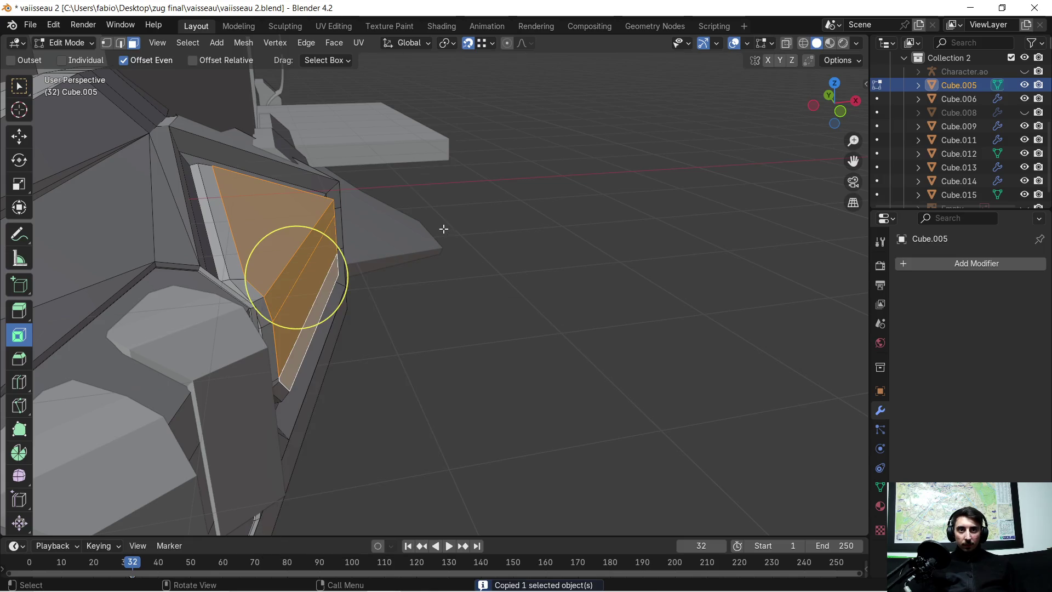
# Step: Extrude the selected panel faces 0.2929 m along the X axis
pyautogui.moveTo(431, 250)
pyautogui.mouseDown(button='middle')
pyautogui.moveTo(427, 239)
pyautogui.moveTo(438, 237)
pyautogui.mouseUp(button='middle')
pyautogui.click(17, 137)
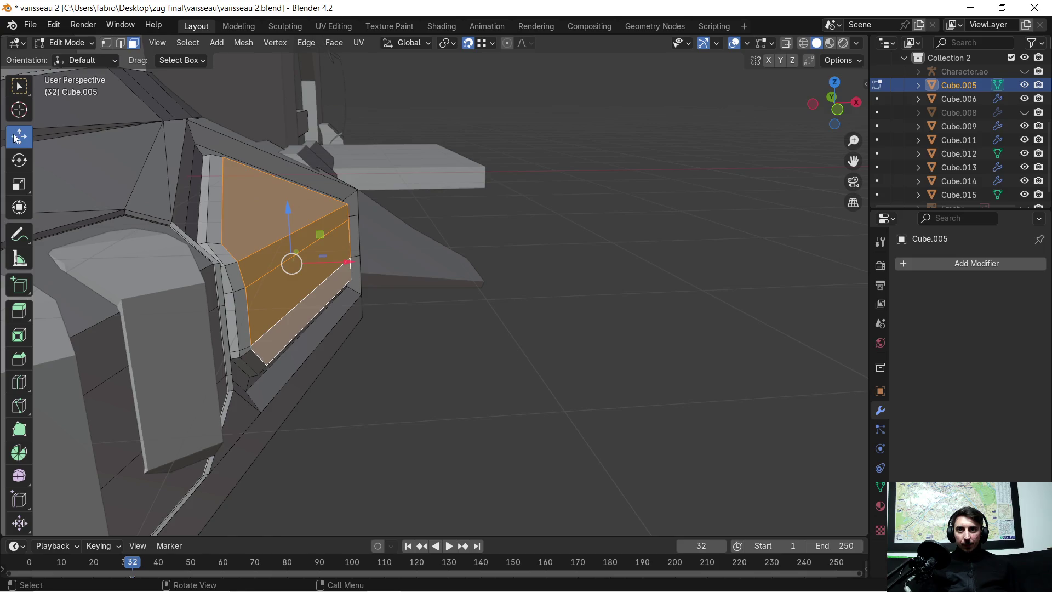
pyautogui.moveTo(413, 316); pyautogui.dragTo(431, 323, button='middle')
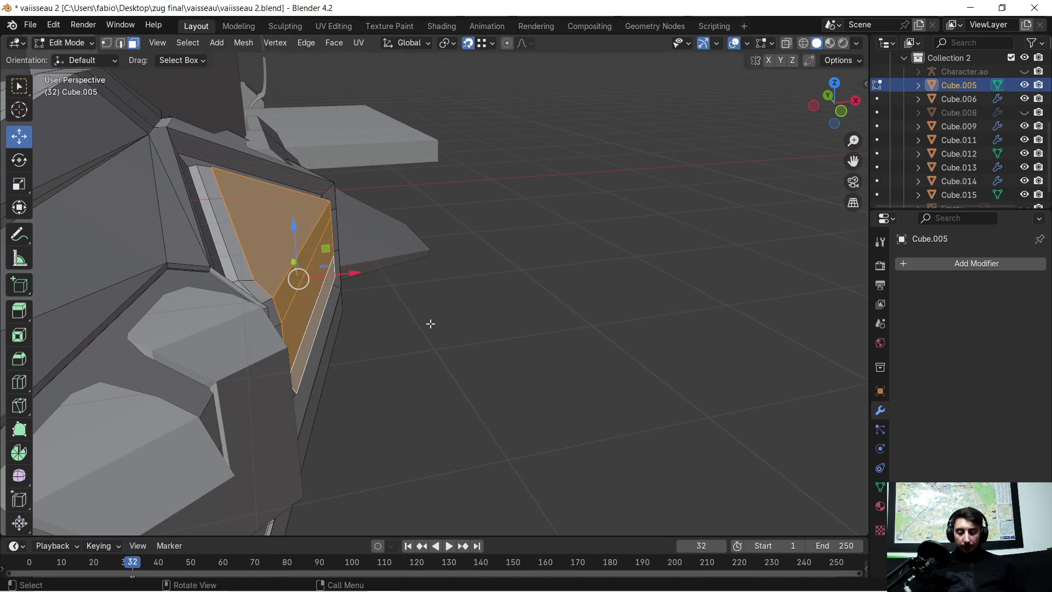
pyautogui.press('e')
pyautogui.press('x')
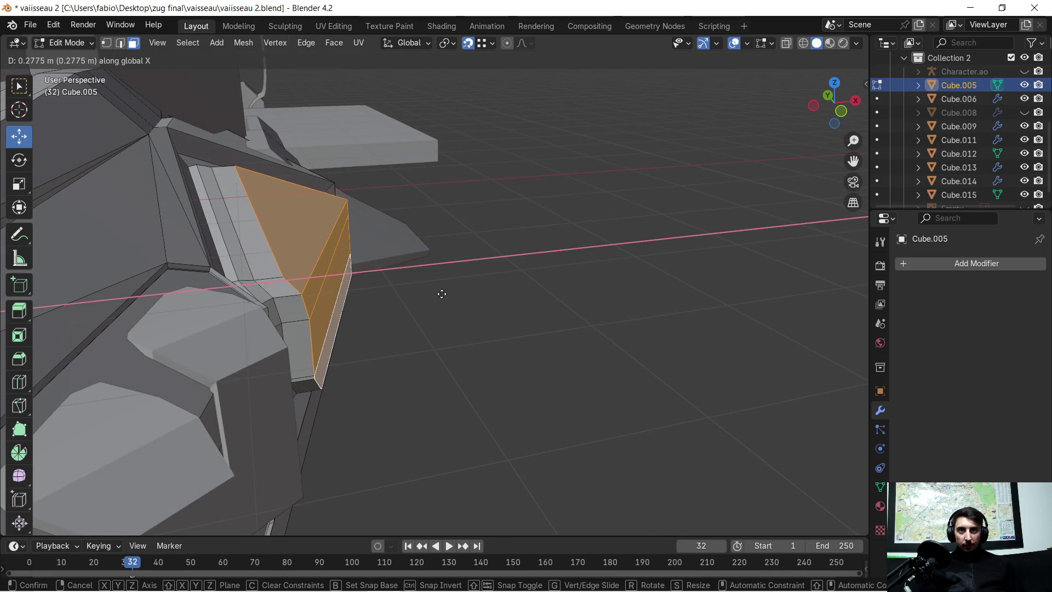
pyautogui.click(443, 293)
pyautogui.moveTo(443, 294)
pyautogui.mouseDown(button='middle')
pyautogui.moveTo(420, 305)
pyautogui.moveTo(340, 299)
pyautogui.moveTo(425, 305)
pyautogui.mouseUp(button='middle')
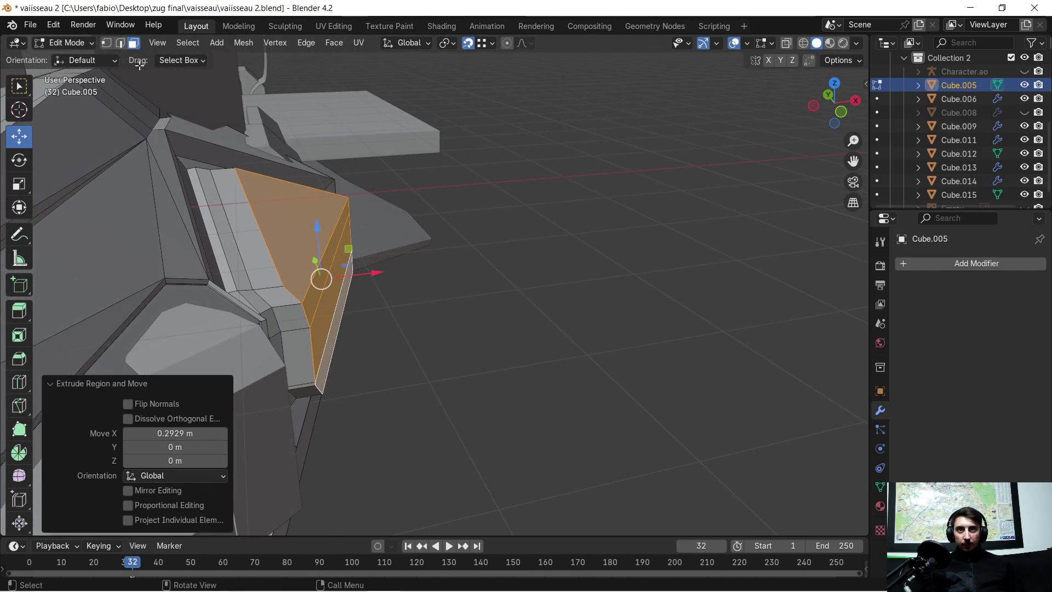
# Step: Select the face loop around the panel rim and begin scaling it
pyautogui.click(252, 255)
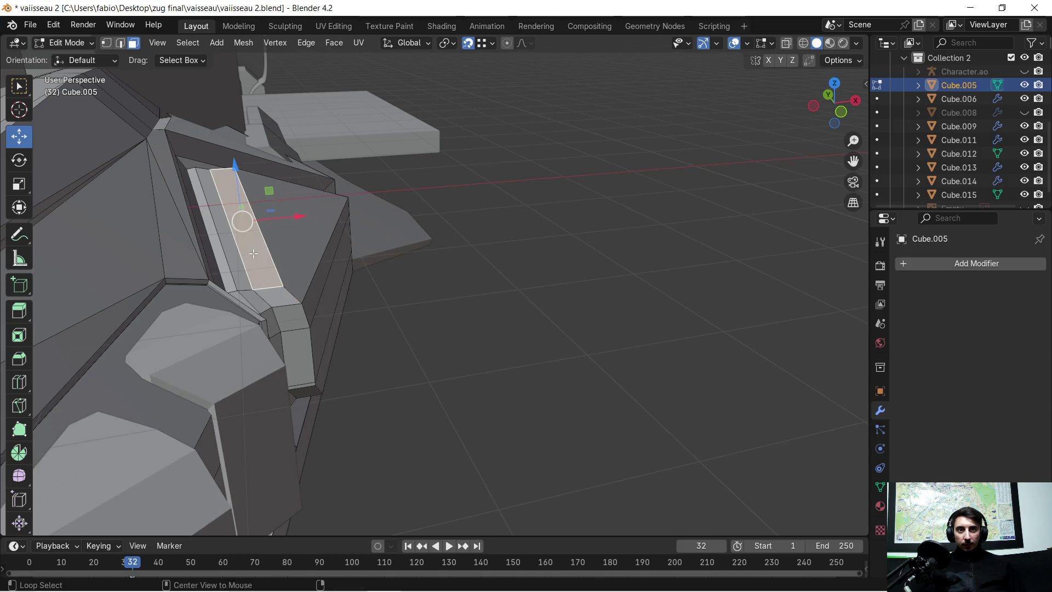
pyautogui.keyDown('alt'); pyautogui.click(254, 253); pyautogui.keyUp('alt')
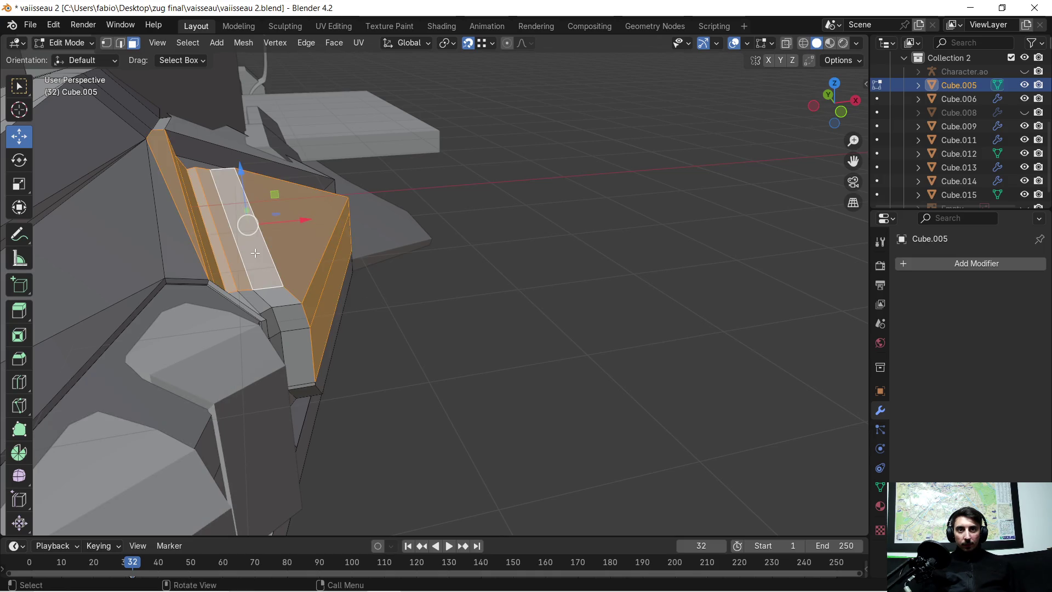
pyautogui.hotkey('alt', 'a')
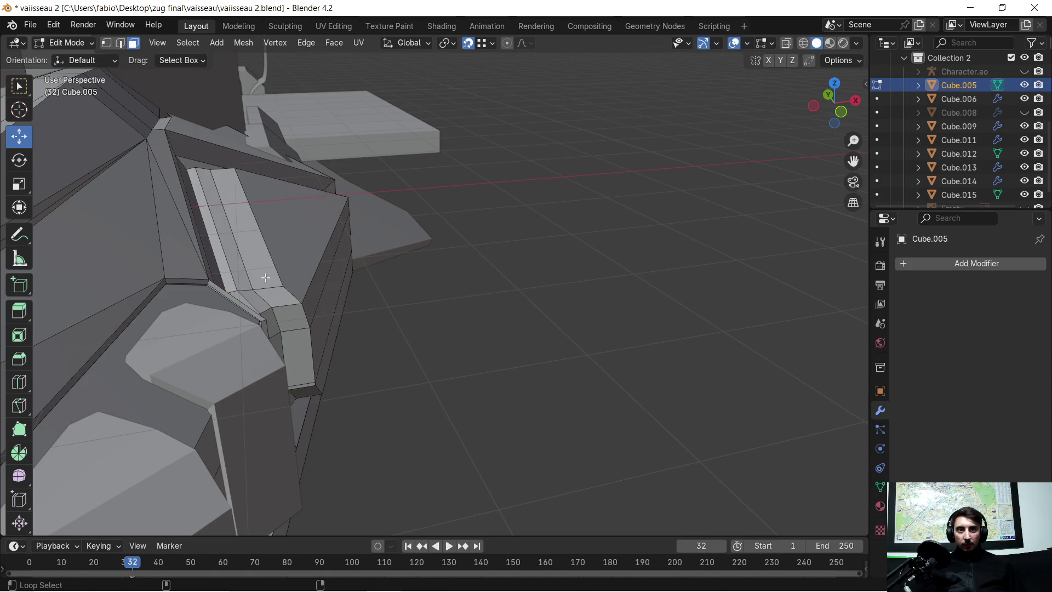
pyautogui.keyDown('alt'); pyautogui.click(266, 278); pyautogui.keyUp('alt')
pyautogui.moveTo(442, 288)
pyautogui.mouseDown(button='middle')
pyautogui.moveTo(383, 286)
pyautogui.moveTo(356, 270)
pyautogui.moveTo(392, 286)
pyautogui.mouseUp(button='middle')
pyautogui.press('s')
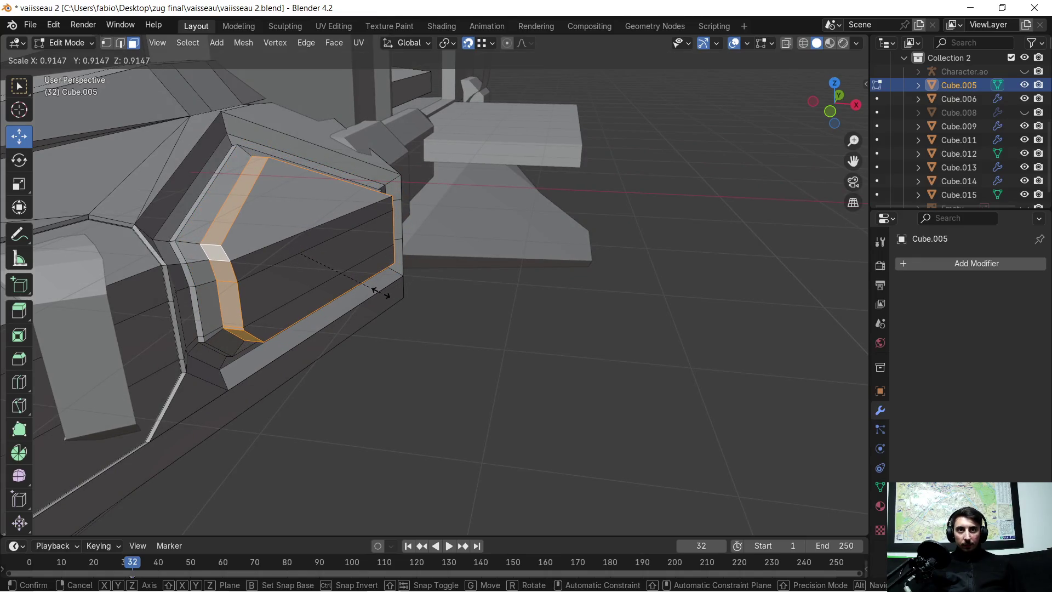
# Step: Scale the rim face loop to 0.915, undo that, and delete the rim faces instead
pyautogui.click(379, 293)
pyautogui.moveTo(377, 301)
pyautogui.mouseDown(button='middle')
pyautogui.moveTo(362, 298)
pyautogui.moveTo(396, 302)
pyautogui.mouseUp(button='middle')
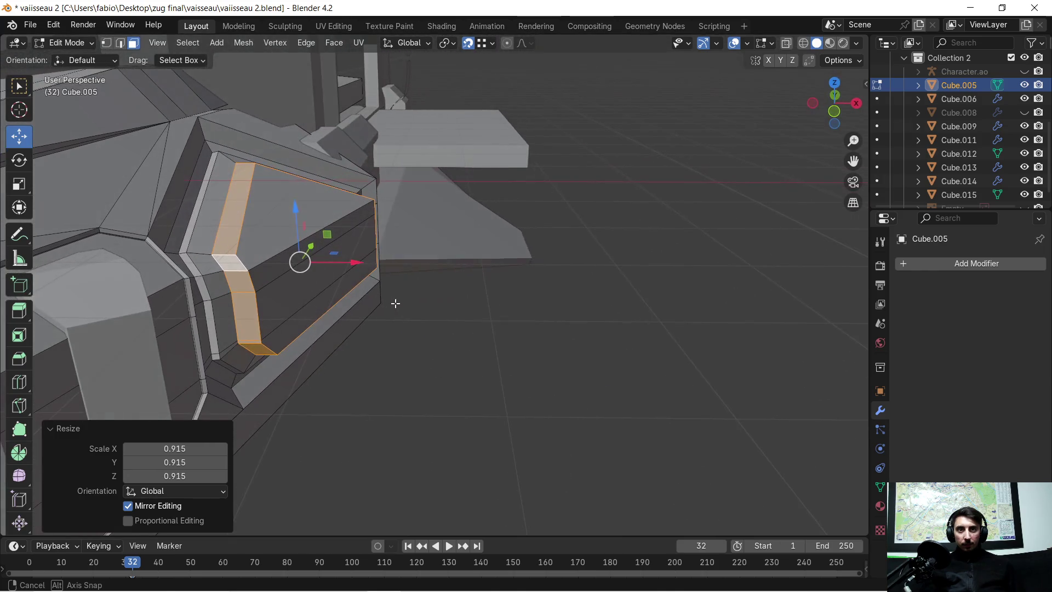
pyautogui.hotkey('ctrl', 'z')
pyautogui.press('x')
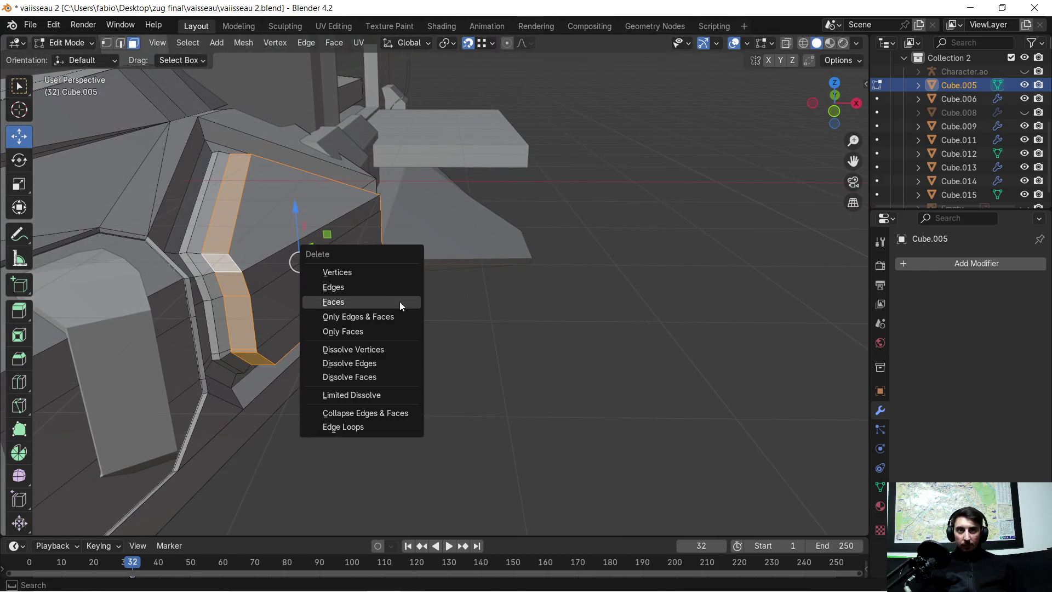
pyautogui.click(400, 302)
pyautogui.moveTo(333, 274)
pyautogui.mouseDown(button='middle')
pyautogui.moveTo(275, 273)
pyautogui.moveTo(317, 265)
pyautogui.moveTo(293, 239)
pyautogui.moveTo(289, 258)
pyautogui.moveTo(299, 249)
pyautogui.moveTo(279, 221)
pyautogui.moveTo(406, 305)
pyautogui.moveTo(385, 307)
pyautogui.moveTo(137, 170)
pyautogui.mouseUp(button='middle')
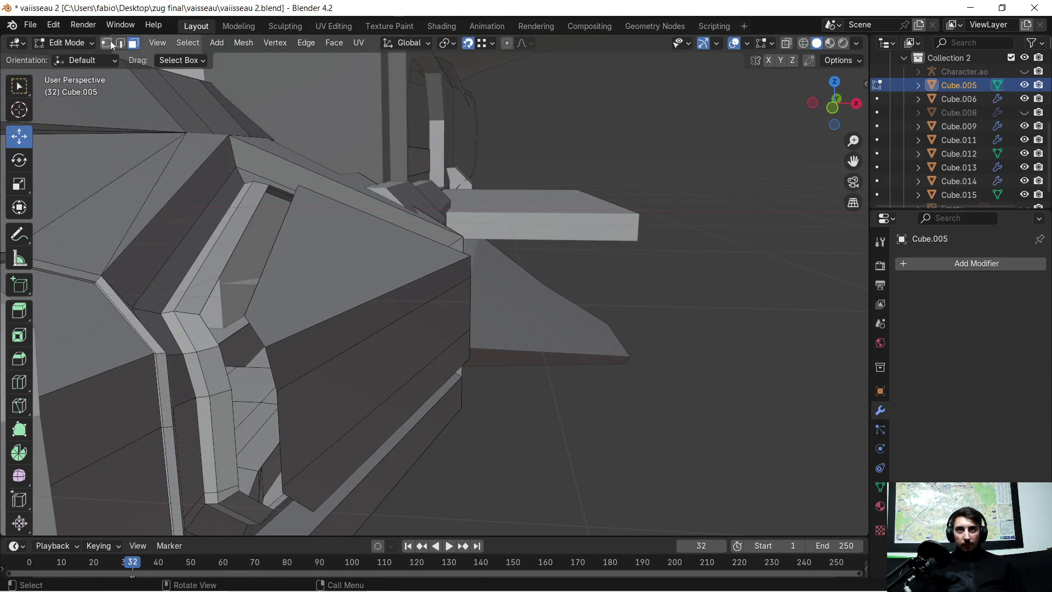
# Step: Select the edge loop and a single edge along the panel border
pyautogui.click(120, 44)
pyautogui.click(212, 278)
pyautogui.keyDown('alt'); pyautogui.click(215, 282); pyautogui.keyUp('alt')
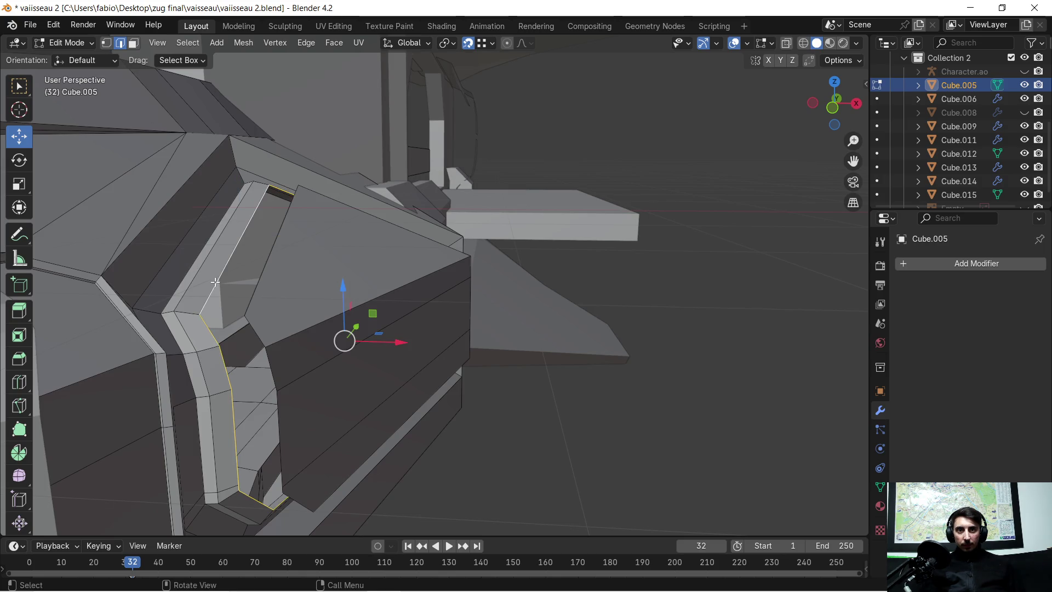
pyautogui.keyDown('alt'); pyautogui.keyDown('shift'); pyautogui.click(215, 282); pyautogui.keyUp('shift'); pyautogui.keyUp('alt')
pyautogui.moveTo(215, 282)
pyautogui.mouseDown(button='middle')
pyautogui.moveTo(282, 301)
pyautogui.moveTo(272, 297)
pyautogui.moveTo(312, 261)
pyautogui.mouseUp(button='middle')
pyautogui.click(392, 265)
pyautogui.moveTo(442, 271); pyautogui.dragTo(394, 285, button='middle')
pyautogui.scroll(2, 317, 248)
pyautogui.moveTo(317, 247)
pyautogui.mouseDown(button='middle')
pyautogui.moveTo(327, 263)
pyautogui.moveTo(336, 252)
pyautogui.mouseUp(button='middle')
# Step: Extrude the top panel face, strip and front face inward along their normal to deepen the recess
pyautogui.click(133, 43)
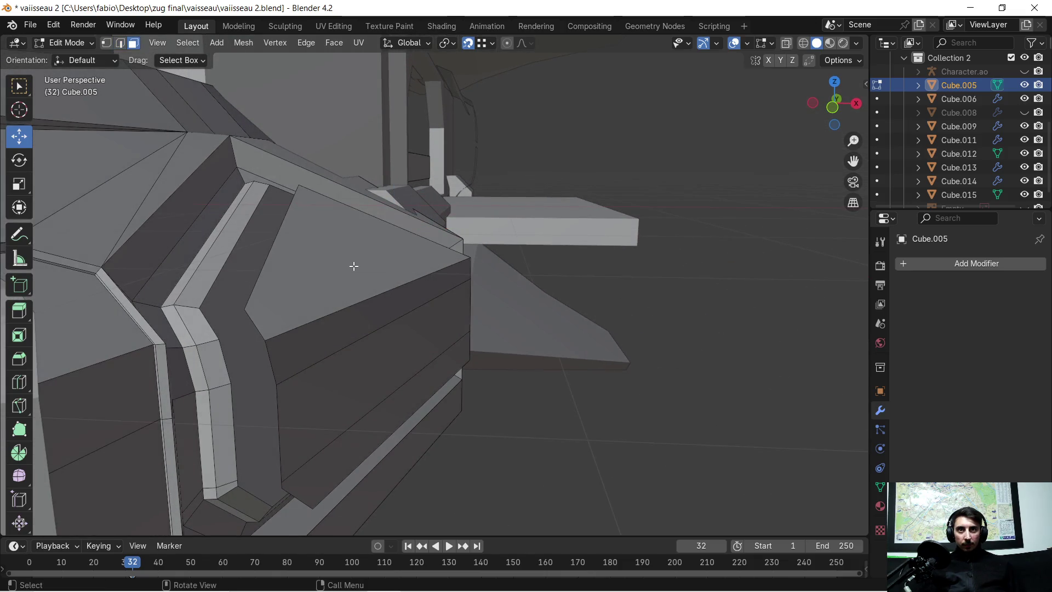
pyautogui.click(352, 265)
pyautogui.keyDown('shift'); pyautogui.click(363, 360); pyautogui.keyUp('shift')
pyautogui.keyDown('shift'); pyautogui.click(358, 428); pyautogui.keyUp('shift')
pyautogui.moveTo(357, 423)
pyautogui.mouseDown(button='middle')
pyautogui.moveTo(388, 423)
pyautogui.moveTo(398, 392)
pyautogui.mouseUp(button='middle')
pyautogui.press('e')
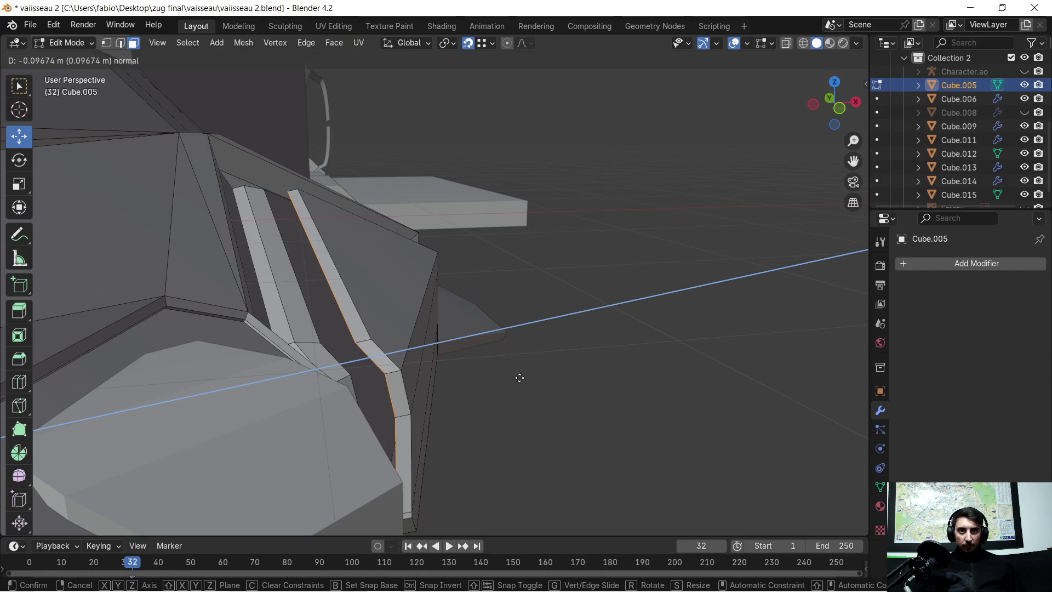
pyautogui.click(521, 376)
pyautogui.moveTo(521, 371)
pyautogui.mouseDown(button='middle')
pyautogui.moveTo(470, 360)
pyautogui.moveTo(495, 331)
pyautogui.moveTo(479, 277)
pyautogui.moveTo(643, 261)
pyautogui.moveTo(616, 225)
pyautogui.moveTo(550, 262)
pyautogui.moveTo(603, 252)
pyautogui.moveTo(521, 263)
pyautogui.moveTo(416, 253)
pyautogui.mouseUp(button='middle')
pyautogui.scroll(4, 369, 252)
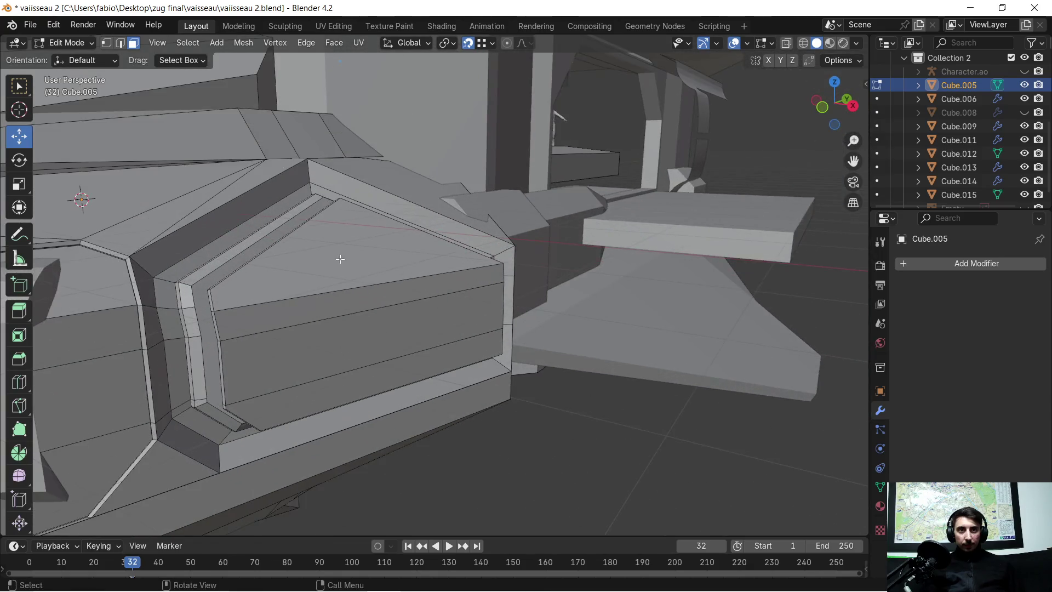
# Step: Shrink the linked side-panel faces to 0.923 and move them 0.147 m along Y
pyautogui.press('l')
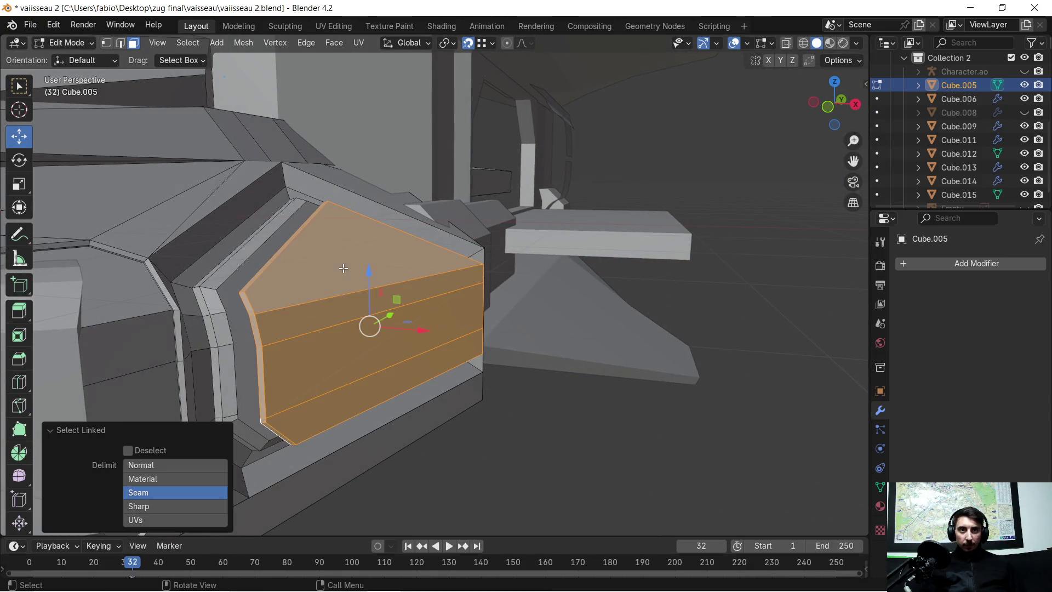
pyautogui.press('s')
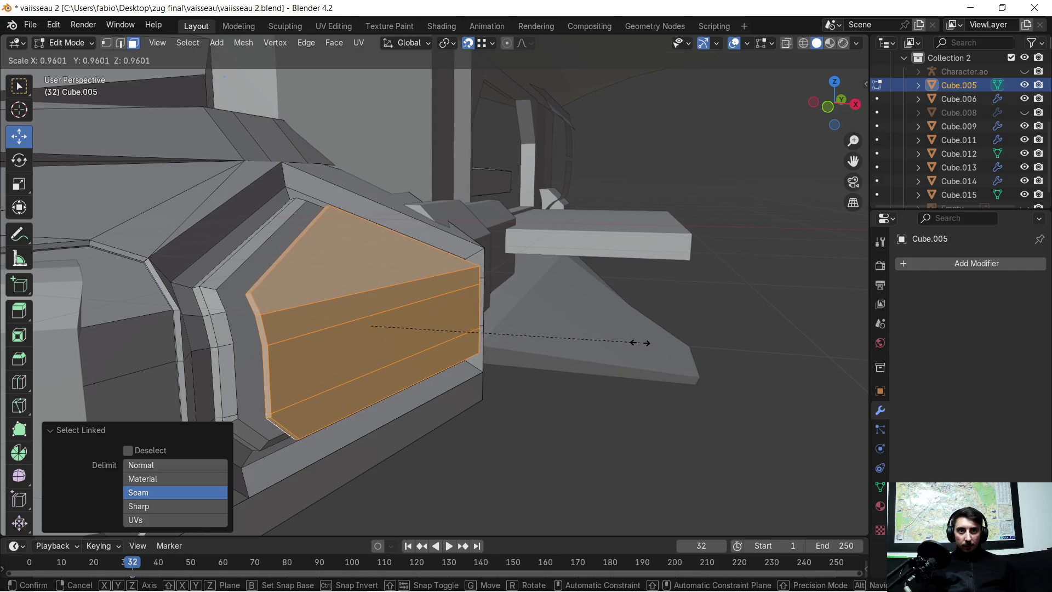
pyautogui.click(627, 349)
pyautogui.moveTo(627, 350); pyautogui.dragTo(547, 333, button='middle')
pyautogui.press('g')
pyautogui.press('y')
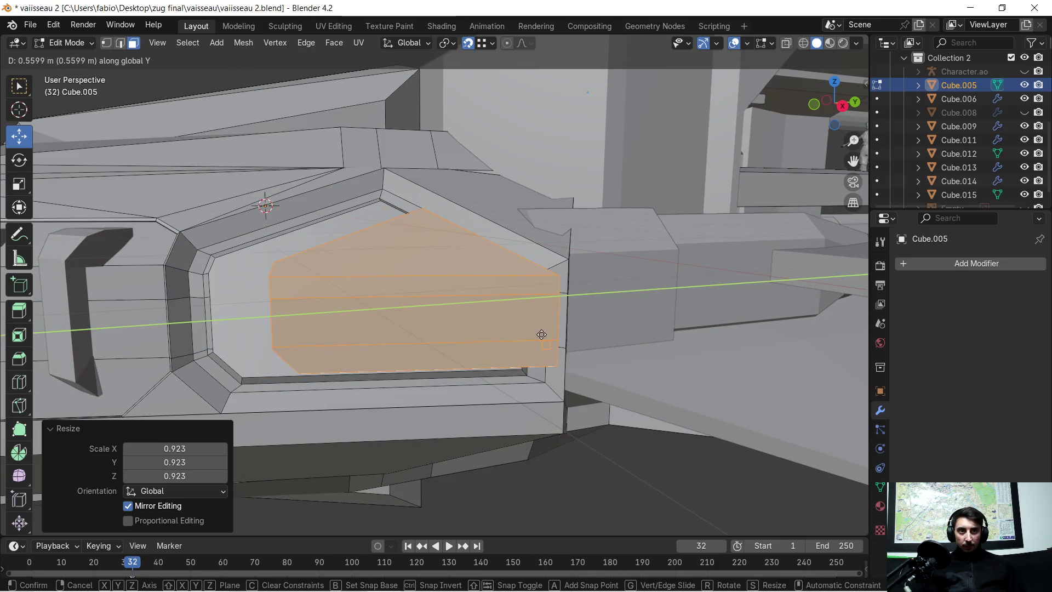
pyautogui.click(507, 336)
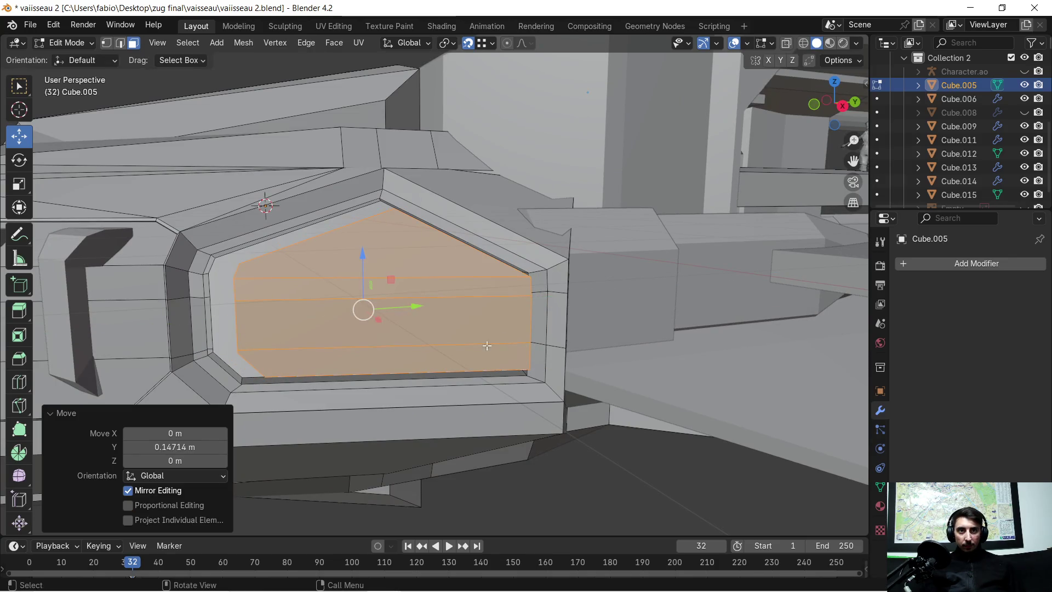
pyautogui.scroll(-3, 526, 350)
pyautogui.moveTo(526, 351)
pyautogui.mouseDown(button='middle')
pyautogui.moveTo(556, 360)
pyautogui.moveTo(395, 380)
pyautogui.moveTo(296, 361)
pyautogui.moveTo(533, 350)
pyautogui.moveTo(511, 352)
pyautogui.moveTo(544, 363)
pyautogui.moveTo(526, 368)
pyautogui.mouseUp(button='middle')
pyautogui.scroll(2, 517, 355)
# Step: Select the other linked panel piece and shift it 1.7041 m along X
pyautogui.hotkey('ctrl', 'z')
pyautogui.hotkey('ctrl', 'z')
pyautogui.hotkey('ctrl', 'z')
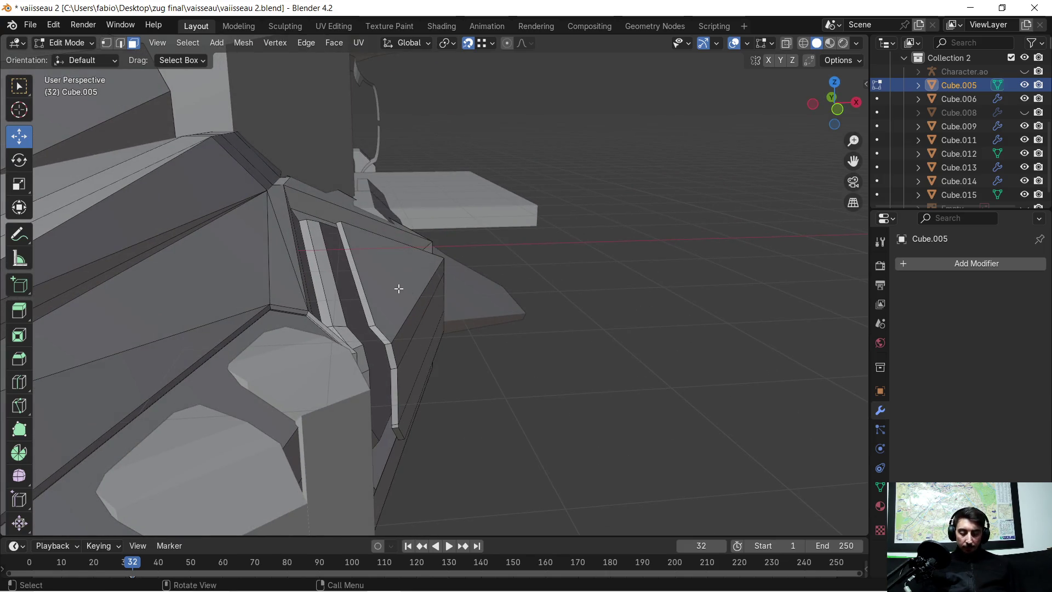
pyautogui.press('l')
pyautogui.press('g')
pyautogui.press('x')
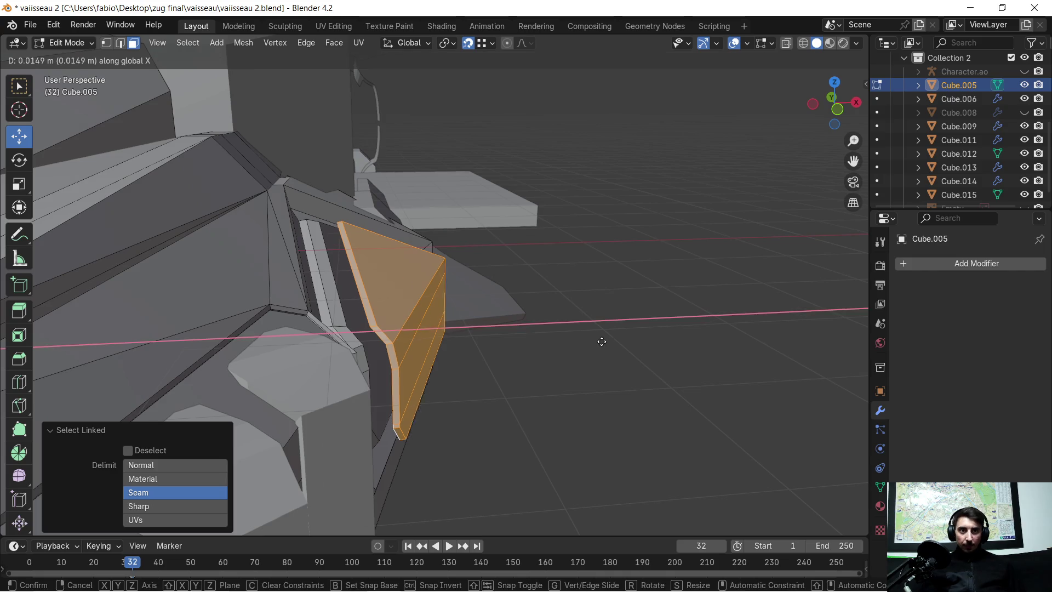
pyautogui.click(541, 311)
pyautogui.scroll(3, 435, 296)
pyautogui.moveTo(435, 296)
pyautogui.mouseDown(button='middle')
pyautogui.moveTo(383, 284)
pyautogui.moveTo(394, 265)
pyautogui.moveTo(389, 283)
pyautogui.mouseUp(button='middle')
pyautogui.click(301, 272)
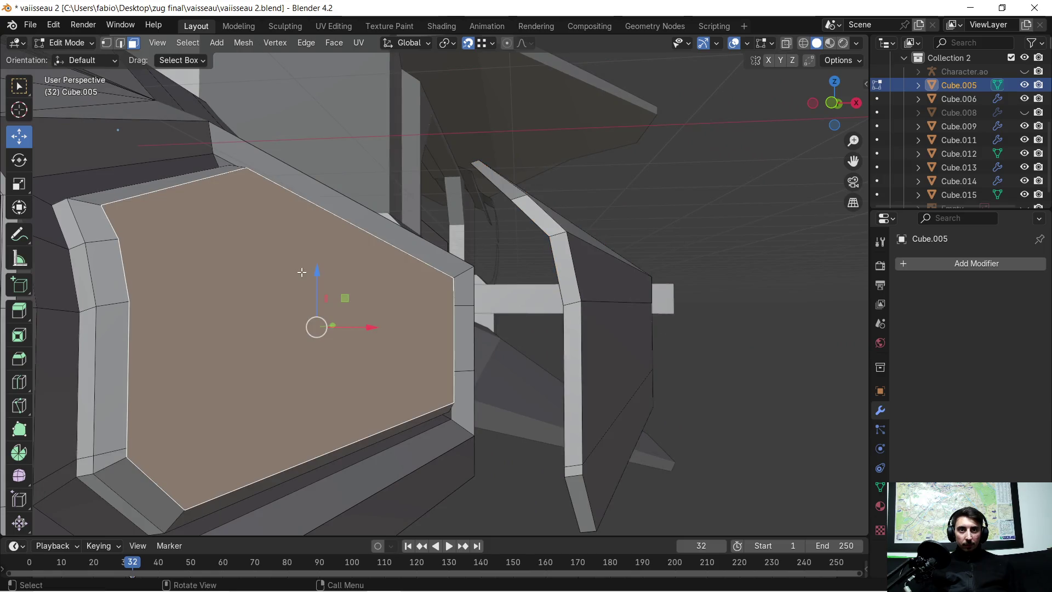
# Step: In vertex mode, join two opposite corners of the panel face with a diagonal edge
pyautogui.click(108, 43)
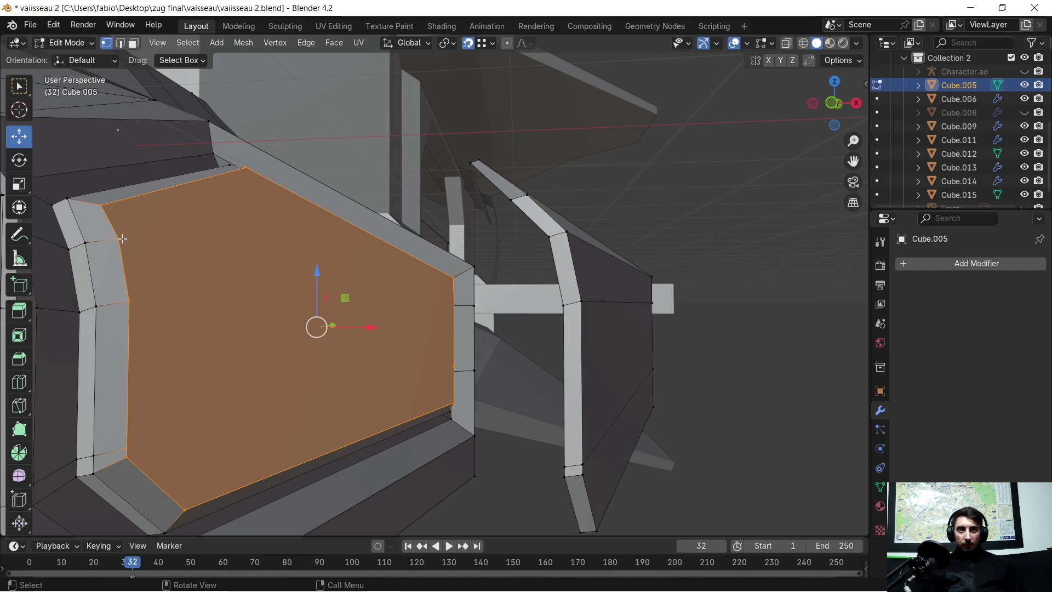
pyautogui.click(122, 238)
pyautogui.keyDown('shift'); pyautogui.click(248, 166); pyautogui.keyUp('shift')
pyautogui.moveTo(248, 248); pyautogui.dragTo(248, 286, button='middle')
pyautogui.click(104, 379)
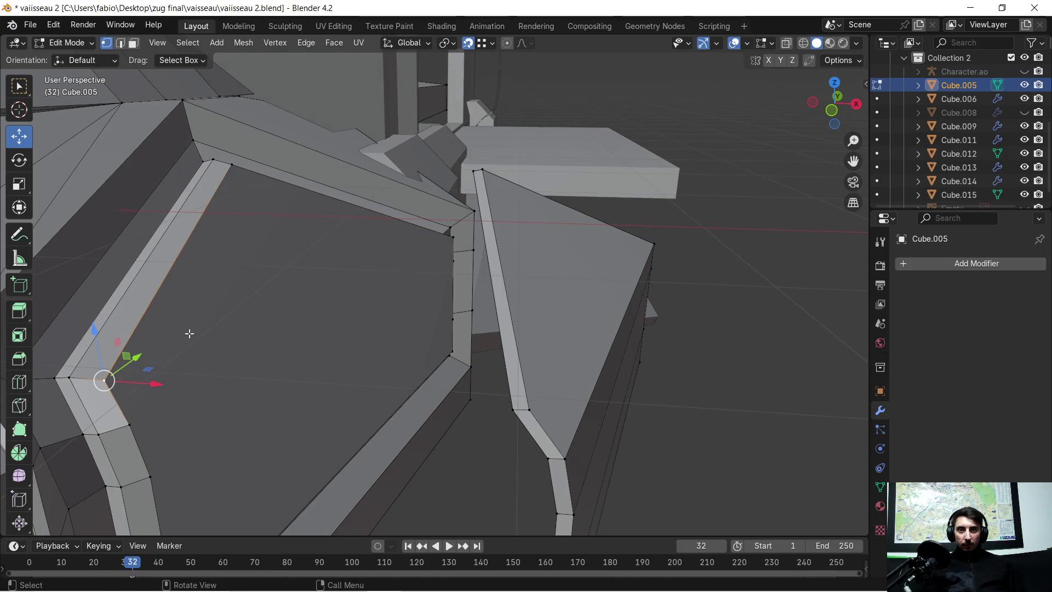
pyautogui.keyDown('shift'); pyautogui.click(451, 236); pyautogui.keyUp('shift')
pyautogui.press('j')
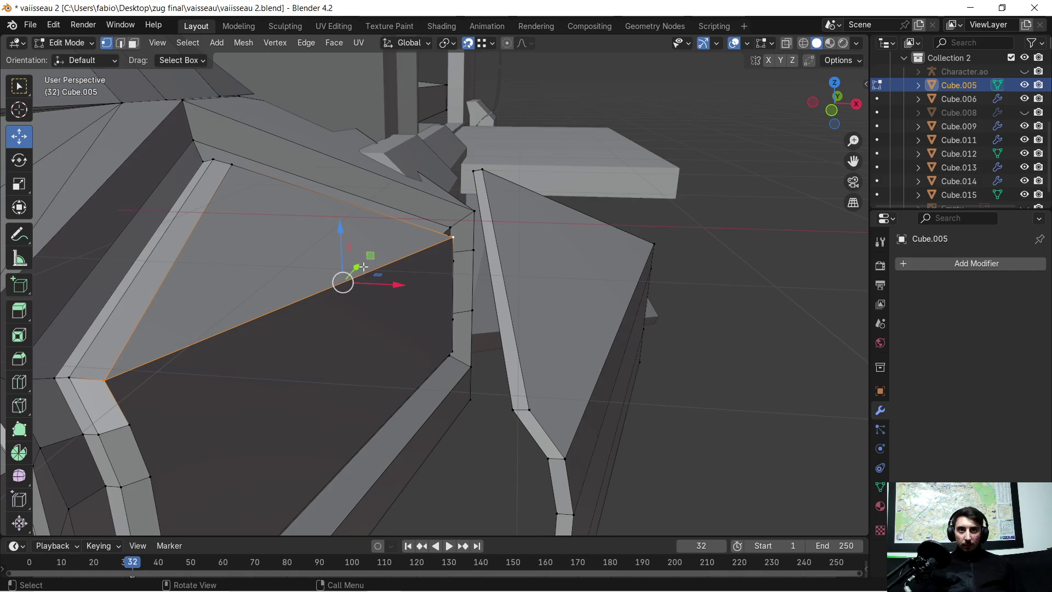
# Step: Pick further pairs of opposite corner vertices on the recess panels
pyautogui.click(130, 422)
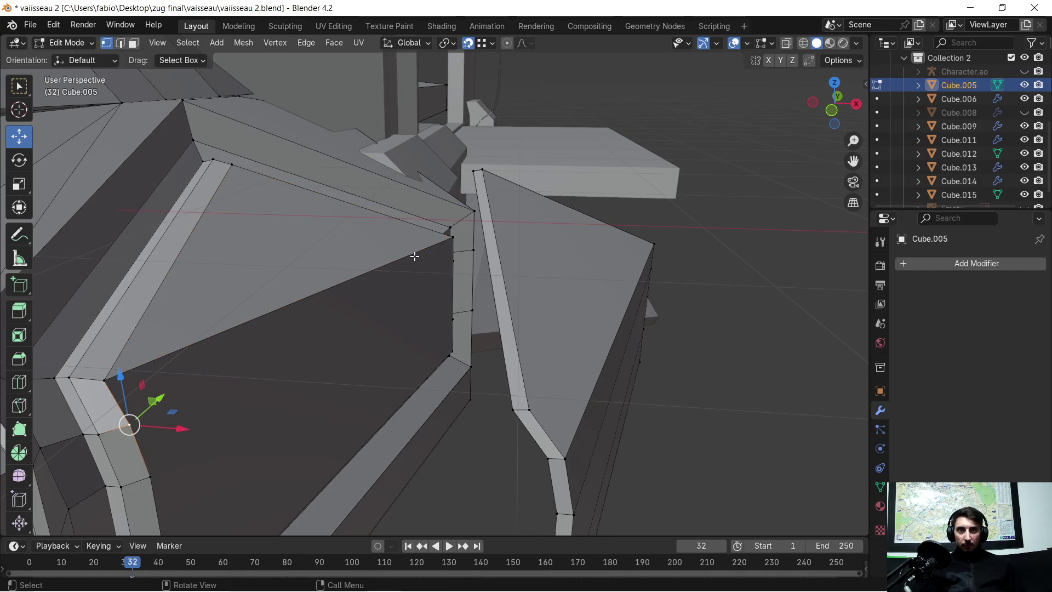
pyautogui.keyDown('shift'); pyautogui.click(452, 241); pyautogui.keyUp('shift')
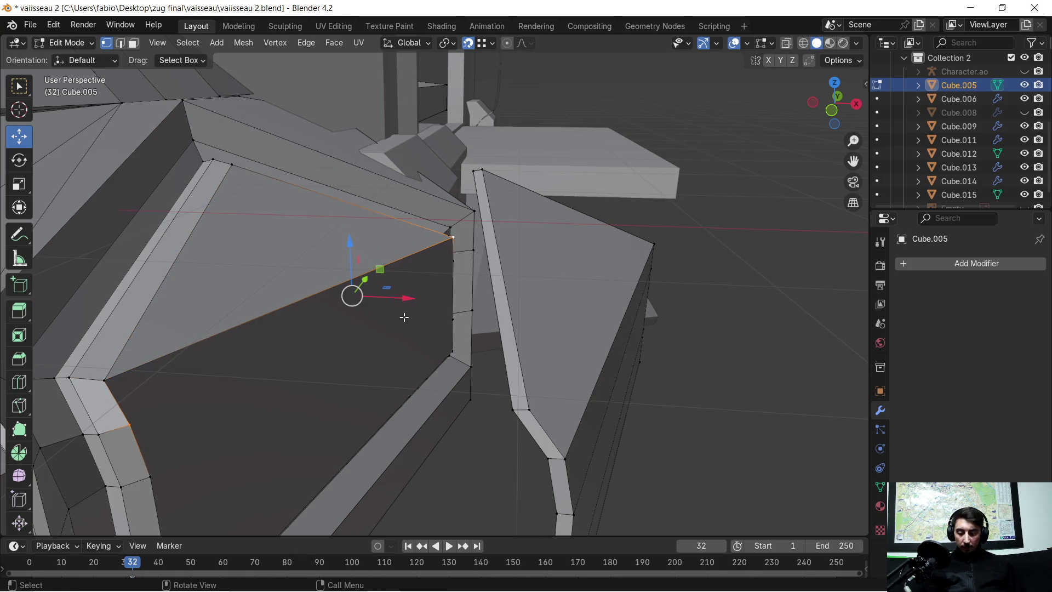
pyautogui.moveTo(320, 340)
pyautogui.mouseDown(button='middle')
pyautogui.moveTo(298, 312)
pyautogui.moveTo(308, 296)
pyautogui.moveTo(239, 296)
pyautogui.mouseUp(button='middle')
pyautogui.click(96, 264)
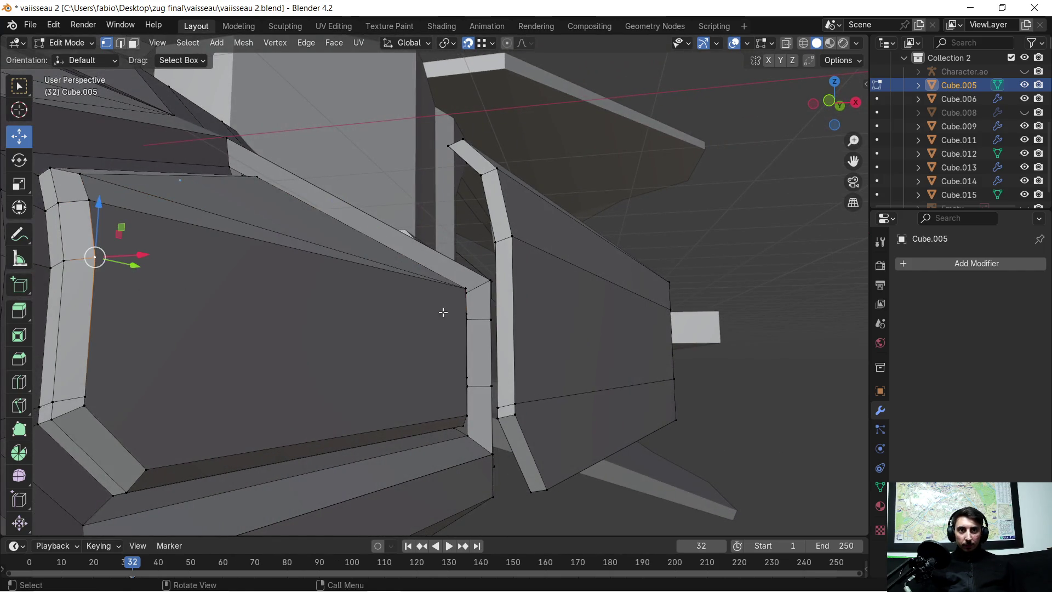
pyautogui.moveTo(464, 318)
pyautogui.mouseDown(button='middle')
pyautogui.moveTo(468, 337)
pyautogui.moveTo(427, 312)
pyautogui.moveTo(318, 315)
pyautogui.mouseUp(button='middle')
pyautogui.keyDown('shift'); pyautogui.click(459, 264); pyautogui.keyUp('shift')
pyautogui.click(567, 310)
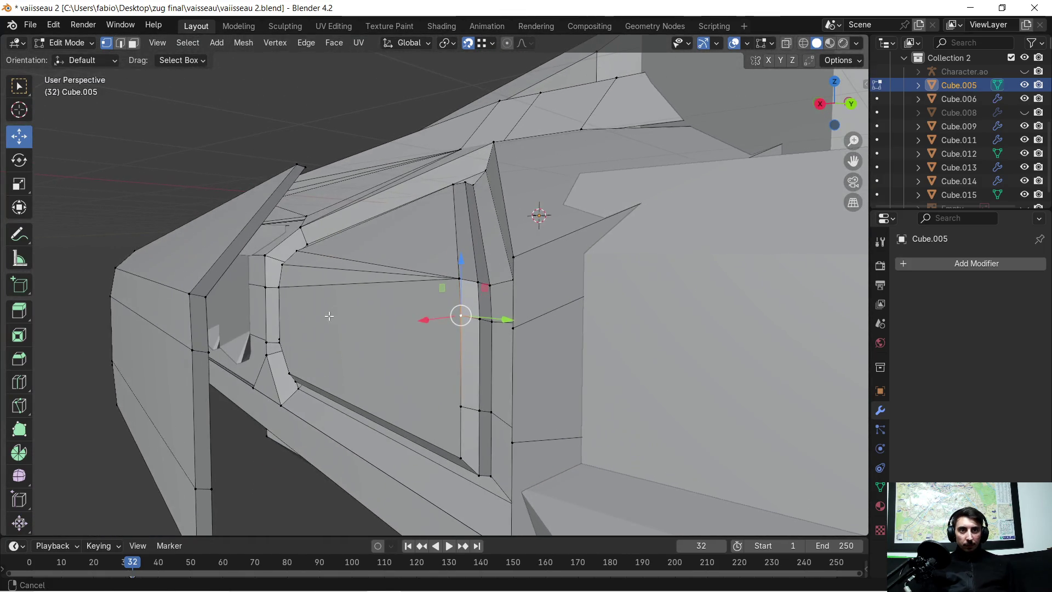
pyautogui.keyDown('shift'); pyautogui.click(279, 288); pyautogui.keyUp('shift')
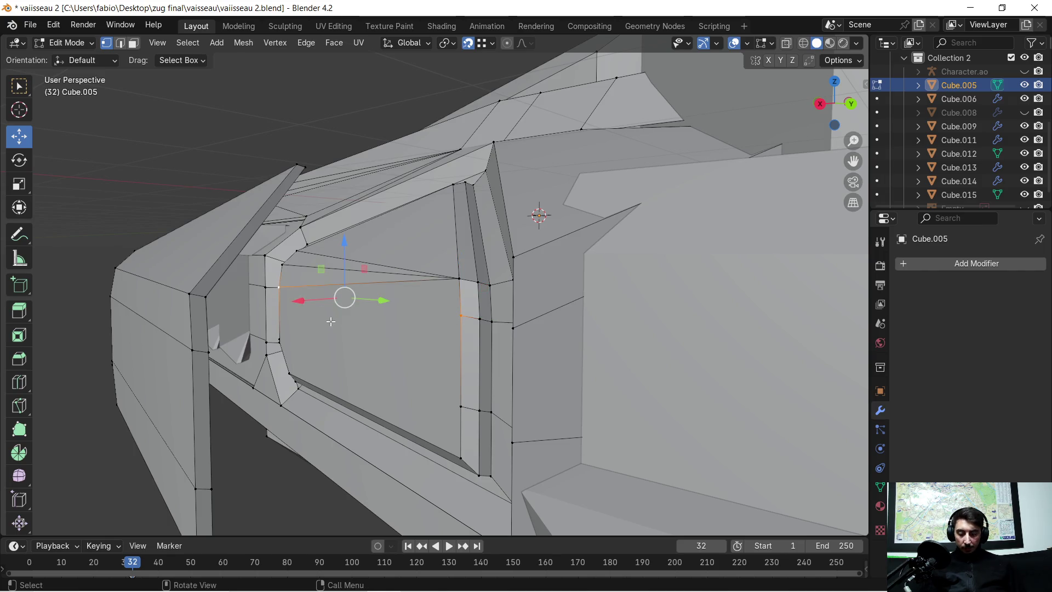
pyautogui.click(281, 287)
pyautogui.keyDown('shift'); pyautogui.click(455, 405); pyautogui.keyUp('shift')
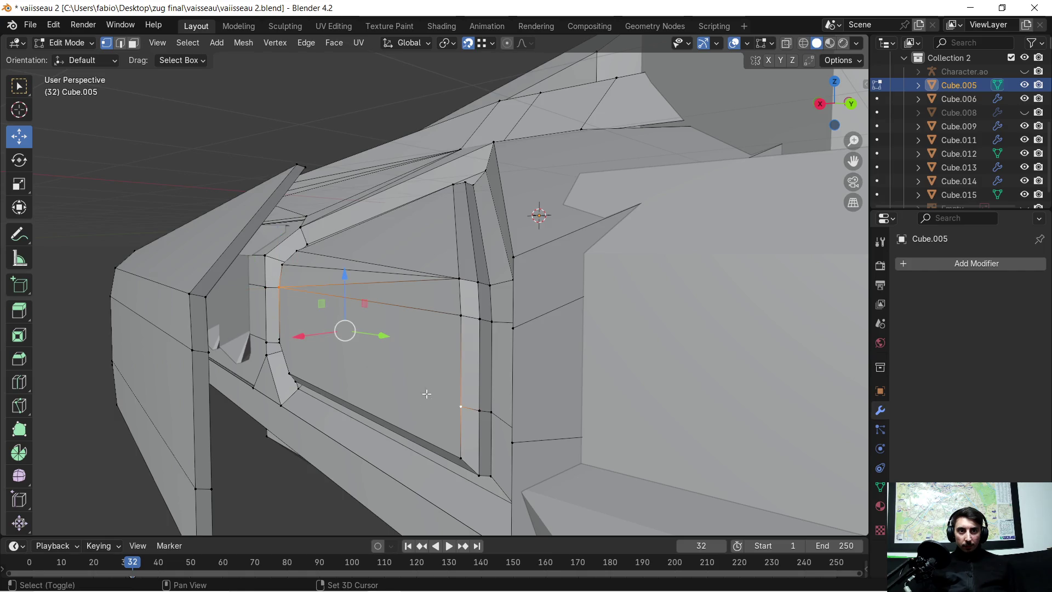
# Step: Select a corner vertex and the far corner of the panel and connect them with an edge
pyautogui.click(280, 340)
pyautogui.moveTo(312, 367)
pyautogui.mouseDown(button='middle')
pyautogui.moveTo(328, 352)
pyautogui.moveTo(549, 298)
pyautogui.moveTo(474, 340)
pyautogui.moveTo(525, 344)
pyautogui.mouseUp(button='middle')
pyautogui.keyDown('shift'); pyautogui.click(496, 381); pyautogui.keyUp('shift')
pyautogui.moveTo(496, 381)
pyautogui.mouseDown(button='middle')
pyautogui.moveTo(460, 392)
pyautogui.moveTo(453, 369)
pyautogui.mouseUp(button='middle')
pyautogui.keyDown('shift'); pyautogui.click(454, 376); pyautogui.keyUp('shift')
pyautogui.keyDown('shift'); pyautogui.moveTo(287, 347); pyautogui.dragTo(433, 357, button='middle'); pyautogui.keyUp('shift')
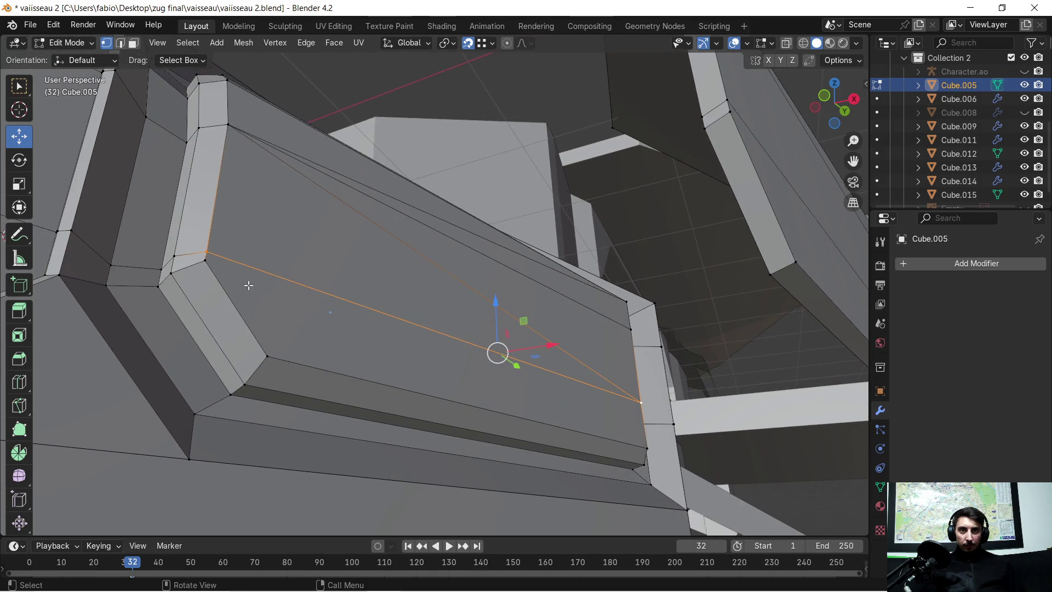
pyautogui.click(204, 256)
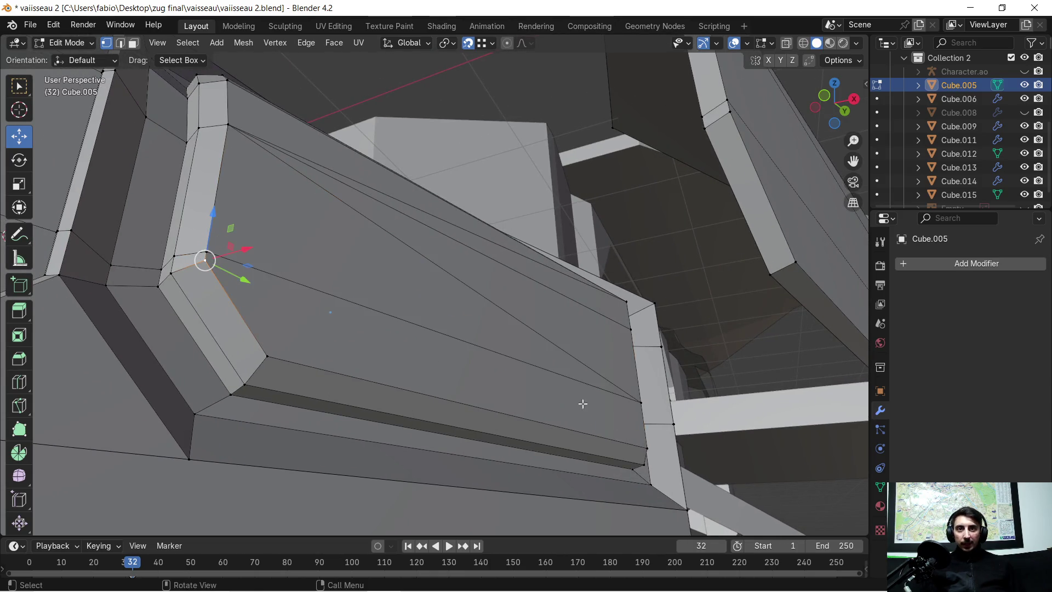
pyautogui.keyDown('shift'); pyautogui.click(637, 402); pyautogui.keyUp('shift')
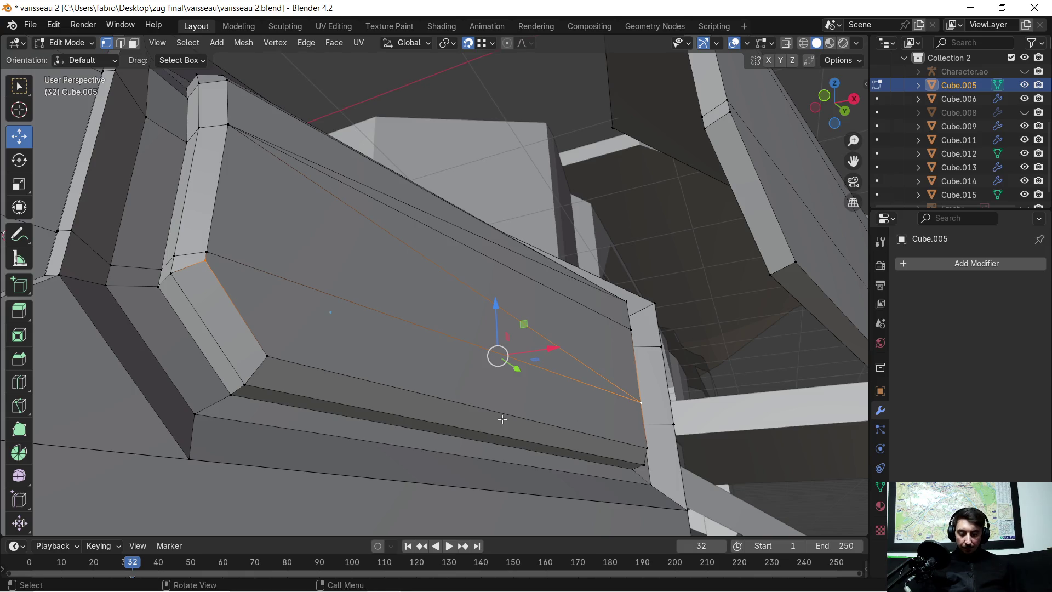
pyautogui.press('j')
# Step: Select the panel's lower-left and far corner vertices, then view the ship from the side
pyautogui.click(269, 356)
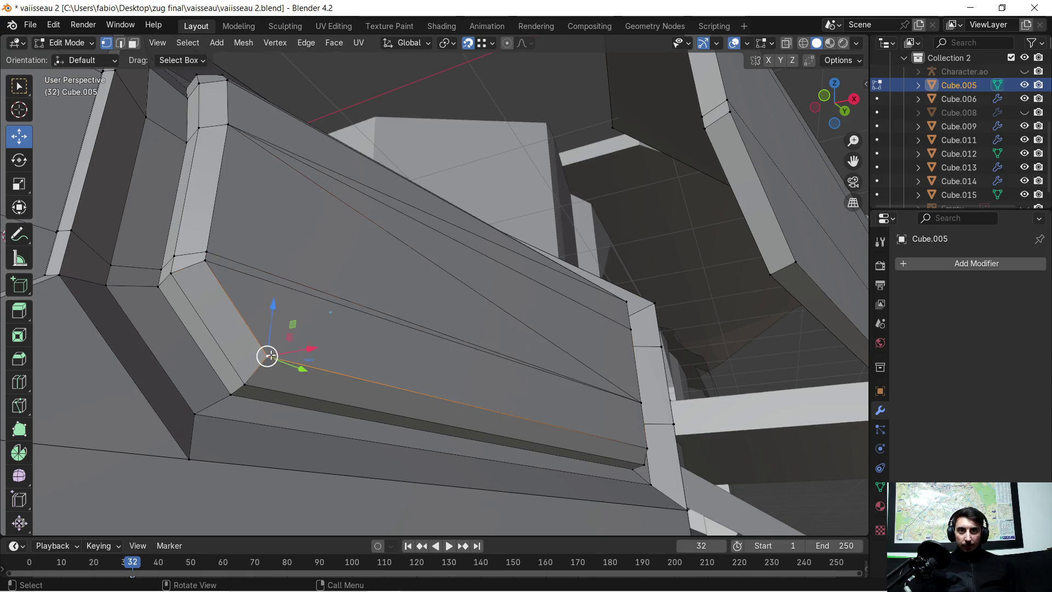
pyautogui.keyDown('shift'); pyautogui.click(644, 404); pyautogui.keyUp('shift')
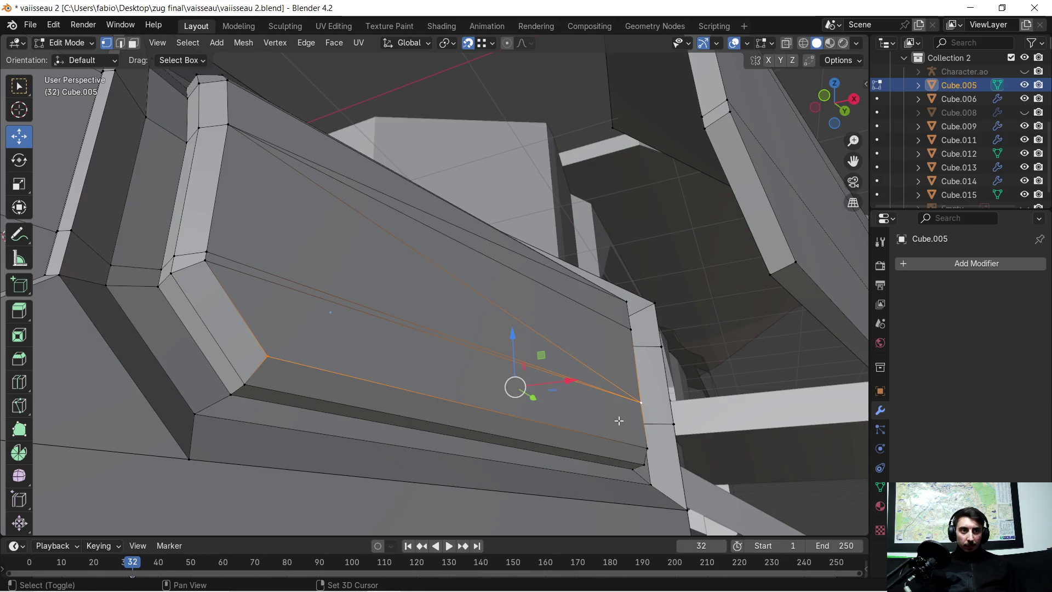
pyautogui.scroll(-4, 635, 422)
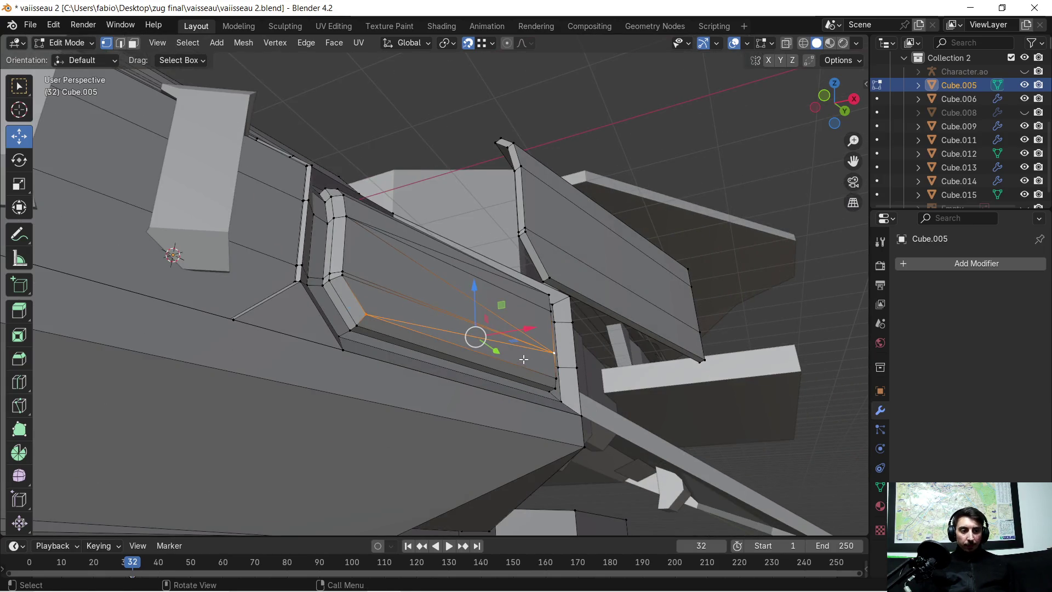
pyautogui.moveTo(525, 341)
pyautogui.mouseDown(button='middle')
pyautogui.moveTo(577, 372)
pyautogui.moveTo(569, 380)
pyautogui.mouseUp(button='middle')
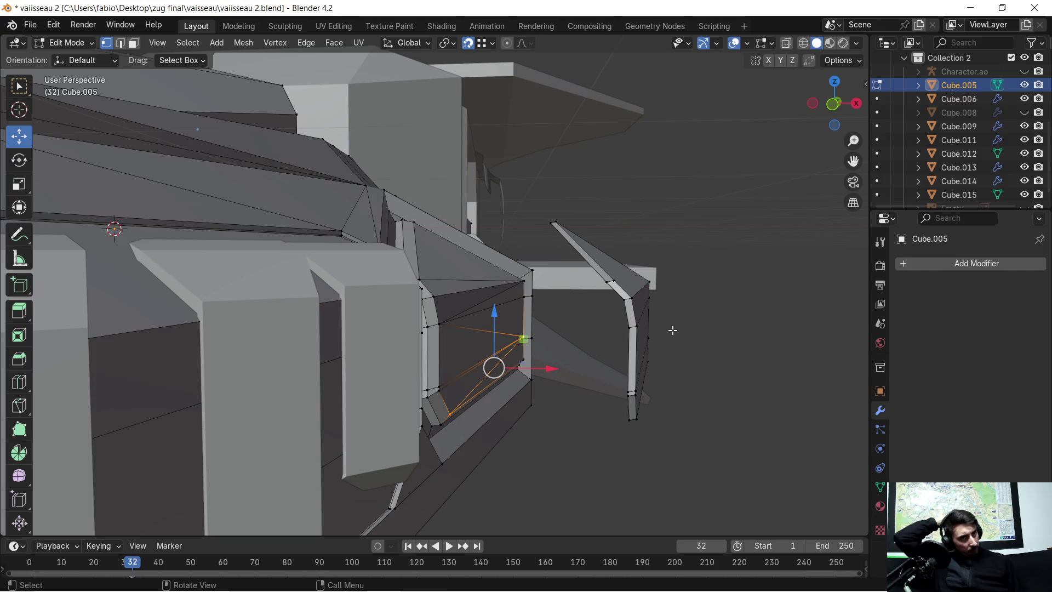
pyautogui.moveTo(698, 310)
pyautogui.mouseDown(button='middle')
pyautogui.moveTo(582, 321)
pyautogui.moveTo(530, 352)
pyautogui.moveTo(639, 371)
pyautogui.moveTo(646, 359)
pyautogui.moveTo(571, 364)
pyautogui.moveTo(561, 350)
pyautogui.moveTo(571, 358)
pyautogui.moveTo(531, 405)
pyautogui.moveTo(566, 375)
pyautogui.moveTo(556, 393)
pyautogui.moveTo(599, 401)
pyautogui.moveTo(542, 435)
pyautogui.mouseUp(button='middle')
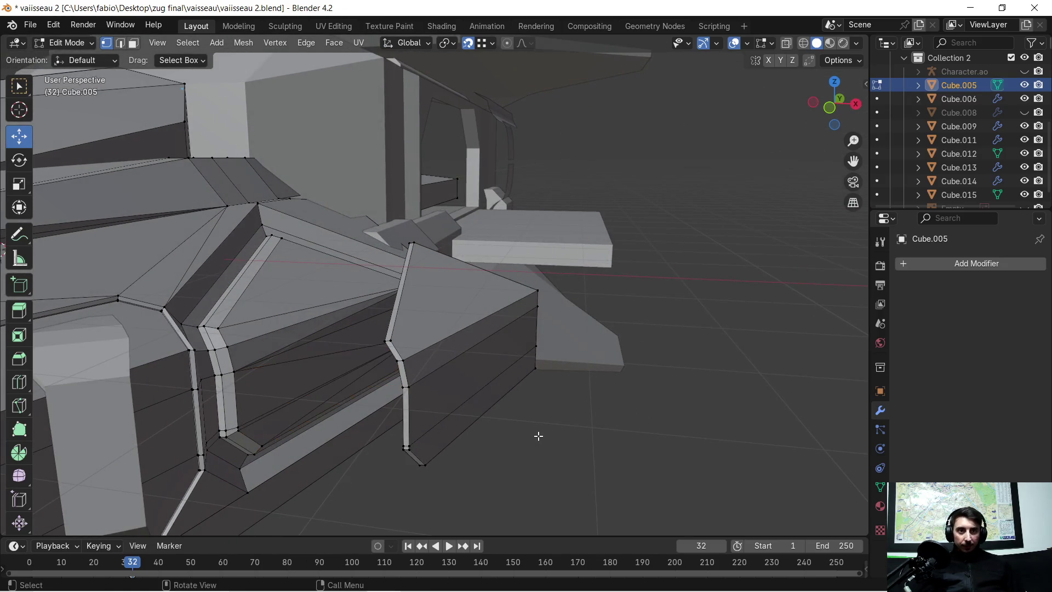
# Step: Slide the linked fin piece -1.7359 m along X into the hull's side slot
pyautogui.press('Tab')
pyautogui.press('Tab')
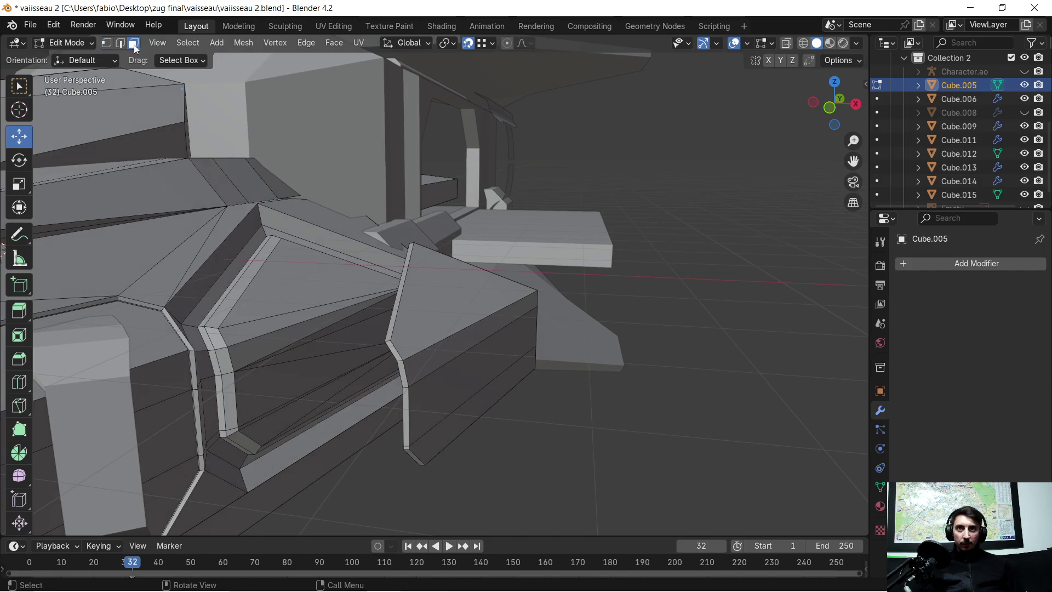
pyautogui.press('l')
pyautogui.moveTo(356, 385)
pyautogui.mouseDown(button='middle')
pyautogui.moveTo(356, 404)
pyautogui.moveTo(368, 403)
pyautogui.mouseUp(button='middle')
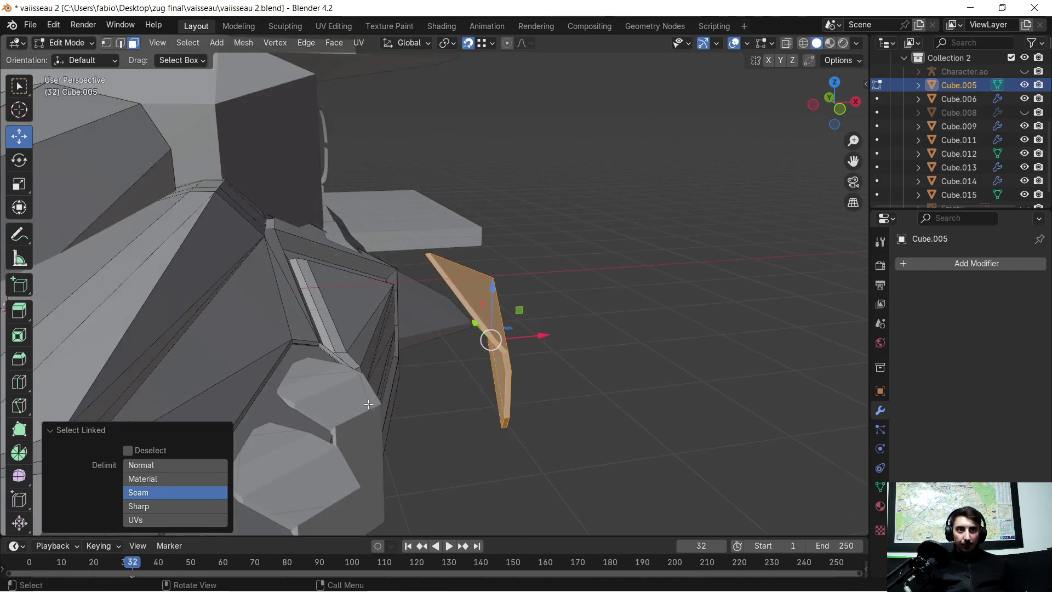
pyautogui.press('g')
pyautogui.press('x')
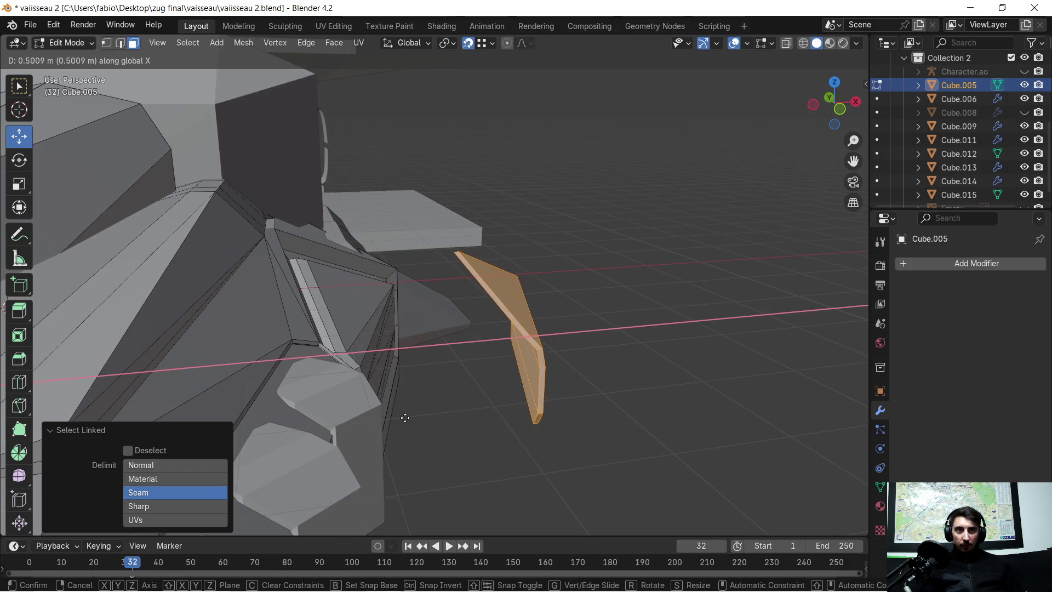
pyautogui.click(379, 414)
pyautogui.moveTo(603, 367)
pyautogui.mouseDown(button='middle')
pyautogui.moveTo(312, 362)
pyautogui.moveTo(558, 349)
pyautogui.mouseUp(button='middle')
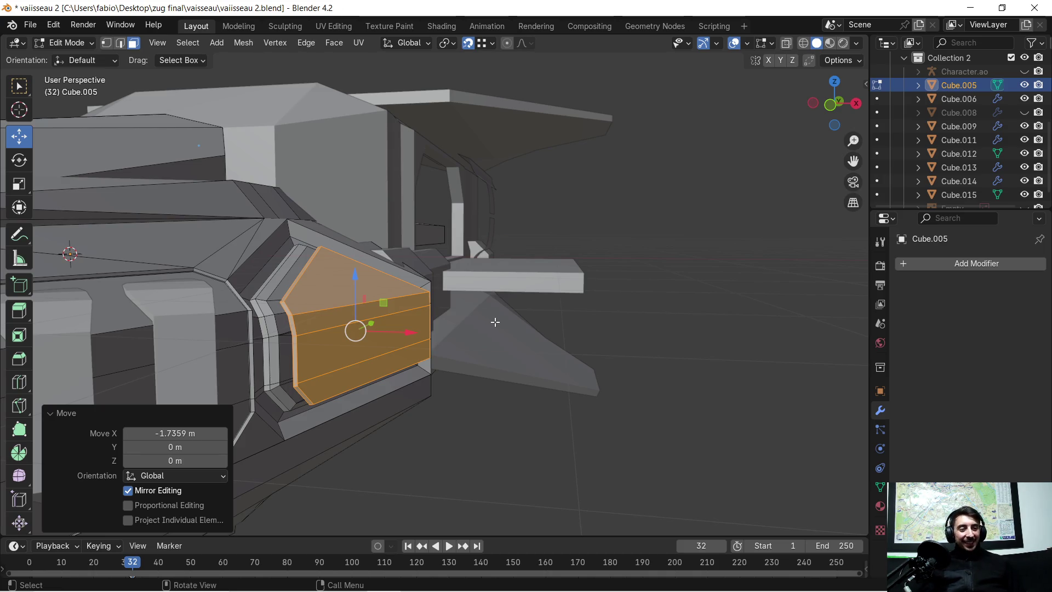
pyautogui.moveTo(498, 317)
pyautogui.keyDown('ctrl'); pyautogui.mouseDown(button='middle')
pyautogui.moveTo(497, 308)
pyautogui.moveTo(438, 285)
pyautogui.moveTo(482, 313)
pyautogui.moveTo(383, 324)
pyautogui.moveTo(387, 312)
pyautogui.moveTo(433, 321)
pyautogui.mouseUp(button='middle'); pyautogui.keyUp('ctrl')
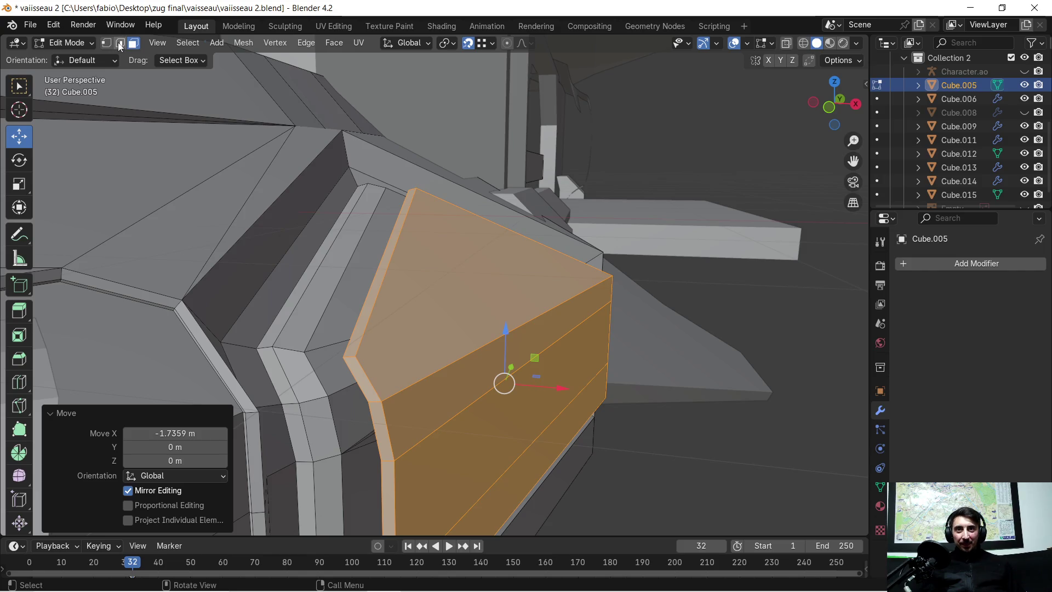
# Step: Select the lower and upper bevel edge loops in edge mode
pyautogui.click(121, 46)
pyautogui.keyDown('alt'); pyautogui.click(366, 375); pyautogui.keyUp('alt')
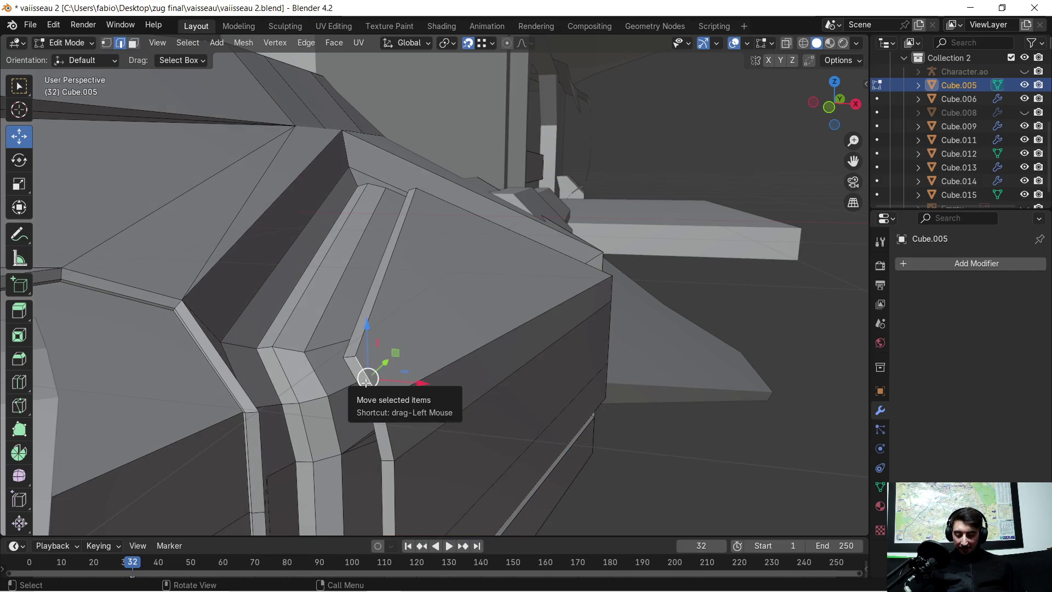
pyautogui.keyDown('alt'); pyautogui.keyDown('shift'); pyautogui.click(366, 327); pyautogui.keyUp('shift'); pyautogui.keyUp('alt')
pyautogui.moveTo(475, 327); pyautogui.dragTo(353, 329, button='middle')
pyautogui.moveTo(466, 324)
pyautogui.mouseDown(button='middle')
pyautogui.moveTo(522, 347)
pyautogui.moveTo(345, 418)
pyautogui.moveTo(373, 349)
pyautogui.moveTo(400, 382)
pyautogui.moveTo(416, 383)
pyautogui.mouseUp(button='middle')
# Step: In face mode, box-select the faces inside the recess and add the lower large face
pyautogui.click(139, 43)
pyautogui.moveTo(518, 325)
pyautogui.mouseDown(button='middle')
pyautogui.moveTo(482, 351)
pyautogui.moveTo(505, 369)
pyautogui.mouseUp(button='middle')
pyautogui.moveTo(599, 407)
pyautogui.mouseDown(button='middle')
pyautogui.moveTo(681, 399)
pyautogui.moveTo(673, 364)
pyautogui.moveTo(695, 356)
pyautogui.moveTo(467, 387)
pyautogui.moveTo(296, 383)
pyautogui.moveTo(352, 368)
pyautogui.moveTo(375, 343)
pyautogui.moveTo(372, 254)
pyautogui.mouseUp(button='middle')
pyautogui.scroll(3, 673, 365)
pyautogui.scroll(2, 679, 362)
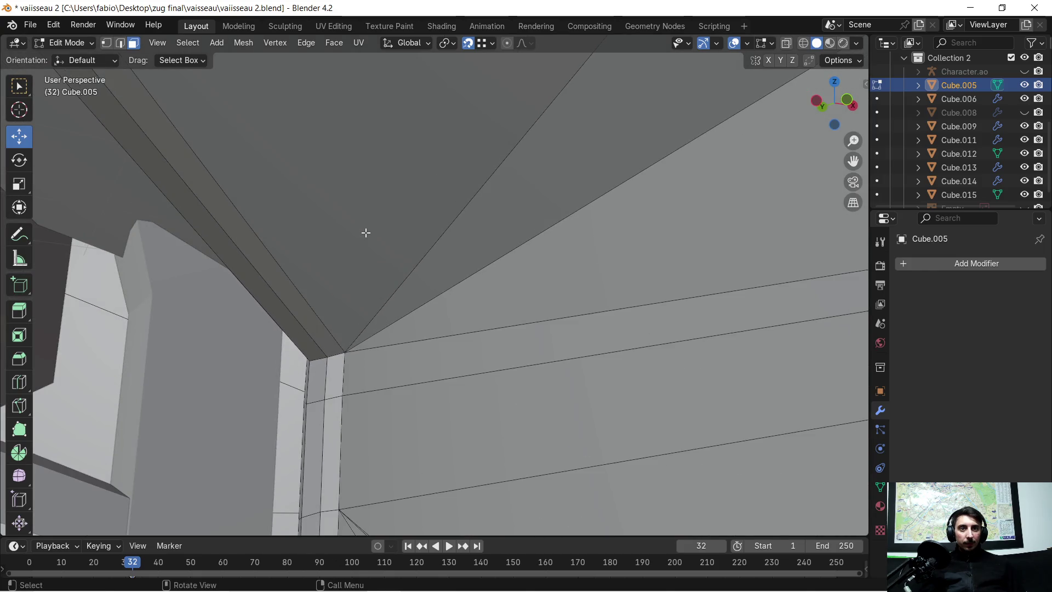
pyautogui.moveTo(366, 231); pyautogui.dragTo(483, 403)
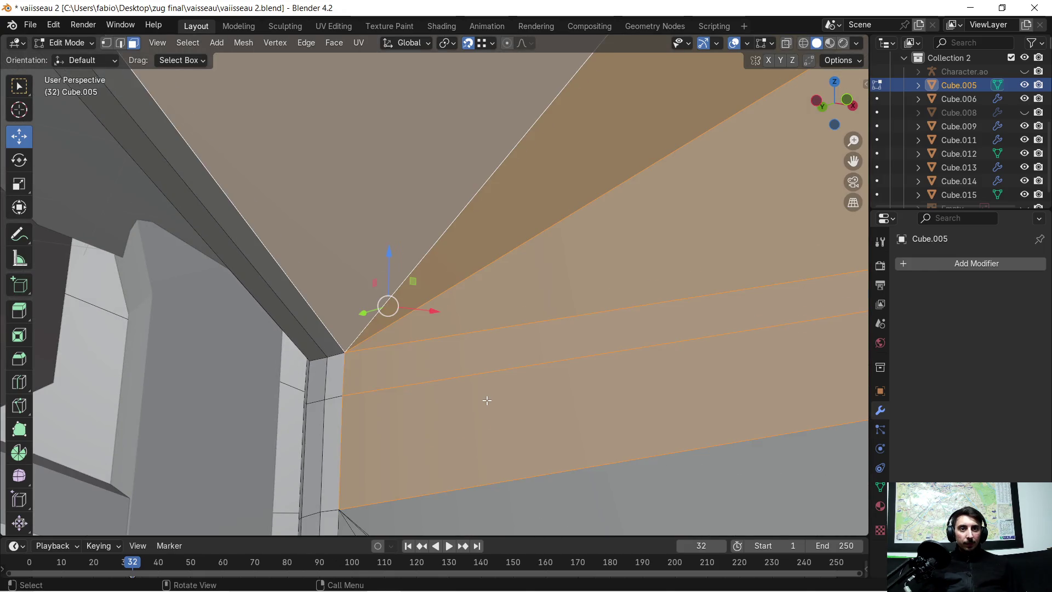
pyautogui.scroll(-2, 488, 397)
pyautogui.keyDown('shift'); pyautogui.click(541, 433); pyautogui.keyUp('shift')
pyautogui.moveTo(541, 434)
pyautogui.keyDown('shift'); pyautogui.mouseDown(button='middle')
pyautogui.moveTo(483, 369)
pyautogui.moveTo(467, 326)
pyautogui.mouseUp(button='middle'); pyautogui.keyUp('shift')
pyautogui.keyDown('shift'); pyautogui.click(369, 406); pyautogui.keyUp('shift')
pyautogui.keyDown('shift'); pyautogui.click(365, 395); pyautogui.keyUp('shift')
# Step: Refine the selection to the upper centre, lower and upper recess faces
pyautogui.scroll(-2, 387, 396)
pyautogui.moveTo(400, 384)
pyautogui.mouseDown(button='middle')
pyautogui.moveTo(358, 404)
pyautogui.moveTo(362, 371)
pyautogui.moveTo(376, 359)
pyautogui.mouseUp(button='middle')
pyautogui.click(387, 330)
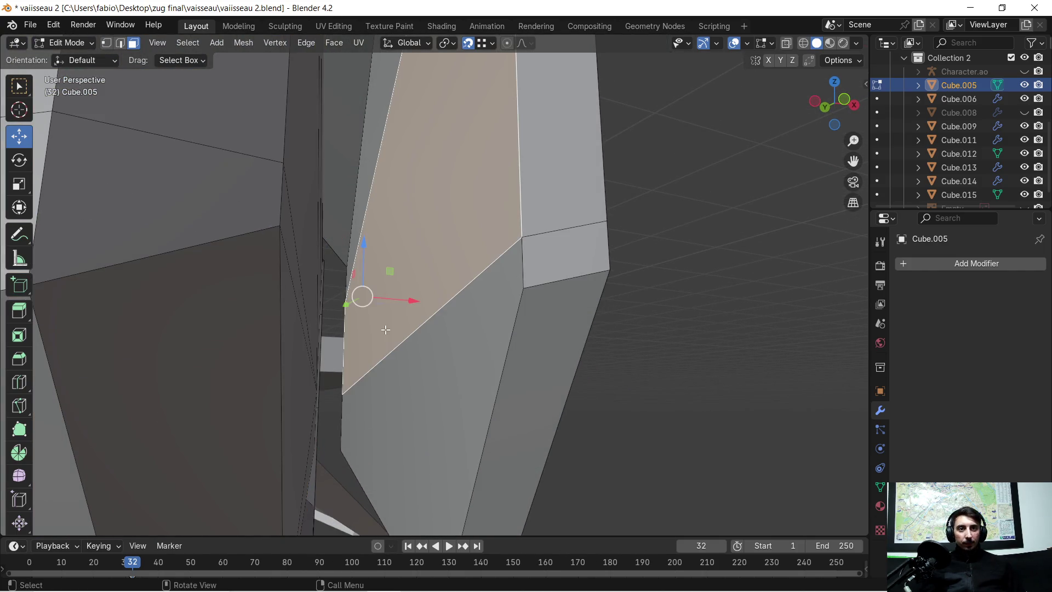
pyautogui.keyDown('shift'); pyautogui.click(399, 375); pyautogui.keyUp('shift')
pyautogui.moveTo(406, 177)
pyautogui.keyDown('shift'); pyautogui.mouseDown(button='middle')
pyautogui.moveTo(406, 347)
pyautogui.moveTo(393, 348)
pyautogui.mouseUp(button='middle'); pyautogui.keyUp('shift')
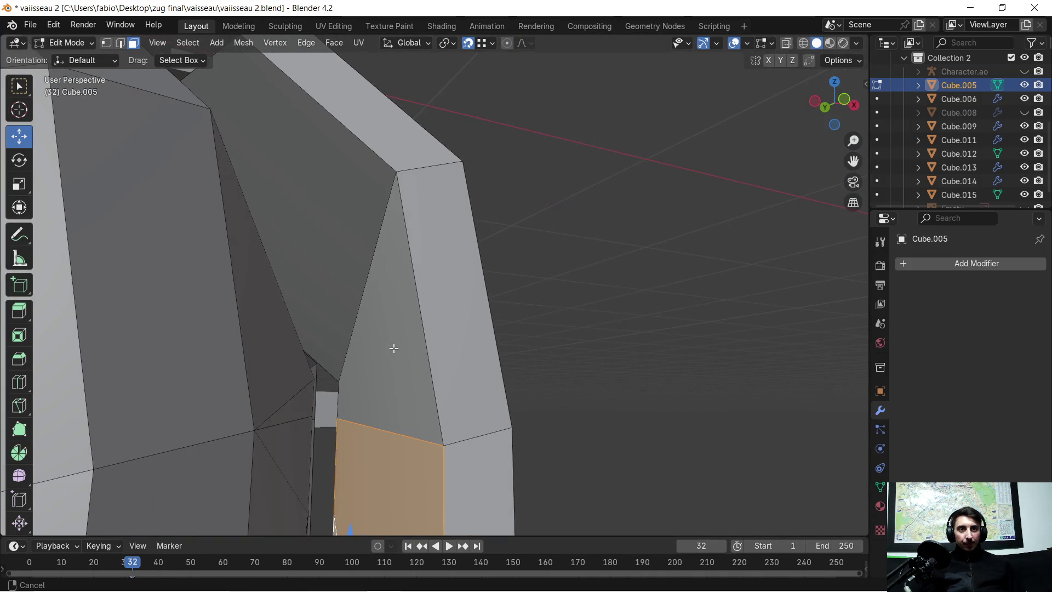
pyautogui.keyDown('shift'); pyautogui.moveTo(389, 329); pyautogui.dragTo(362, 267); pyautogui.keyUp('shift')
pyautogui.moveTo(363, 267)
pyautogui.mouseDown(button='middle')
pyautogui.moveTo(394, 280)
pyautogui.moveTo(499, 277)
pyautogui.moveTo(469, 300)
pyautogui.moveTo(462, 360)
pyautogui.moveTo(482, 371)
pyautogui.moveTo(473, 375)
pyautogui.mouseUp(button='middle')
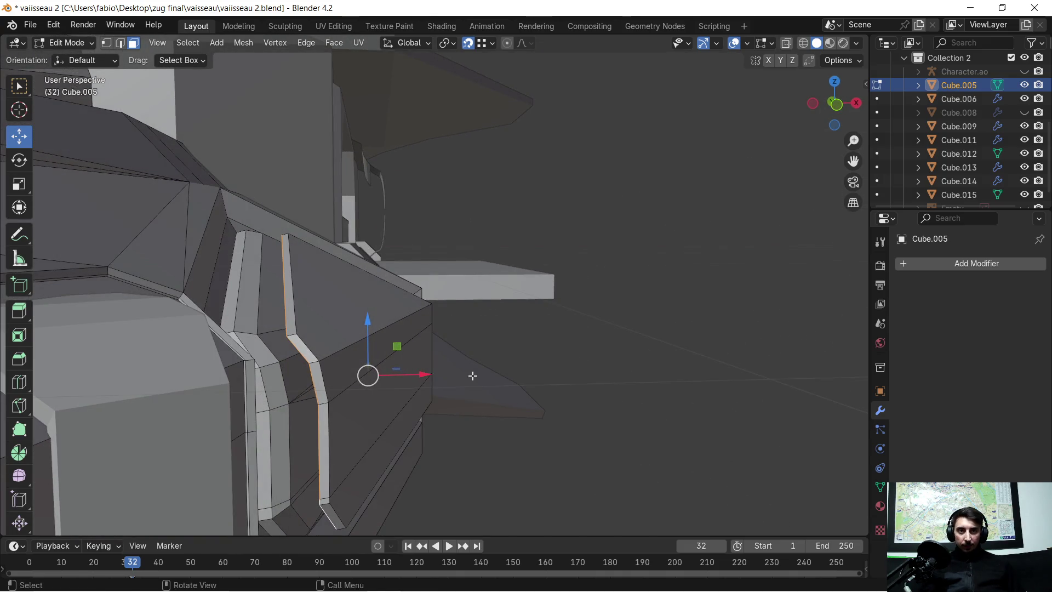
# Step: Scale the selection to 1.063, then back down to 0.899 on all axes, and inspect it
pyautogui.press('s')
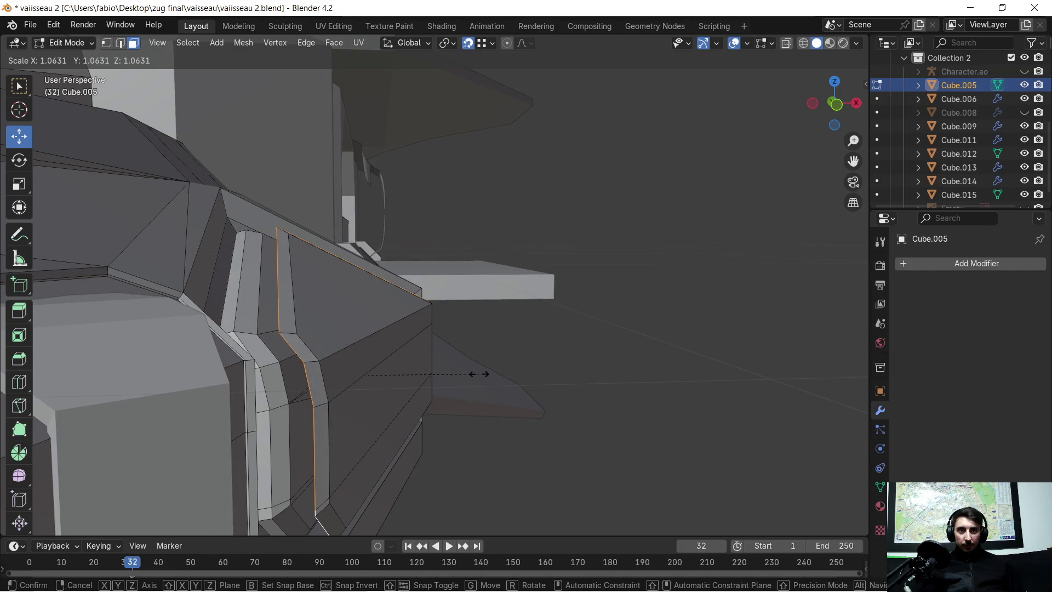
pyautogui.click(477, 372)
pyautogui.moveTo(547, 355)
pyautogui.mouseDown(button='middle')
pyautogui.moveTo(436, 357)
pyautogui.moveTo(524, 353)
pyautogui.mouseUp(button='middle')
pyautogui.press('s')
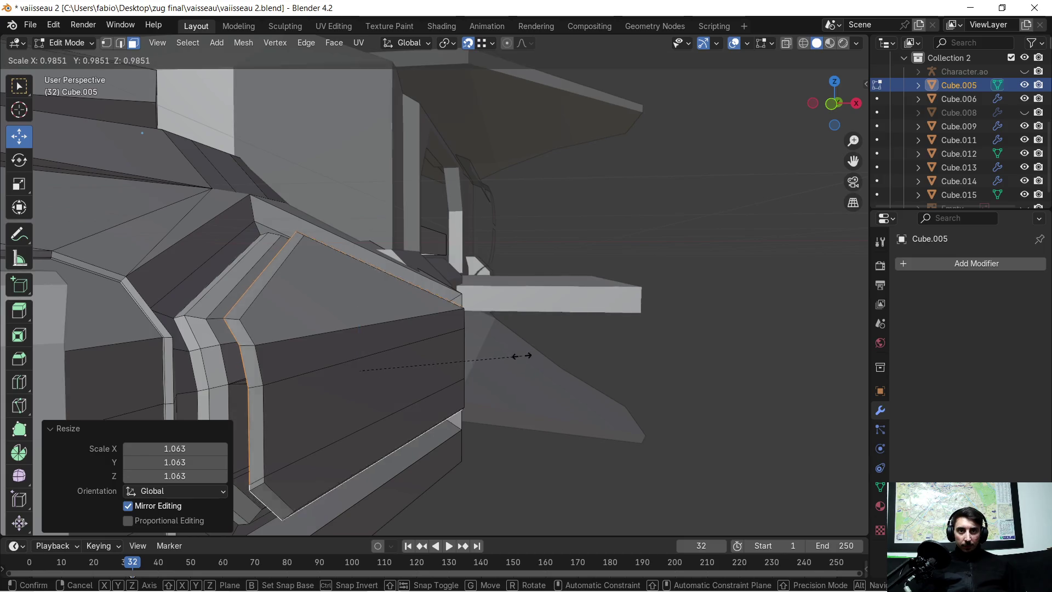
pyautogui.click(508, 365)
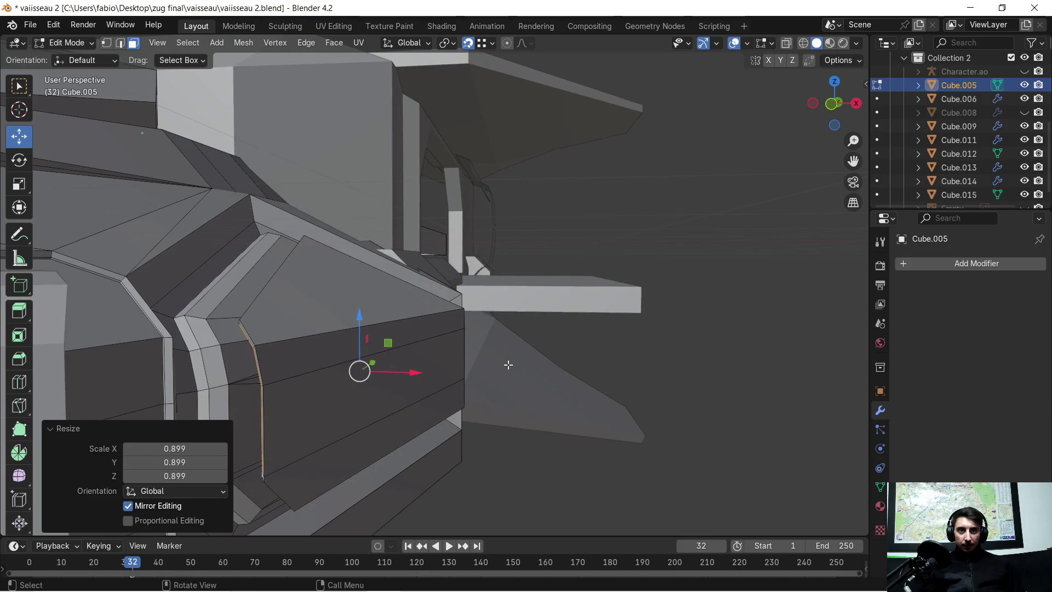
pyautogui.moveTo(427, 439)
pyautogui.mouseDown(button='middle')
pyautogui.moveTo(418, 439)
pyautogui.moveTo(460, 405)
pyautogui.moveTo(415, 436)
pyautogui.moveTo(449, 425)
pyautogui.moveTo(484, 387)
pyautogui.mouseUp(button='middle')
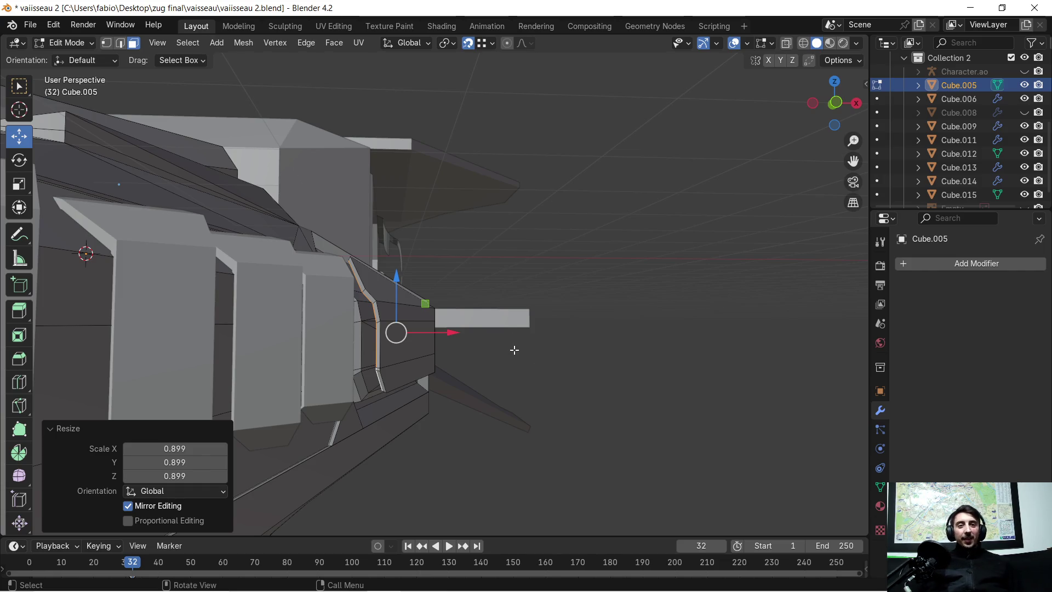
pyautogui.scroll(2, 514, 349)
pyautogui.scroll(-1, 538, 366)
pyautogui.moveTo(537, 366)
pyautogui.mouseDown(button='middle')
pyautogui.moveTo(313, 391)
pyautogui.moveTo(250, 379)
pyautogui.mouseUp(button='middle')
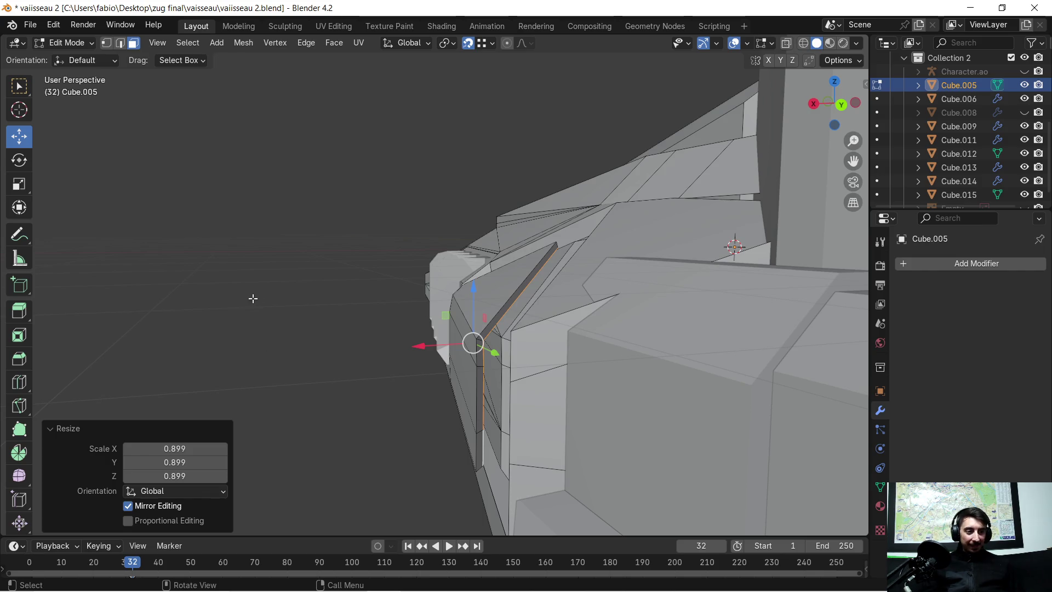
pyautogui.moveTo(250, 296)
pyautogui.mouseDown(button='middle')
pyautogui.moveTo(385, 357)
pyautogui.moveTo(354, 378)
pyautogui.moveTo(577, 378)
pyautogui.mouseUp(button='middle')
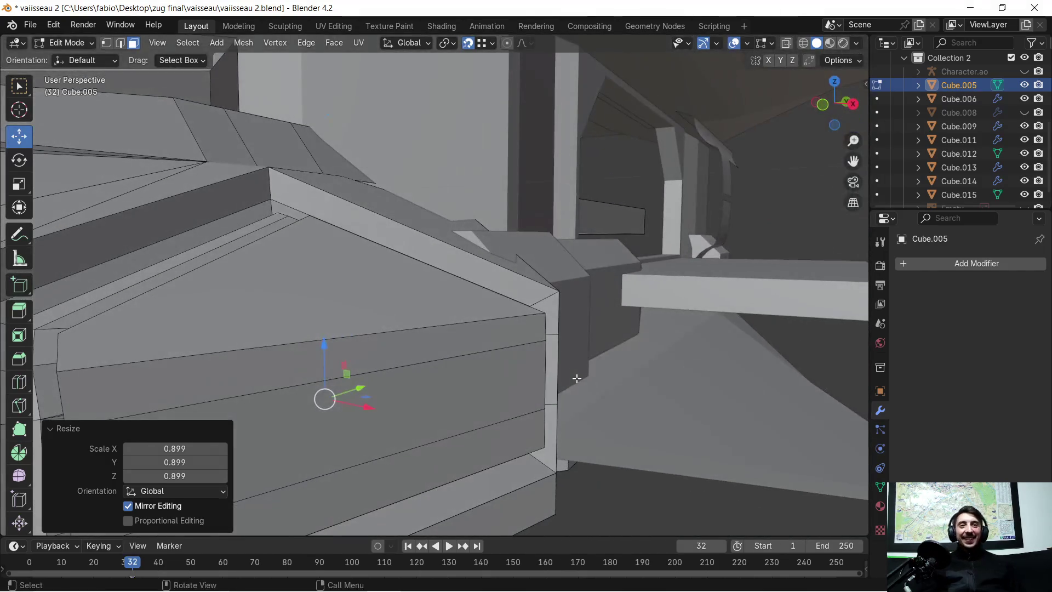
pyautogui.moveTo(232, 344)
pyautogui.mouseDown(button='middle')
pyautogui.moveTo(482, 319)
pyautogui.moveTo(331, 340)
pyautogui.moveTo(359, 322)
pyautogui.moveTo(192, 128)
pyautogui.mouseUp(button='middle')
# Step: Select the two edge loops along the recess strip in edge mode
pyautogui.click(120, 44)
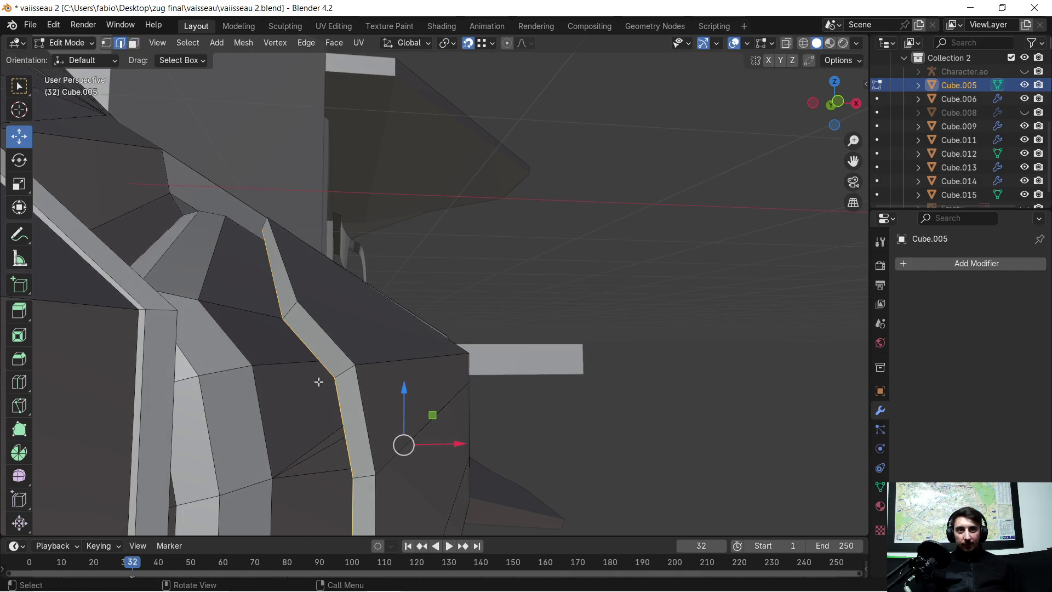
pyautogui.click(342, 349)
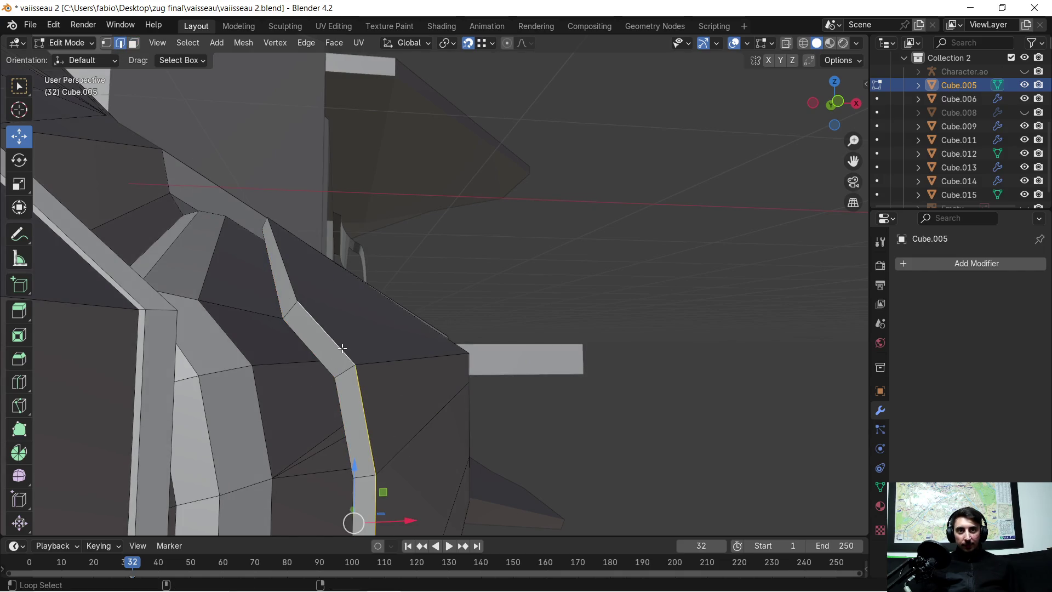
pyautogui.moveTo(289, 275)
pyautogui.mouseDown(button='middle')
pyautogui.moveTo(380, 336)
pyautogui.moveTo(538, 106)
pyautogui.moveTo(665, 323)
pyautogui.moveTo(352, 157)
pyautogui.moveTo(463, 141)
pyautogui.moveTo(190, 313)
pyautogui.moveTo(249, 318)
pyautogui.mouseUp(button='middle')
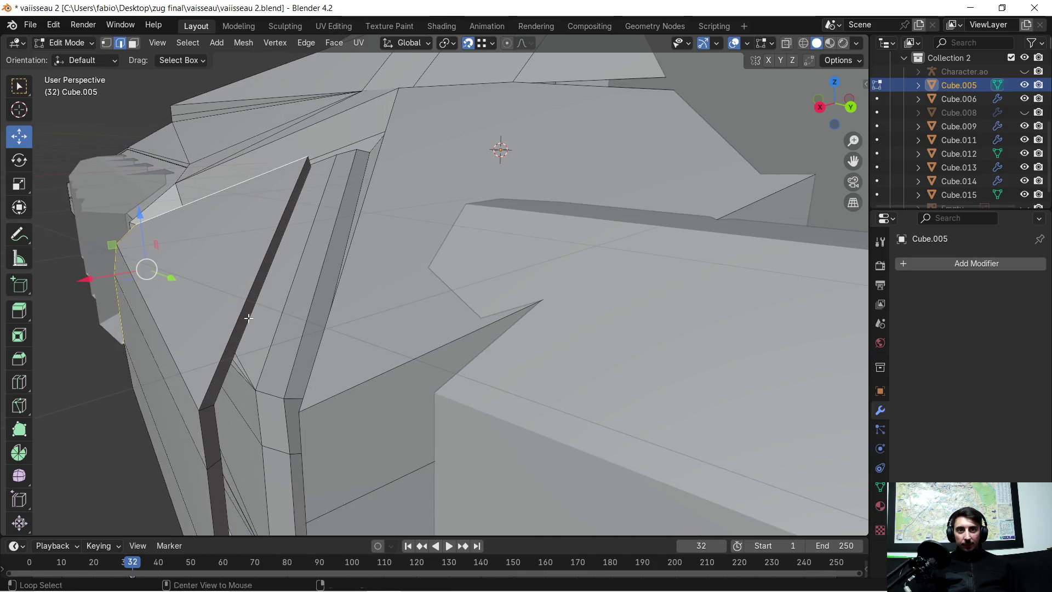
pyautogui.keyDown('alt'); pyautogui.keyDown('shift'); pyautogui.click(215, 402); pyautogui.keyUp('shift'); pyautogui.keyUp('alt')
pyautogui.moveTo(244, 422)
pyautogui.mouseDown(button='middle')
pyautogui.moveTo(307, 327)
pyautogui.moveTo(300, 432)
pyautogui.moveTo(214, 340)
pyautogui.moveTo(314, 306)
pyautogui.moveTo(401, 360)
pyautogui.moveTo(616, 347)
pyautogui.mouseUp(button='middle')
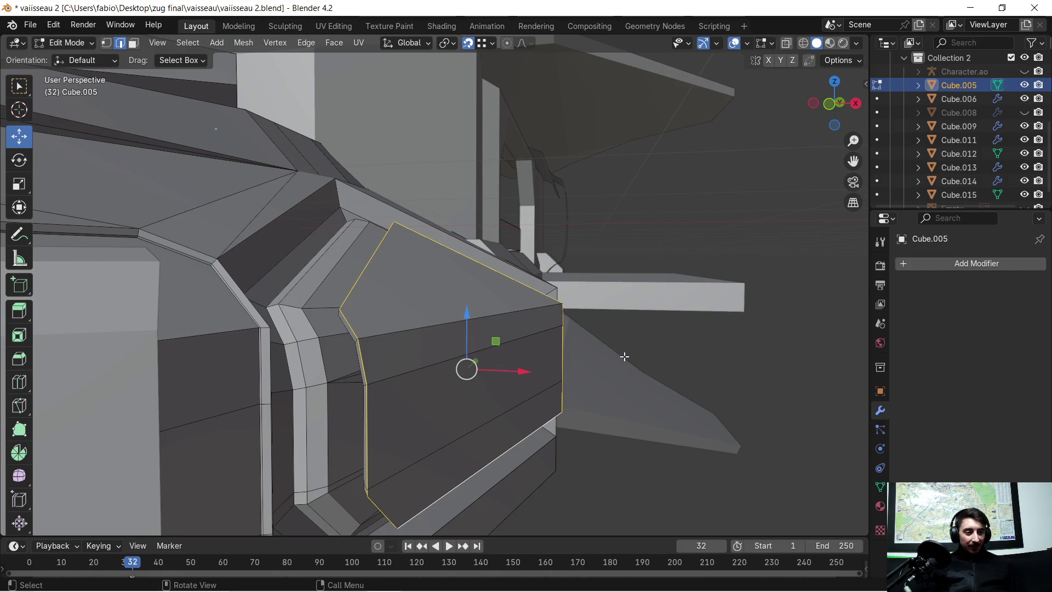
pyautogui.moveTo(622, 359)
pyautogui.mouseDown(button='middle')
pyautogui.moveTo(568, 404)
pyautogui.moveTo(413, 404)
pyautogui.moveTo(564, 362)
pyautogui.moveTo(600, 341)
pyautogui.moveTo(460, 385)
pyautogui.moveTo(482, 371)
pyautogui.moveTo(480, 380)
pyautogui.mouseUp(button='middle')
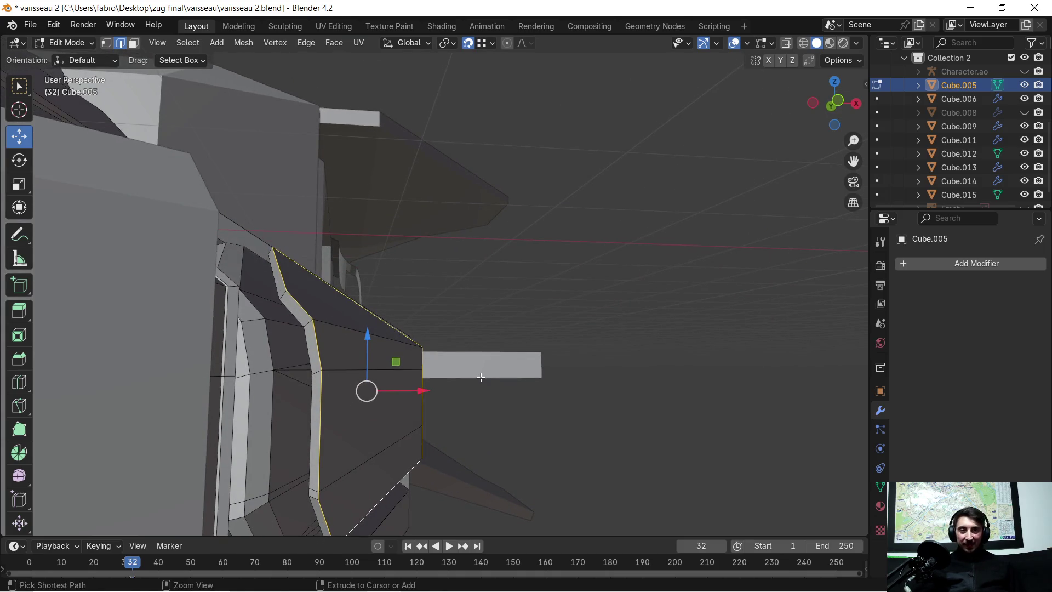
# Step: Bevel the loops by 0.053 m with 6 segments
pyautogui.hotkey('ctrl', 'b')
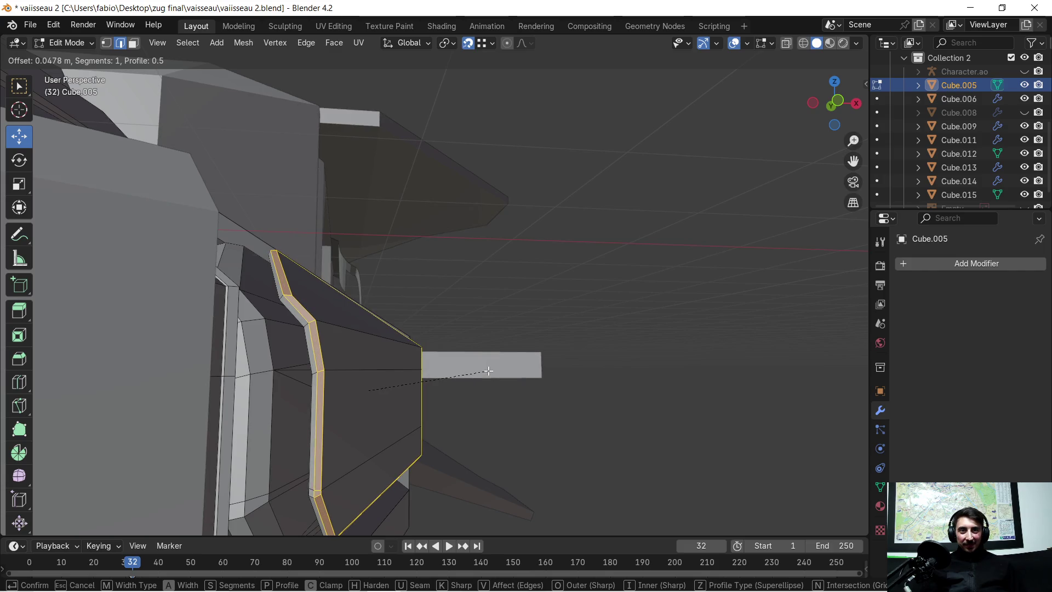
pyautogui.click(489, 370)
pyautogui.moveTo(520, 352)
pyautogui.mouseDown(button='middle')
pyautogui.moveTo(620, 366)
pyautogui.moveTo(378, 400)
pyautogui.moveTo(442, 380)
pyautogui.mouseUp(button='middle')
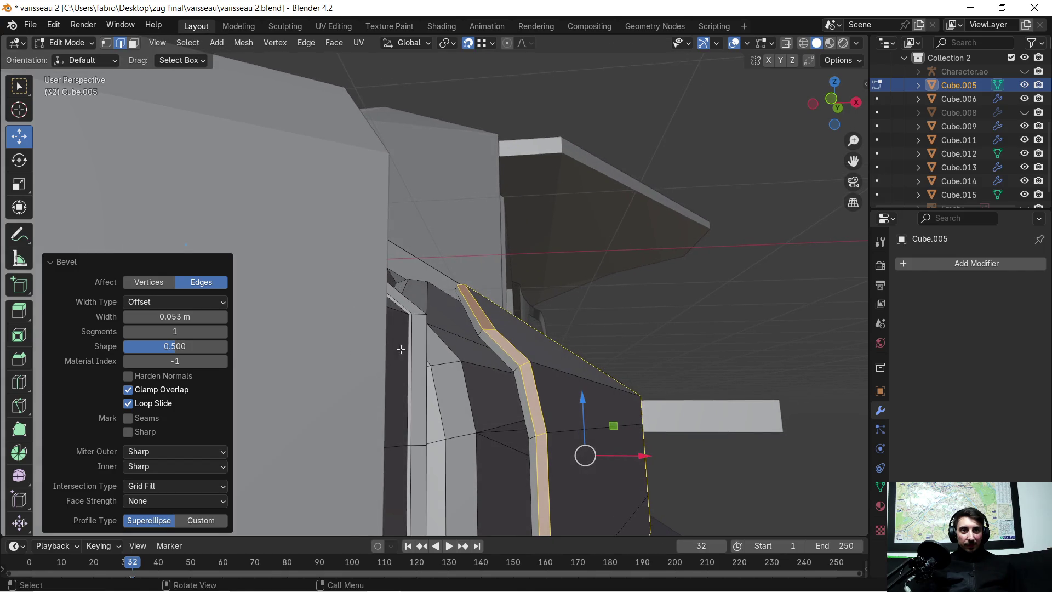
pyautogui.moveTo(180, 331); pyautogui.dragTo(225, 331)
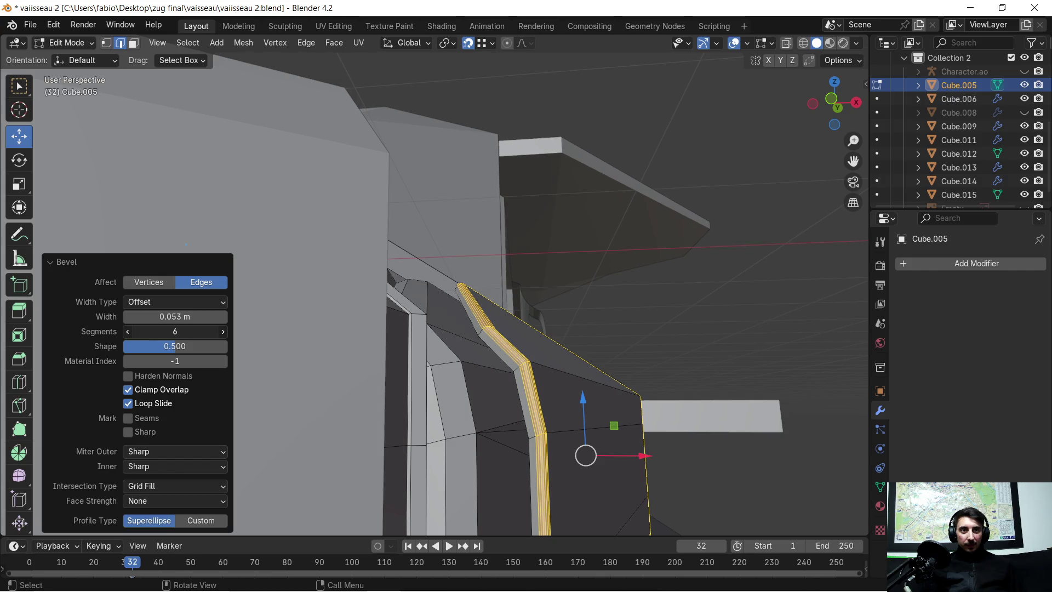
pyautogui.click(606, 311)
pyautogui.moveTo(606, 308)
pyautogui.mouseDown(button='middle')
pyautogui.moveTo(667, 305)
pyautogui.moveTo(543, 405)
pyautogui.moveTo(478, 338)
pyautogui.moveTo(455, 272)
pyautogui.moveTo(491, 284)
pyautogui.moveTo(475, 306)
pyautogui.moveTo(455, 270)
pyautogui.moveTo(469, 270)
pyautogui.mouseUp(button='middle')
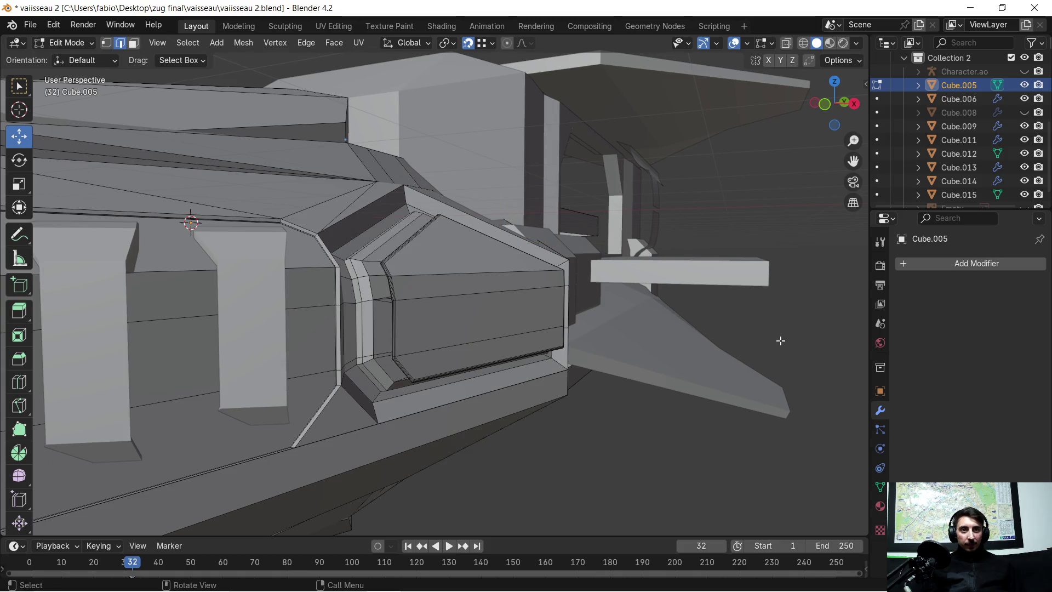
pyautogui.press('a')
pyautogui.press('Tab')
pyautogui.hotkey('shift', 'space')
pyautogui.press('r')
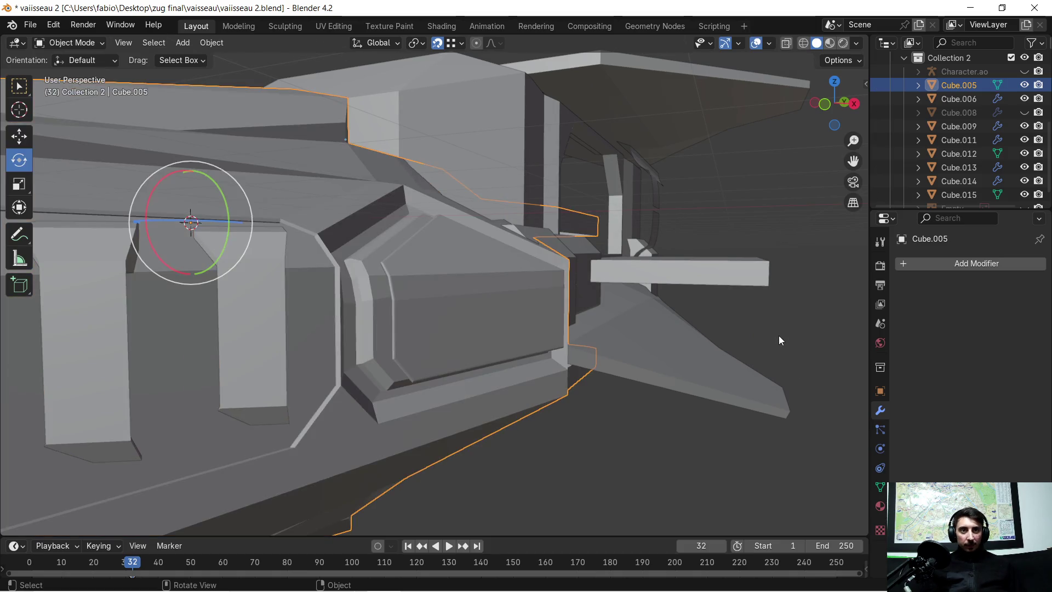
pyautogui.click(777, 334)
pyautogui.moveTo(777, 334); pyautogui.dragTo(555, 357, button='middle')
pyautogui.scroll(3, 492, 356)
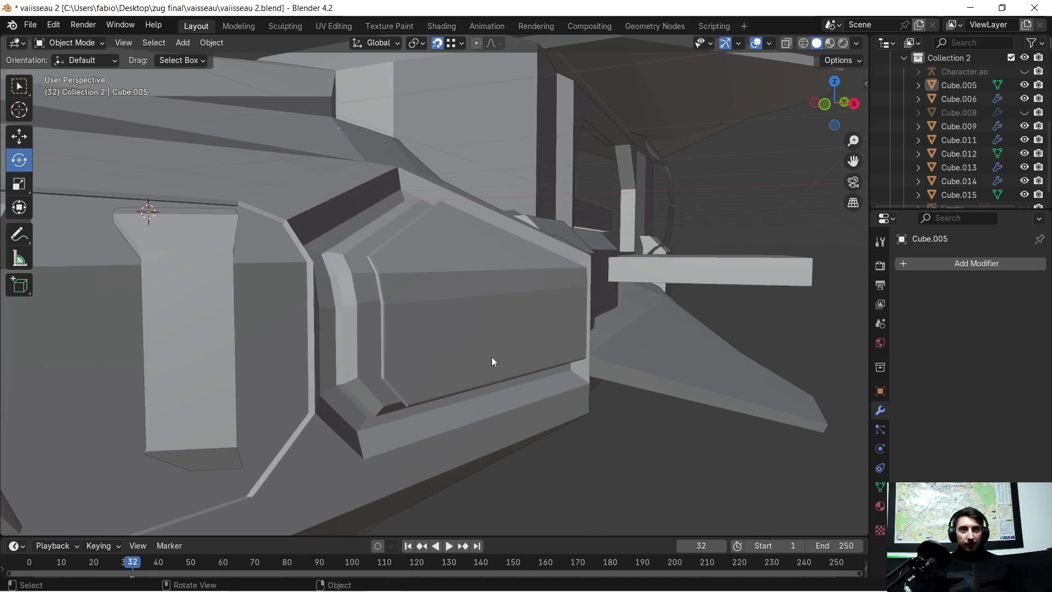
pyautogui.scroll(2, 491, 356)
pyautogui.moveTo(491, 357)
pyautogui.mouseDown(button='middle')
pyautogui.moveTo(412, 337)
pyautogui.moveTo(352, 350)
pyautogui.moveTo(376, 363)
pyautogui.moveTo(501, 352)
pyautogui.moveTo(487, 333)
pyautogui.mouseUp(button='middle')
pyautogui.scroll(-2, 488, 324)
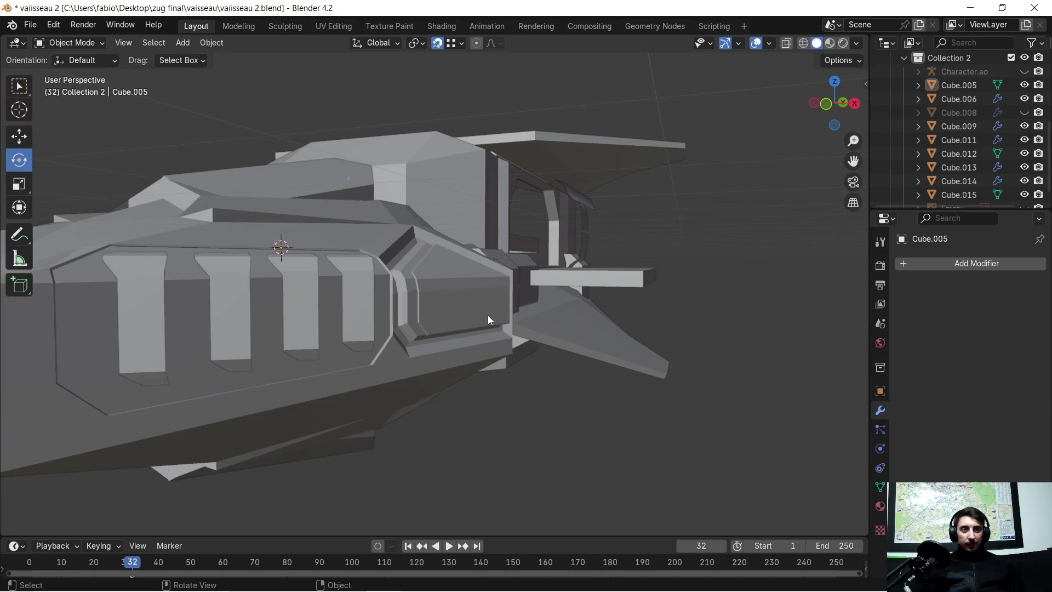
pyautogui.scroll(-2, 454, 312)
pyautogui.moveTo(434, 309)
pyautogui.mouseDown(button='middle')
pyautogui.moveTo(464, 310)
pyautogui.moveTo(422, 333)
pyautogui.moveTo(403, 330)
pyautogui.moveTo(376, 304)
pyautogui.moveTo(241, 325)
pyautogui.moveTo(468, 329)
pyautogui.moveTo(367, 325)
pyautogui.moveTo(383, 329)
pyautogui.mouseUp(button='middle')
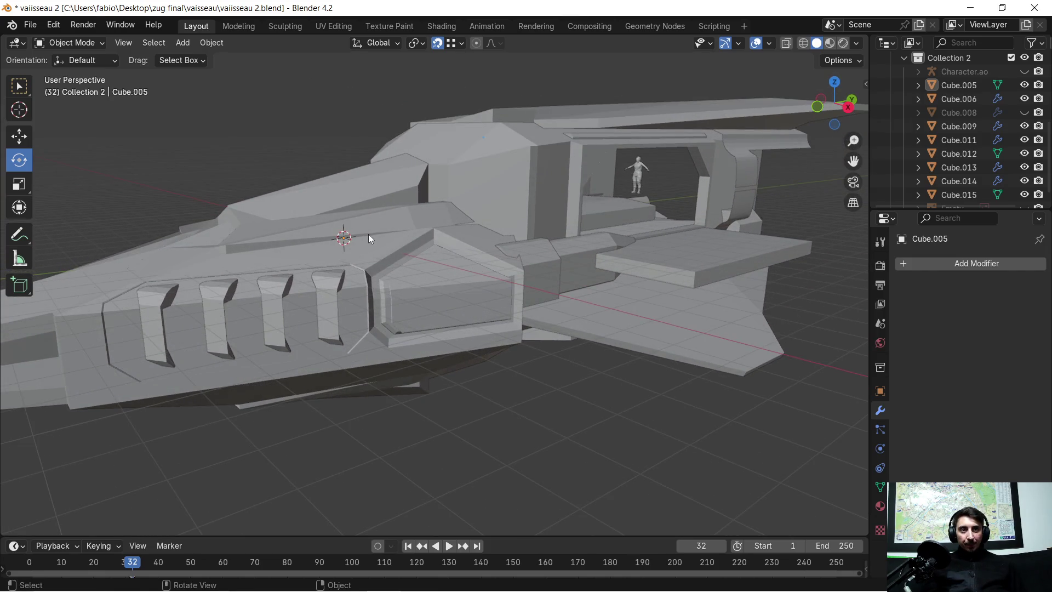
pyautogui.scroll(2, 368, 235)
pyautogui.scroll(2, 396, 225)
pyautogui.moveTo(396, 228)
pyautogui.mouseDown(button='middle')
pyautogui.moveTo(490, 350)
pyautogui.moveTo(499, 338)
pyautogui.moveTo(507, 353)
pyautogui.moveTo(563, 353)
pyautogui.moveTo(474, 300)
pyautogui.mouseUp(button='middle')
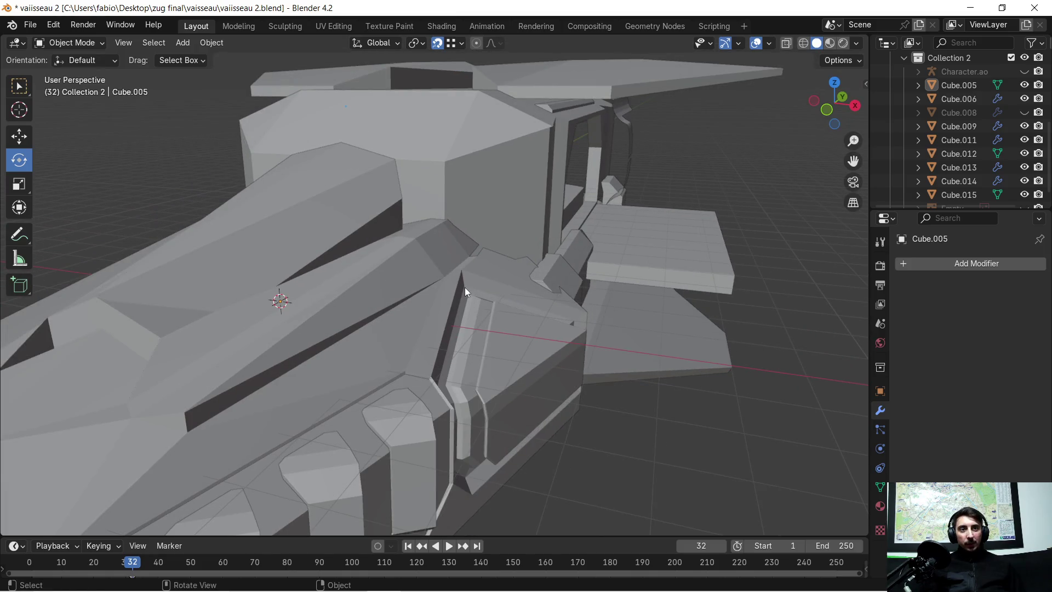
pyautogui.scroll(3, 478, 286)
pyautogui.moveTo(472, 291); pyautogui.dragTo(380, 294, button='middle')
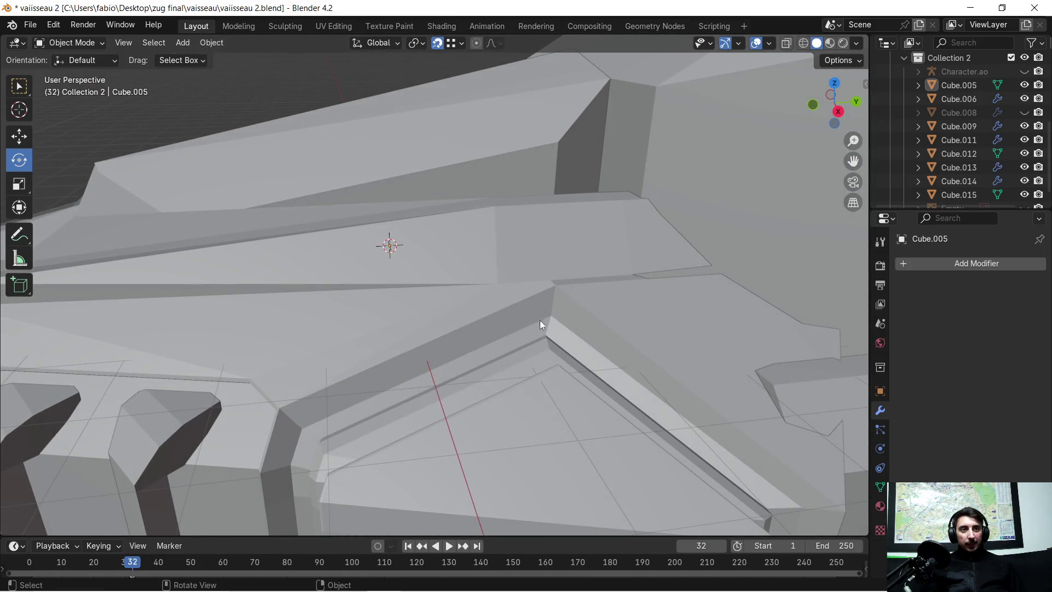
pyautogui.press('Tab')
pyautogui.scroll(3, 398, 333)
pyautogui.moveTo(416, 329)
pyautogui.mouseDown(button='middle')
pyautogui.moveTo(398, 333)
pyautogui.moveTo(239, 233)
pyautogui.moveTo(482, 324)
pyautogui.moveTo(309, 225)
pyautogui.mouseUp(button='middle')
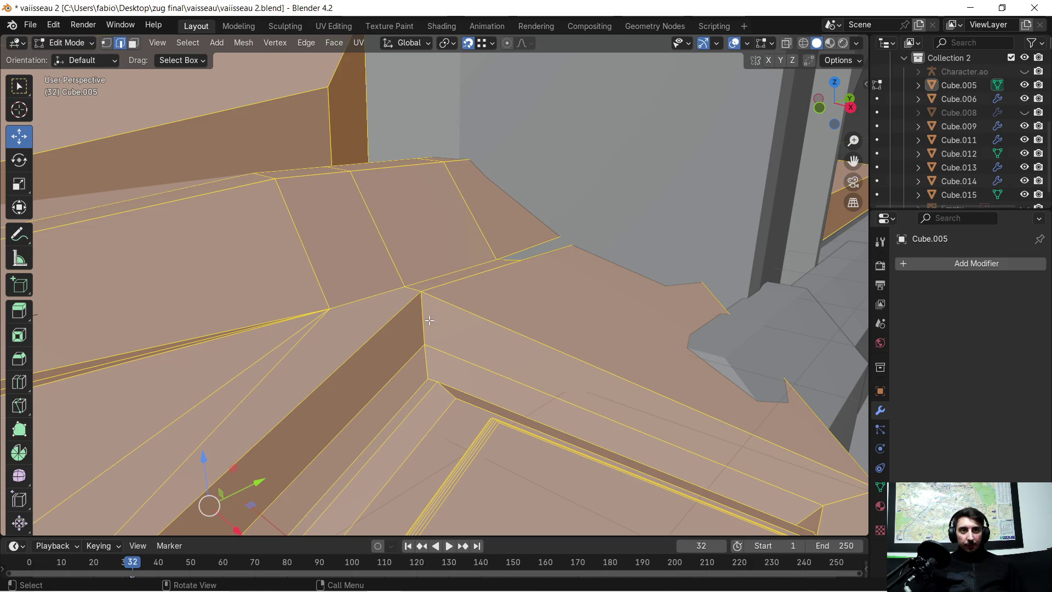
# Step: Select the recess corner edges and apply a first trial bevel
pyautogui.click(430, 320)
pyautogui.keyDown('shift'); pyautogui.click(431, 377); pyautogui.keyUp('shift')
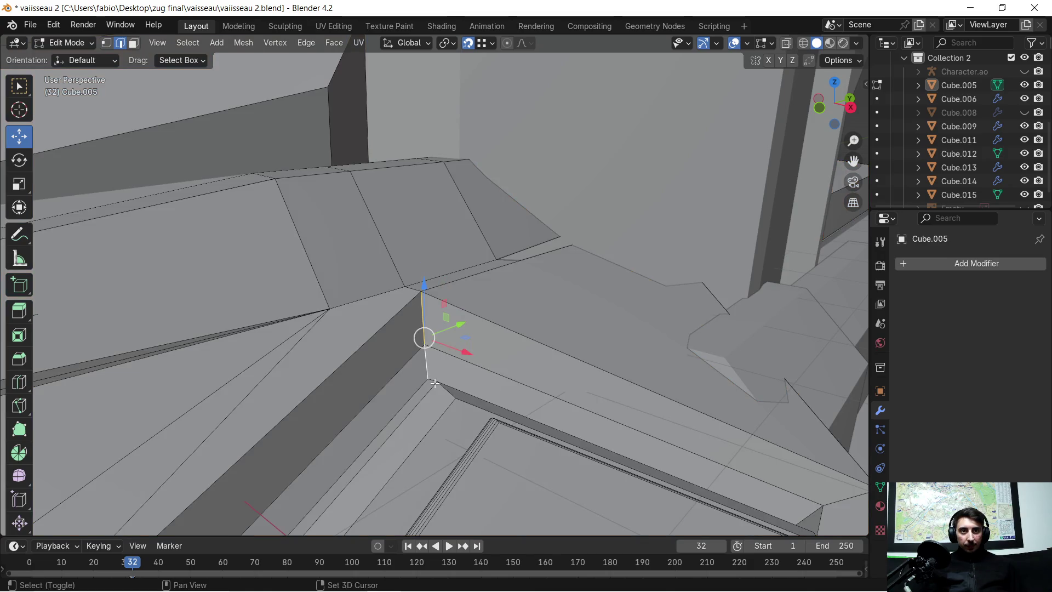
pyautogui.keyDown('shift'); pyautogui.click(432, 383); pyautogui.keyUp('shift')
pyautogui.keyDown('shift'); pyautogui.click(440, 389); pyautogui.keyUp('shift')
pyautogui.keyDown('shift'); pyautogui.click(460, 403); pyautogui.keyUp('shift')
pyautogui.moveTo(460, 403)
pyautogui.mouseDown(button='middle')
pyautogui.moveTo(518, 446)
pyautogui.moveTo(512, 375)
pyautogui.mouseUp(button='middle')
pyautogui.keyDown('shift'); pyautogui.click(512, 375); pyautogui.keyUp('shift')
pyautogui.moveTo(674, 387)
pyautogui.mouseDown(button='middle')
pyautogui.moveTo(590, 362)
pyautogui.moveTo(524, 305)
pyautogui.mouseUp(button='middle')
pyautogui.hotkey('ctrl', 'b')
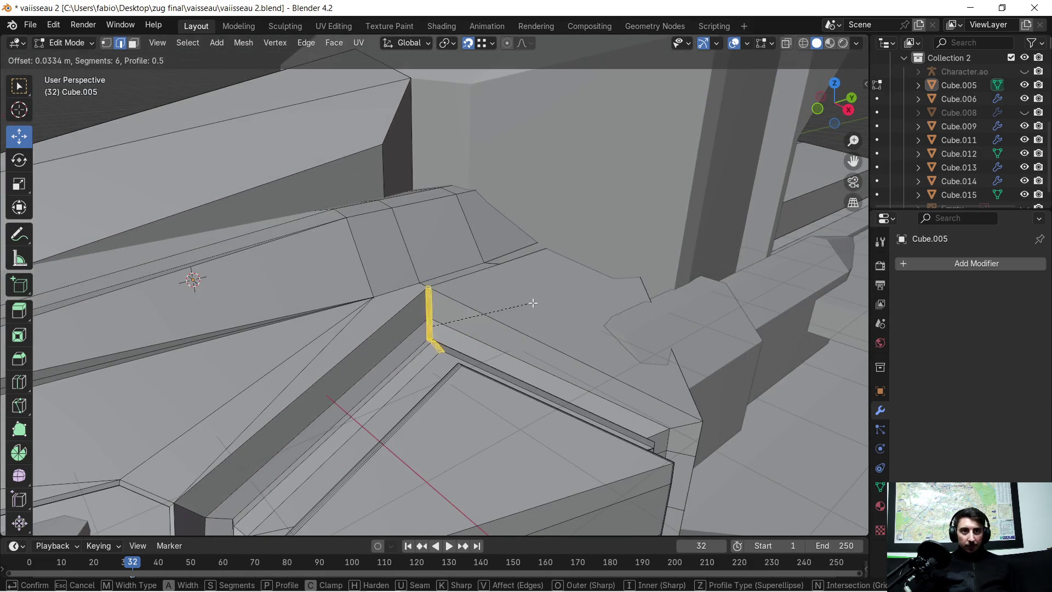
pyautogui.click(569, 329)
pyautogui.moveTo(573, 328)
pyautogui.mouseDown(button='middle')
pyautogui.moveTo(734, 326)
pyautogui.moveTo(708, 341)
pyautogui.moveTo(721, 364)
pyautogui.mouseUp(button='middle')
pyautogui.click(734, 327)
# Step: Undo the trial bevel and adjust the corner edge selection
pyautogui.scroll(6, 564, 346)
pyautogui.scroll(-2, 559, 350)
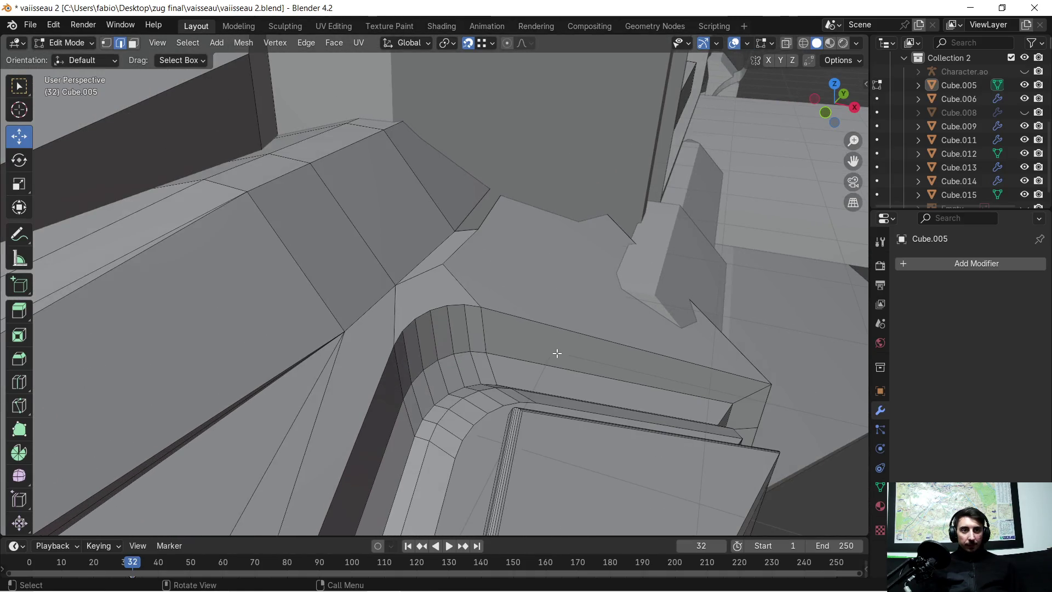
pyautogui.hotkey('ctrl', 'z')
pyautogui.hotkey('ctrl', 'z')
pyautogui.moveTo(531, 363)
pyautogui.mouseDown(button='middle')
pyautogui.moveTo(558, 394)
pyautogui.moveTo(629, 432)
pyautogui.moveTo(326, 287)
pyautogui.moveTo(387, 272)
pyautogui.moveTo(331, 393)
pyautogui.moveTo(345, 404)
pyautogui.mouseUp(button='middle')
pyautogui.scroll(3, 375, 446)
pyautogui.moveTo(372, 461)
pyautogui.mouseDown(button='middle')
pyautogui.moveTo(359, 453)
pyautogui.moveTo(418, 325)
pyautogui.mouseUp(button='middle')
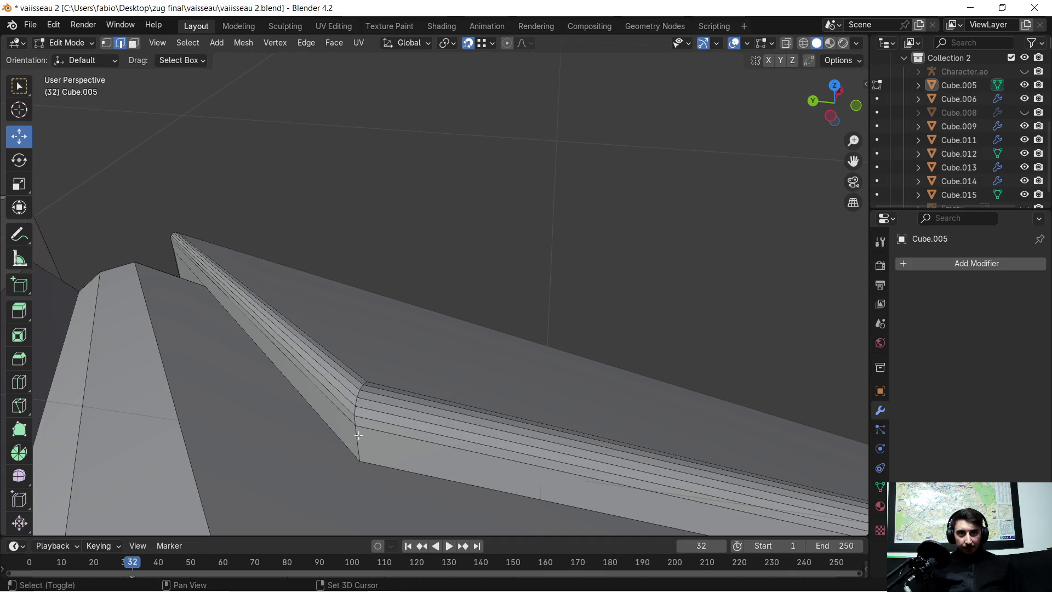
pyautogui.keyDown('shift'); pyautogui.click(362, 390); pyautogui.keyUp('shift')
pyautogui.keyDown('shift'); pyautogui.click(363, 387); pyautogui.keyUp('shift')
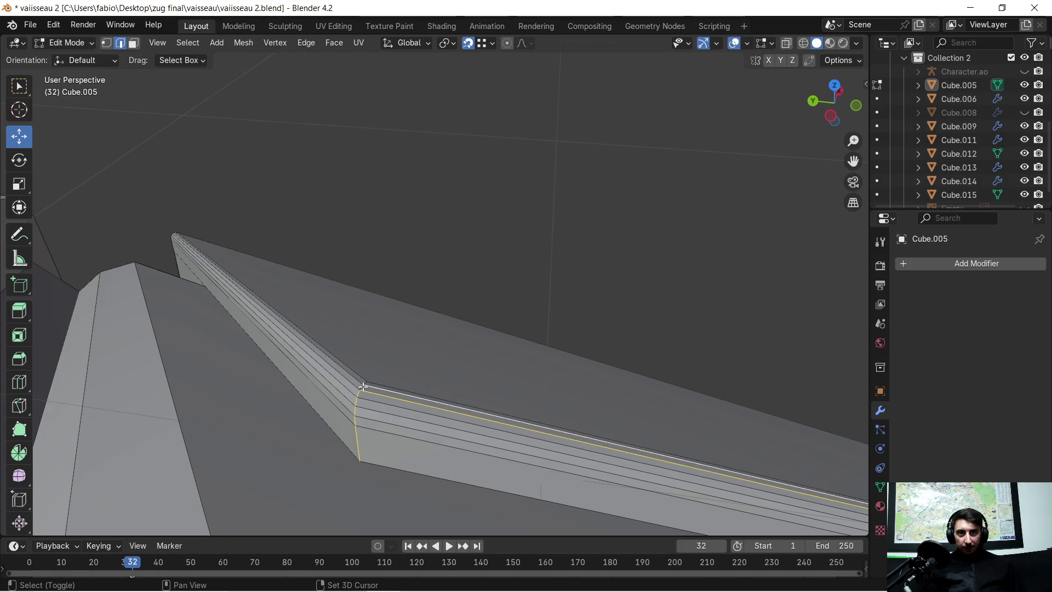
pyautogui.hotkey('ctrl', 'z')
pyautogui.hotkey('ctrl', 'z')
pyautogui.keyDown('shift'); pyautogui.click(365, 384); pyautogui.keyUp('shift')
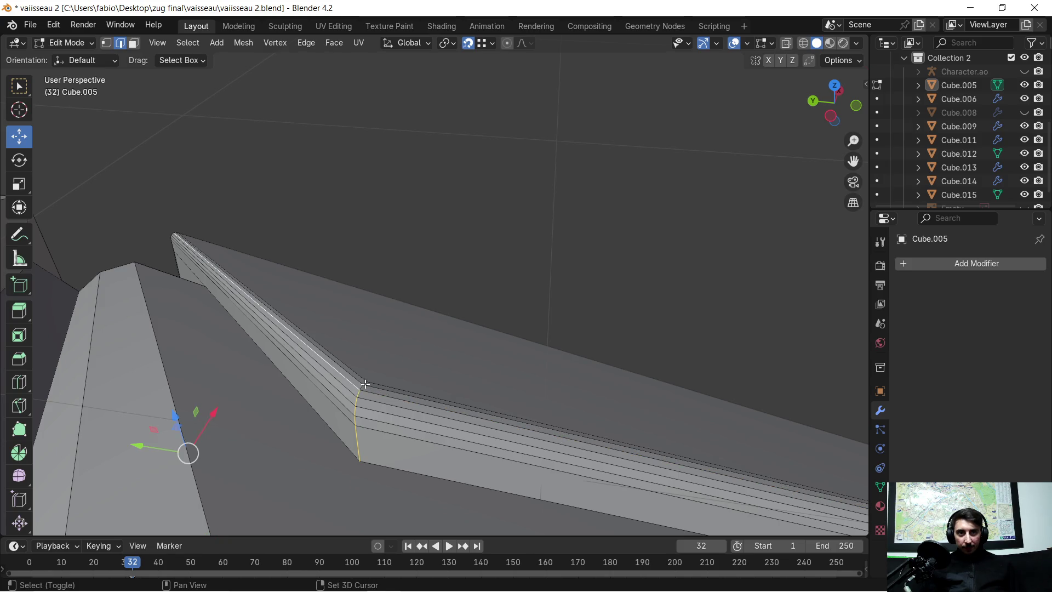
pyautogui.keyDown('shift'); pyautogui.click(359, 387); pyautogui.keyUp('shift')
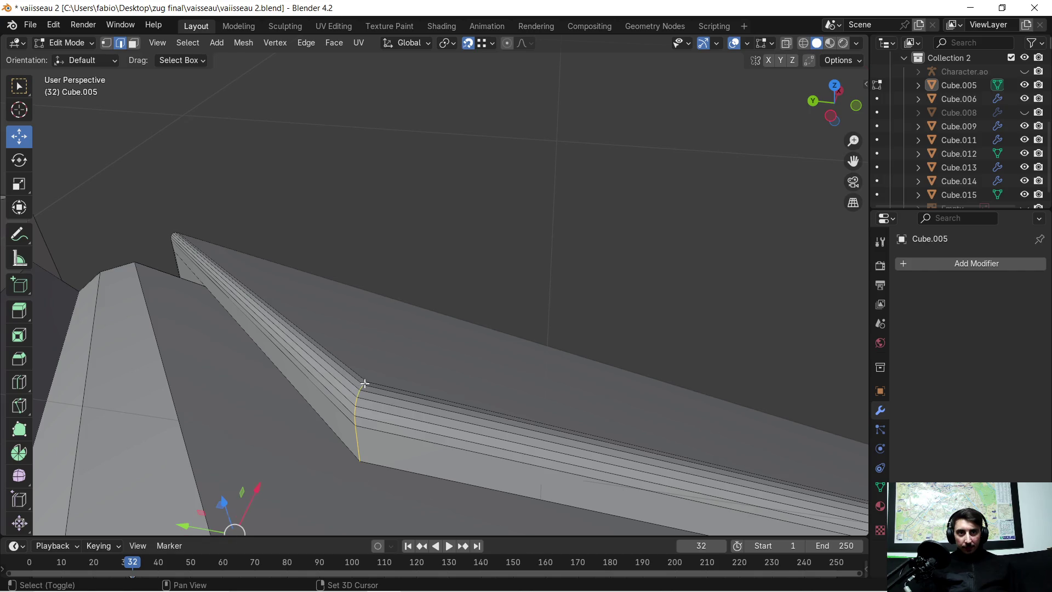
pyautogui.moveTo(393, 365)
pyautogui.mouseDown(button='middle')
pyautogui.moveTo(469, 334)
pyautogui.moveTo(383, 354)
pyautogui.moveTo(348, 305)
pyautogui.moveTo(488, 350)
pyautogui.moveTo(399, 328)
pyautogui.mouseUp(button='middle')
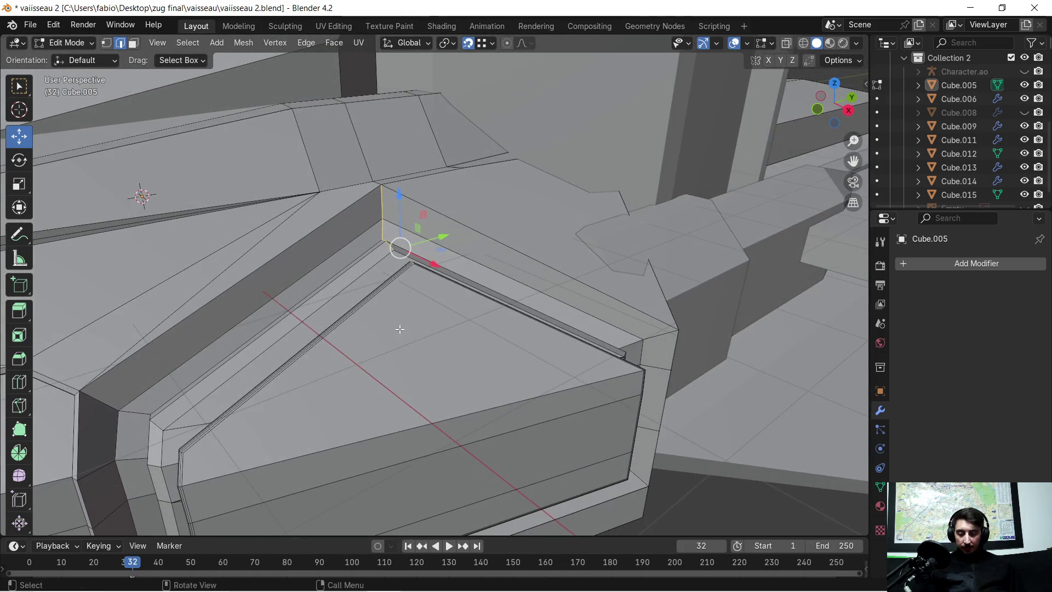
# Step: Bevel the corner edge by 0.949 m with 17 segments
pyautogui.hotkey('ctrl', 'b')
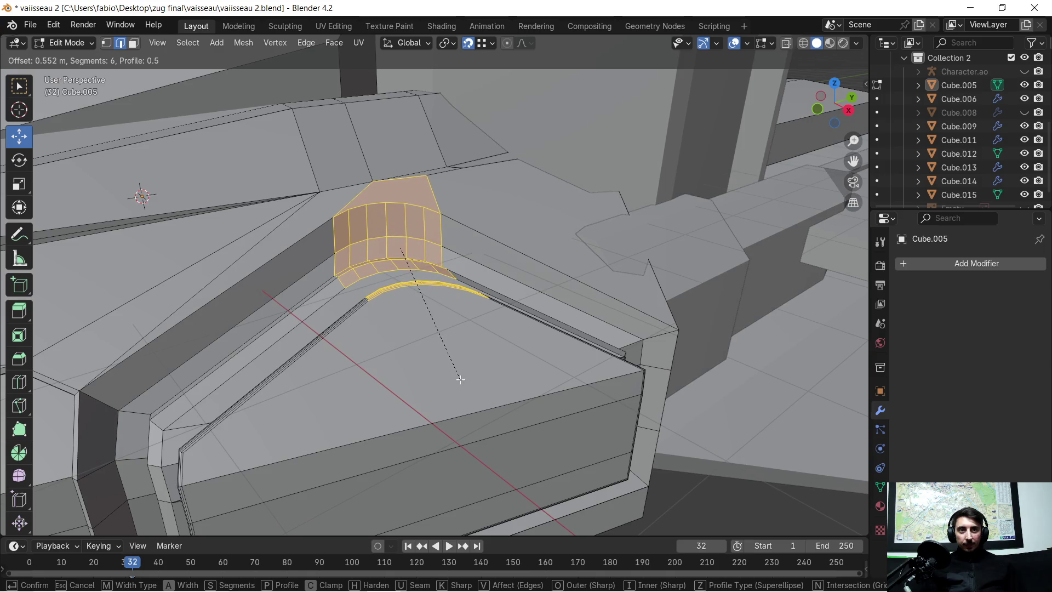
pyautogui.click(498, 408)
pyautogui.moveTo(174, 331); pyautogui.dragTo(214, 331)
pyautogui.moveTo(539, 333)
pyautogui.mouseDown(button='middle')
pyautogui.moveTo(497, 344)
pyautogui.moveTo(505, 359)
pyautogui.moveTo(559, 333)
pyautogui.mouseUp(button='middle')
pyautogui.click(637, 356)
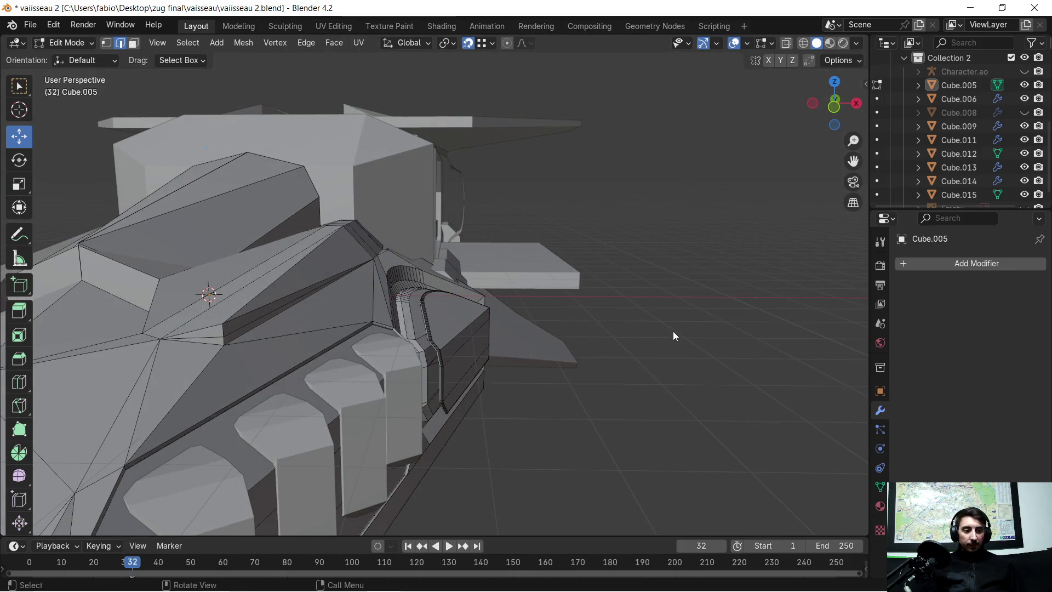
pyautogui.scroll(4, 657, 330)
pyautogui.moveTo(624, 328)
pyautogui.mouseDown(button='middle')
pyautogui.moveTo(544, 332)
pyautogui.moveTo(511, 318)
pyautogui.moveTo(590, 330)
pyautogui.moveTo(302, 214)
pyautogui.moveTo(345, 248)
pyautogui.mouseUp(button='middle')
pyautogui.moveTo(397, 278)
pyautogui.mouseDown(button='middle')
pyautogui.moveTo(310, 263)
pyautogui.moveTo(304, 285)
pyautogui.moveTo(406, 285)
pyautogui.moveTo(363, 281)
pyautogui.mouseUp(button='middle')
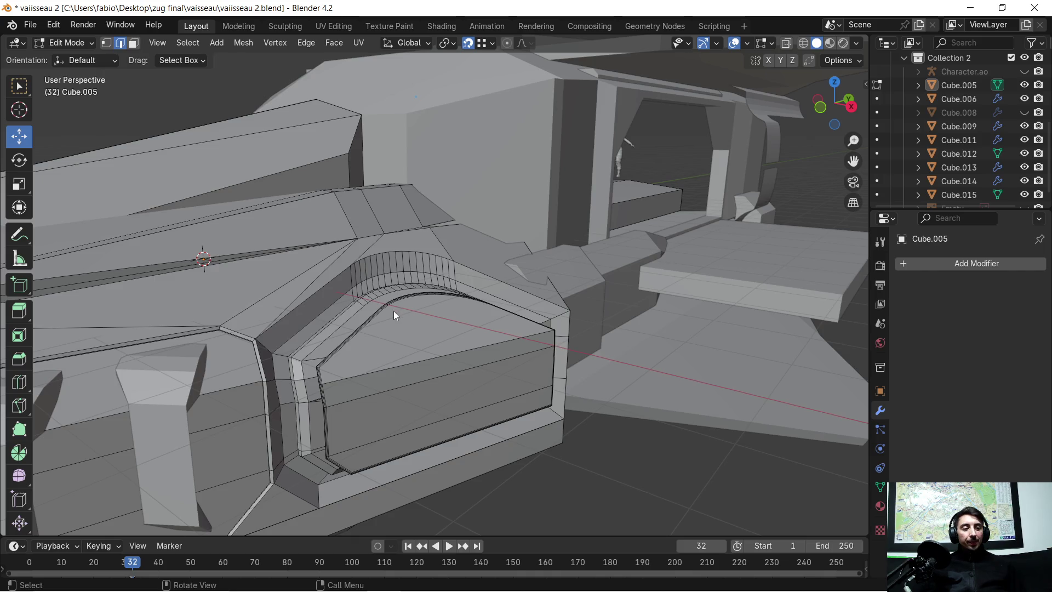
pyautogui.moveTo(392, 326)
pyautogui.mouseDown(button='middle')
pyautogui.moveTo(360, 370)
pyautogui.moveTo(420, 344)
pyautogui.moveTo(359, 347)
pyautogui.moveTo(405, 335)
pyautogui.moveTo(354, 337)
pyautogui.moveTo(430, 343)
pyautogui.mouseUp(button='middle')
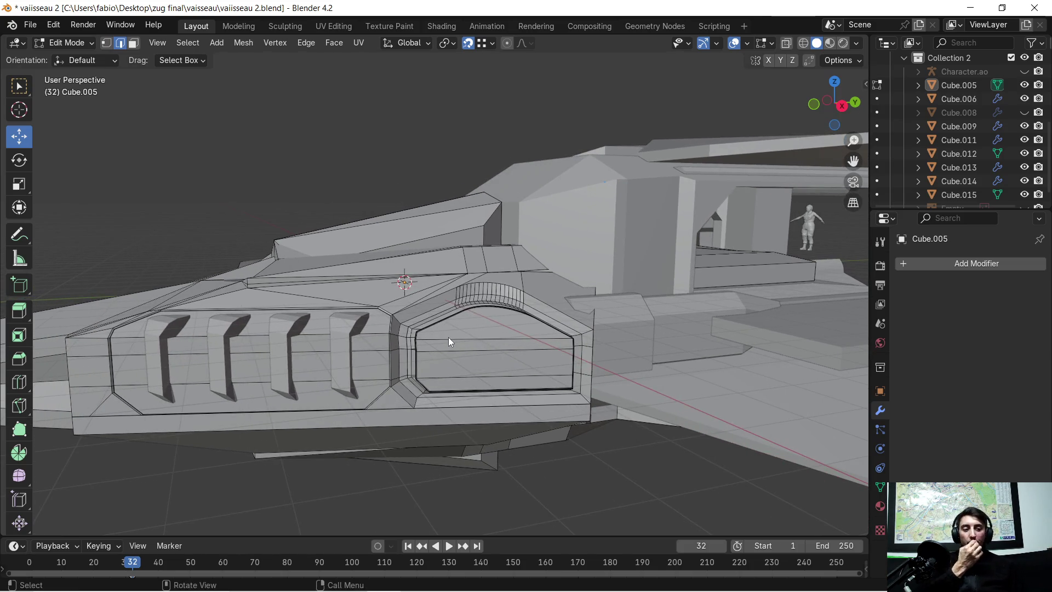
pyautogui.moveTo(377, 342)
pyautogui.mouseDown(button='middle')
pyautogui.moveTo(383, 352)
pyautogui.moveTo(481, 352)
pyautogui.moveTo(488, 342)
pyautogui.moveTo(468, 333)
pyautogui.moveTo(476, 318)
pyautogui.moveTo(422, 330)
pyautogui.moveTo(478, 314)
pyautogui.mouseUp(button='middle')
pyautogui.scroll(2, 455, 316)
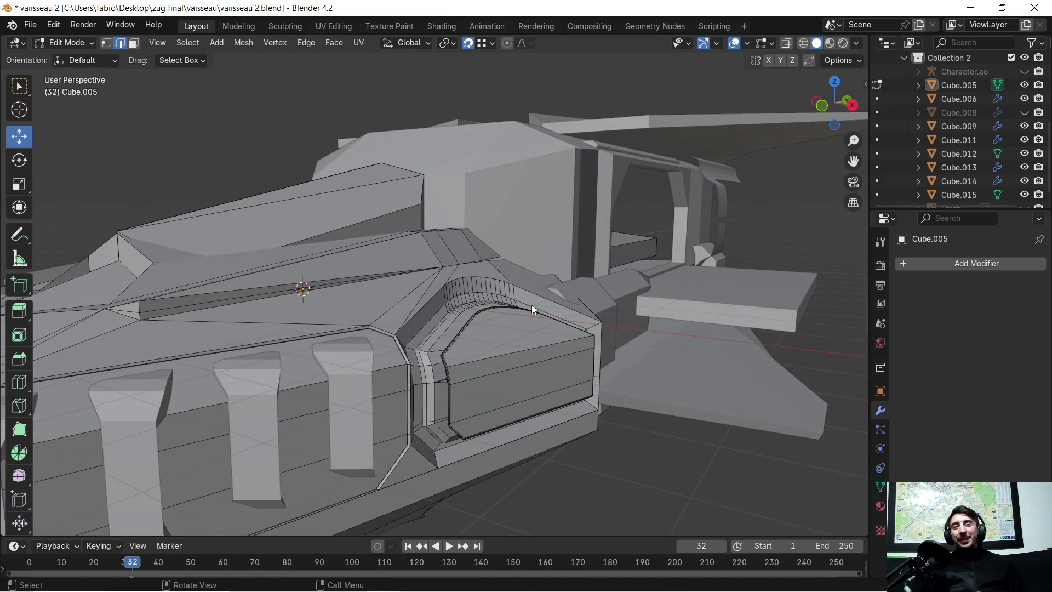
pyautogui.moveTo(375, 262)
pyautogui.mouseDown(button='middle')
pyautogui.moveTo(416, 298)
pyautogui.moveTo(376, 305)
pyautogui.moveTo(436, 297)
pyautogui.moveTo(423, 313)
pyautogui.moveTo(390, 315)
pyautogui.moveTo(443, 295)
pyautogui.mouseUp(button='middle')
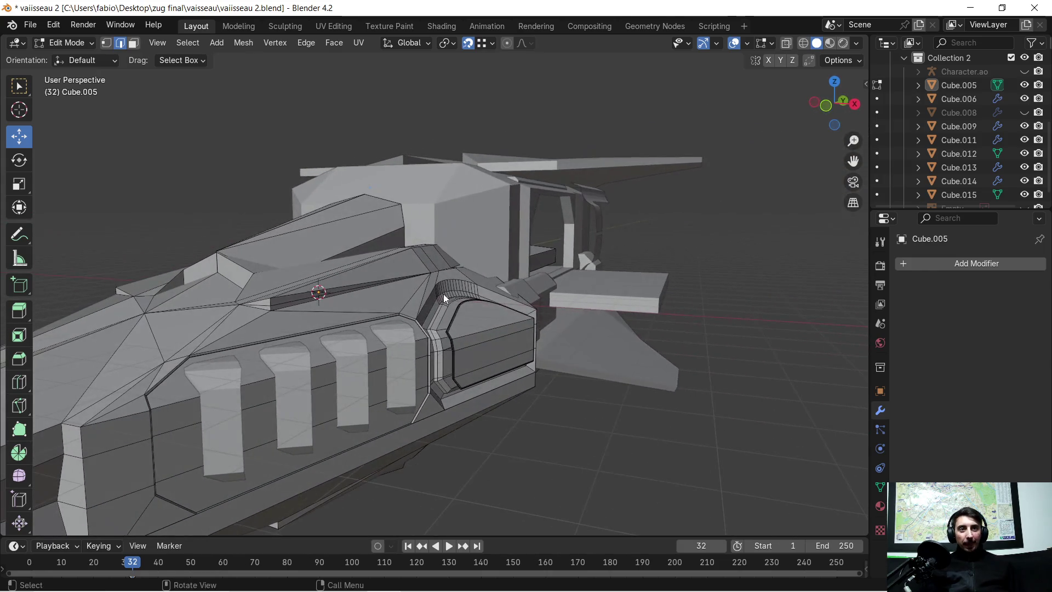
pyautogui.moveTo(340, 331)
pyautogui.mouseDown(button='middle')
pyautogui.moveTo(362, 324)
pyautogui.moveTo(344, 337)
pyautogui.mouseUp(button='middle')
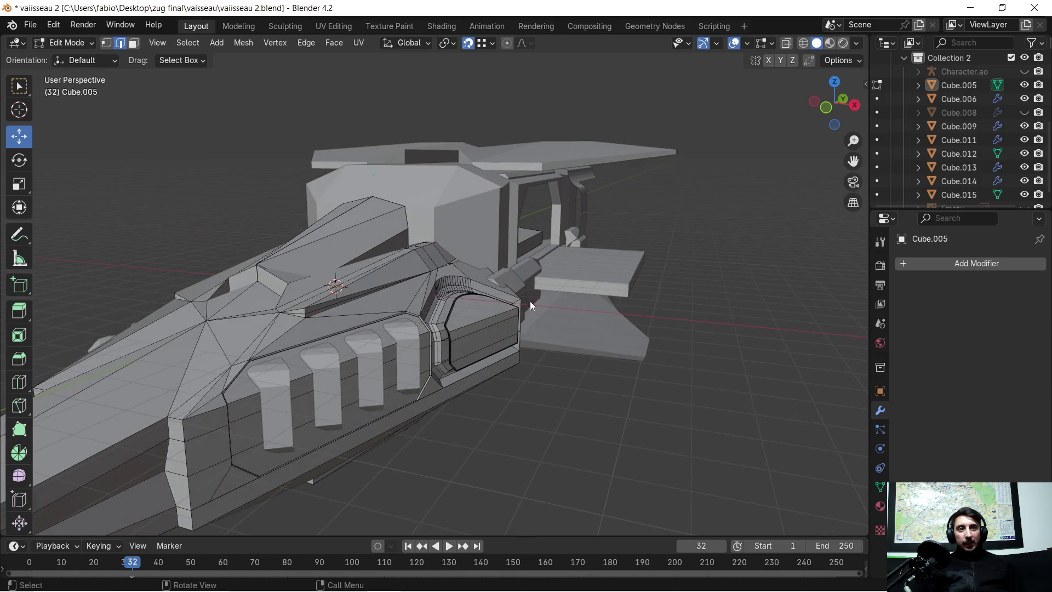
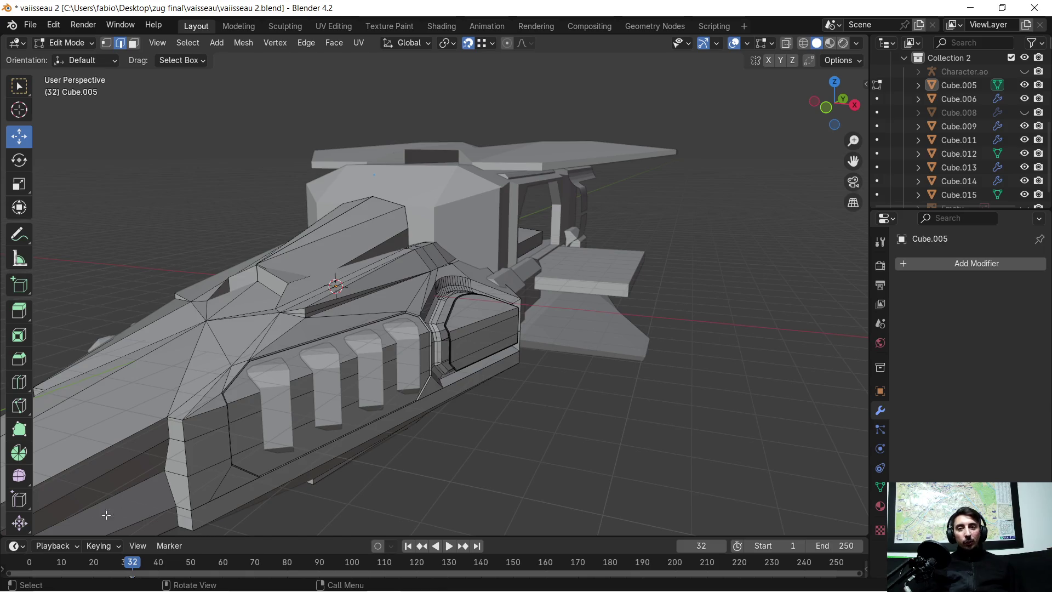
# Step: Select the thin strip faces, large triangle and right-hand quad around the arch
pyautogui.scroll(4, 473, 300)
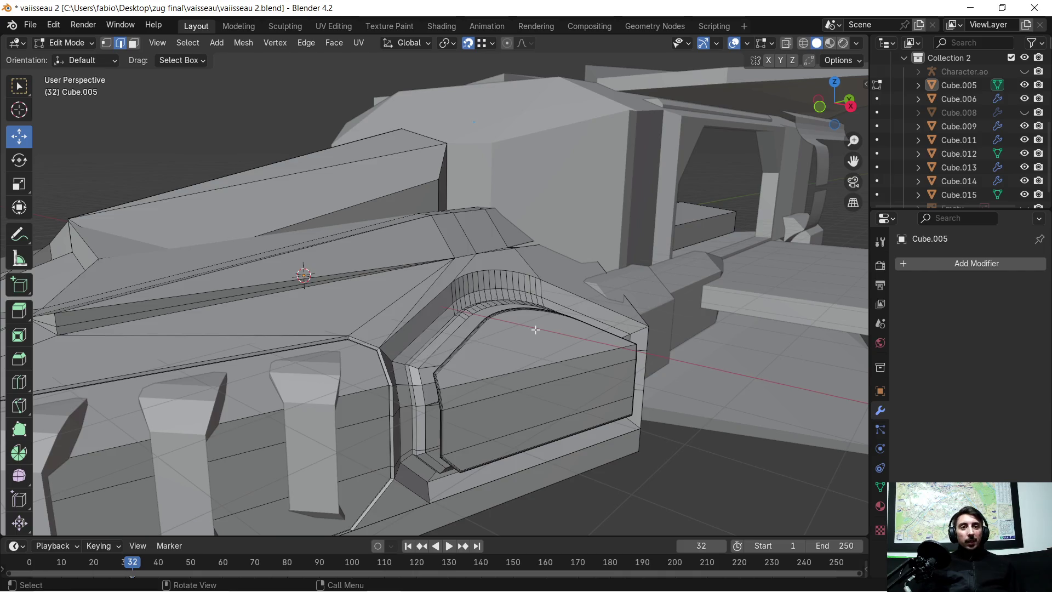
pyautogui.moveTo(534, 332)
pyautogui.mouseDown(button='middle')
pyautogui.moveTo(496, 340)
pyautogui.moveTo(514, 352)
pyautogui.moveTo(496, 340)
pyautogui.moveTo(404, 371)
pyautogui.moveTo(357, 362)
pyautogui.mouseUp(button='middle')
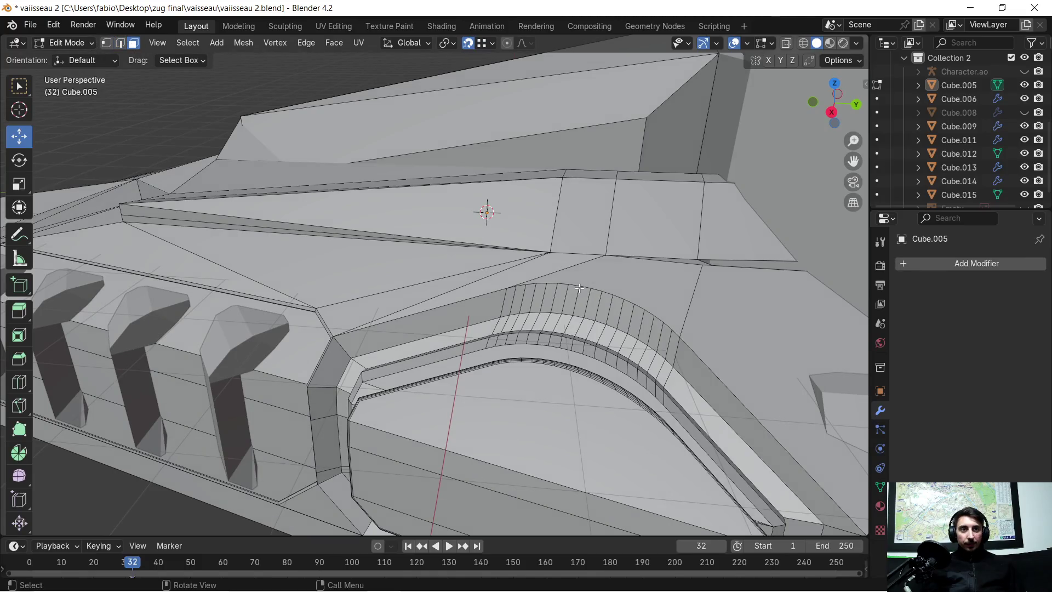
pyautogui.click(492, 281)
pyautogui.keyDown('shift'); pyautogui.click(405, 296); pyautogui.keyUp('shift')
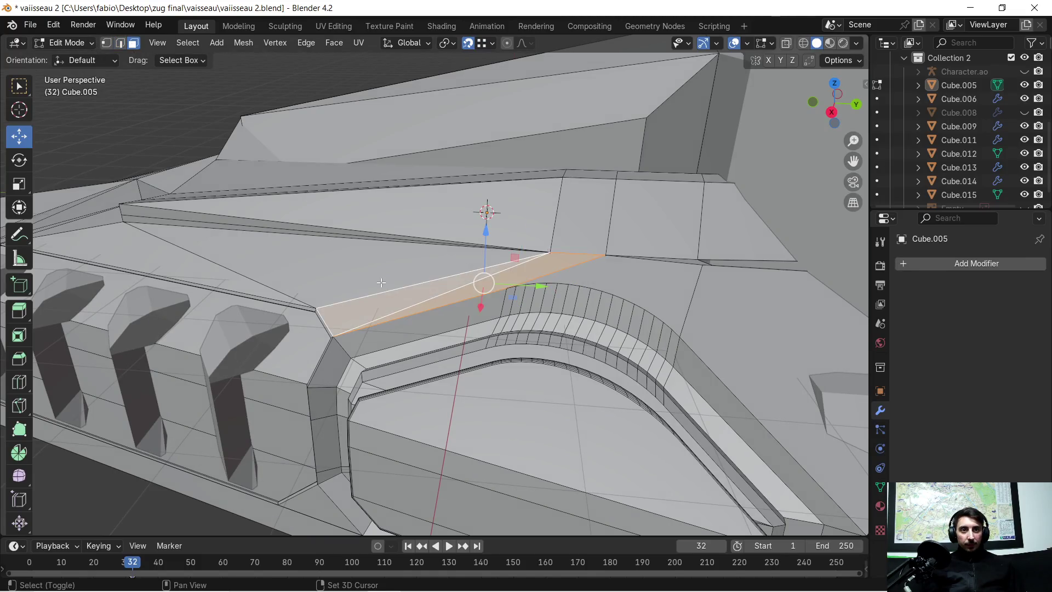
pyautogui.keyDown('shift'); pyautogui.click(418, 270); pyautogui.keyUp('shift')
pyautogui.keyDown('shift'); pyautogui.click(672, 294); pyautogui.keyUp('shift')
pyautogui.moveTo(672, 294); pyautogui.dragTo(589, 329, button='middle')
pyautogui.moveTo(417, 333)
pyautogui.mouseDown(button='middle')
pyautogui.moveTo(534, 310)
pyautogui.moveTo(498, 291)
pyautogui.mouseUp(button='middle')
pyautogui.scroll(4, 466, 274)
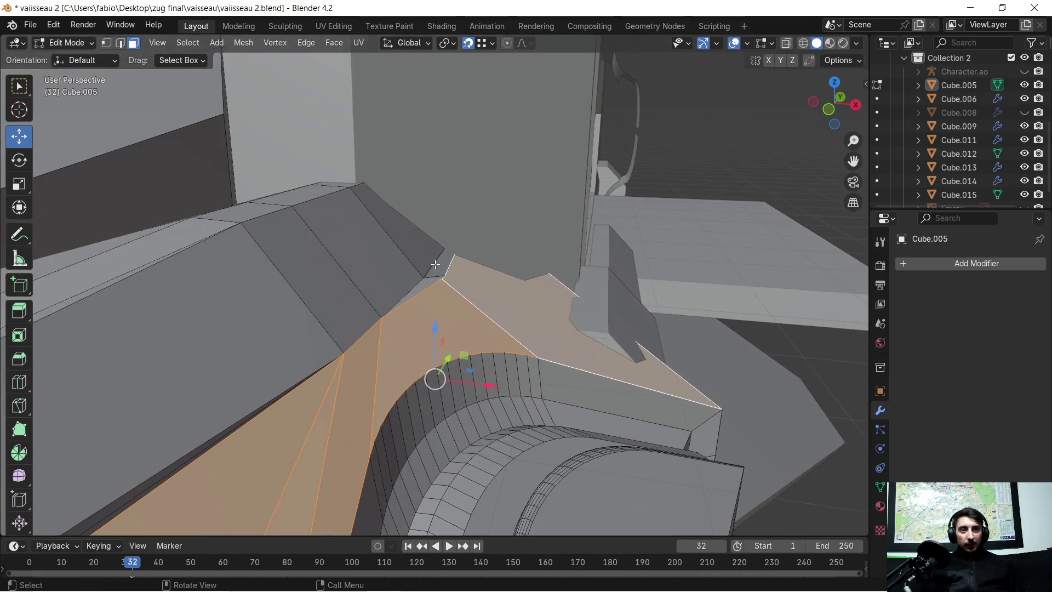
pyautogui.keyDown('shift'); pyautogui.click(438, 268); pyautogui.keyUp('shift')
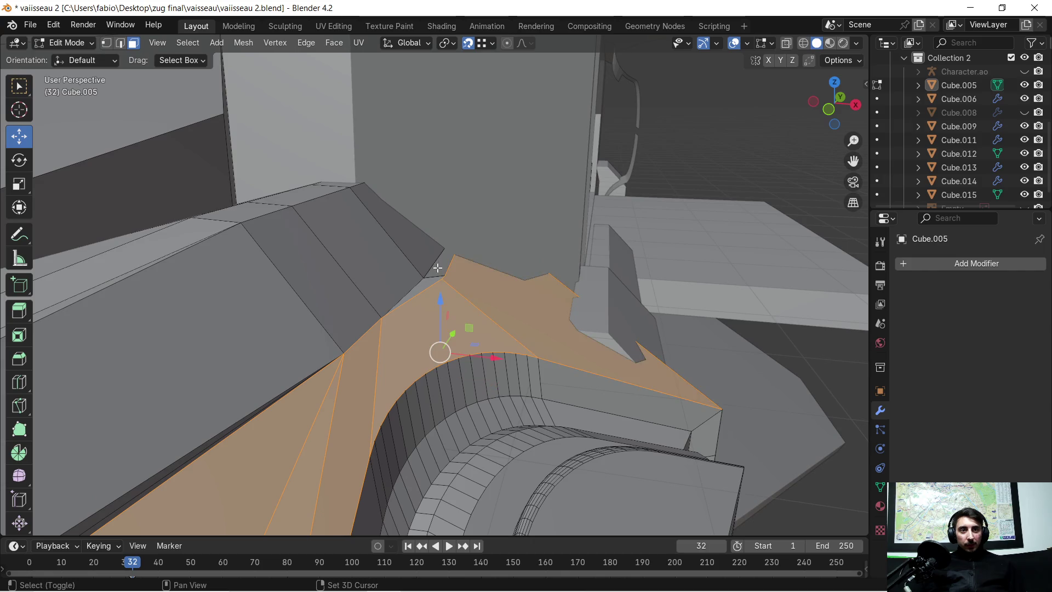
# Step: Select the single face beside the arch, frame it, and isolate Cube.005 in Local View
pyautogui.click(471, 289)
pyautogui.press('KP_Decimal')
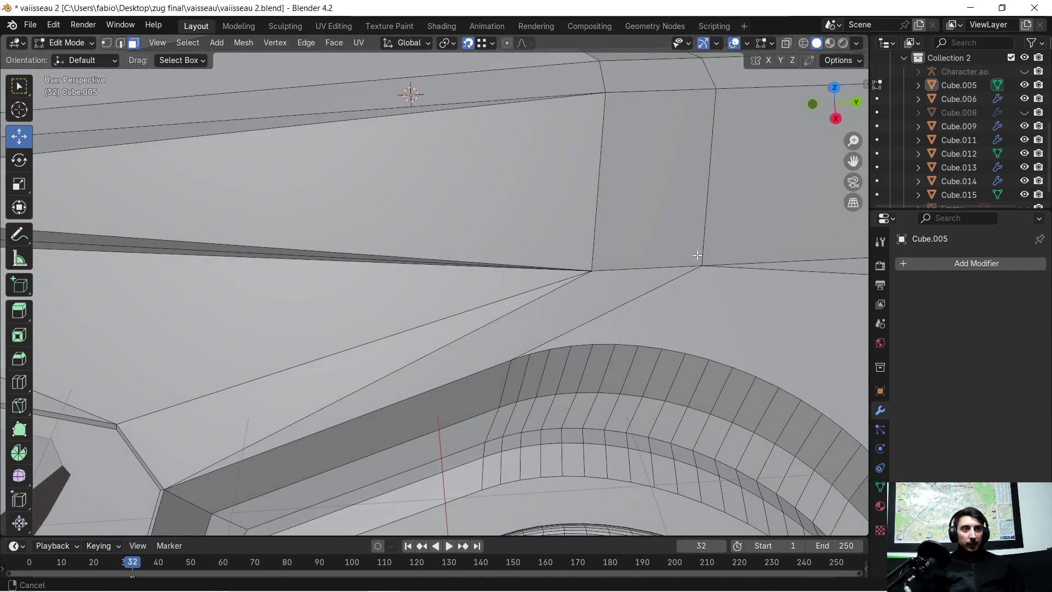
pyautogui.moveTo(471, 289); pyautogui.dragTo(824, 287, button='middle')
pyautogui.press('KP_Divide')
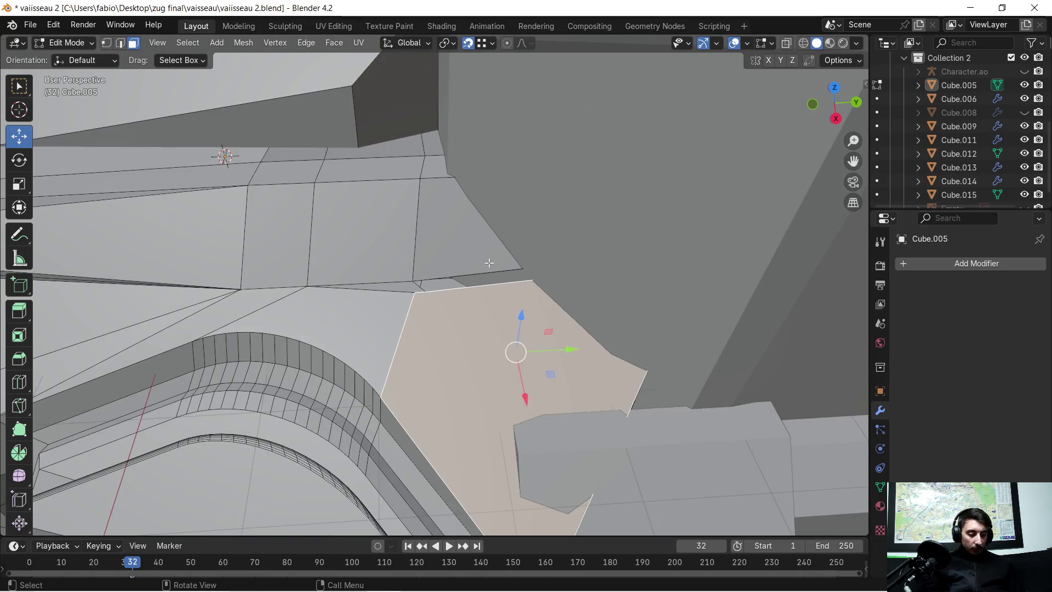
# Step: In Vertex select, slide the top-panel corner vertex -0.098068 m along Y
pyautogui.scroll(-3, 489, 263)
pyautogui.scroll(-10, 488, 263)
pyautogui.scroll(15, 511, 352)
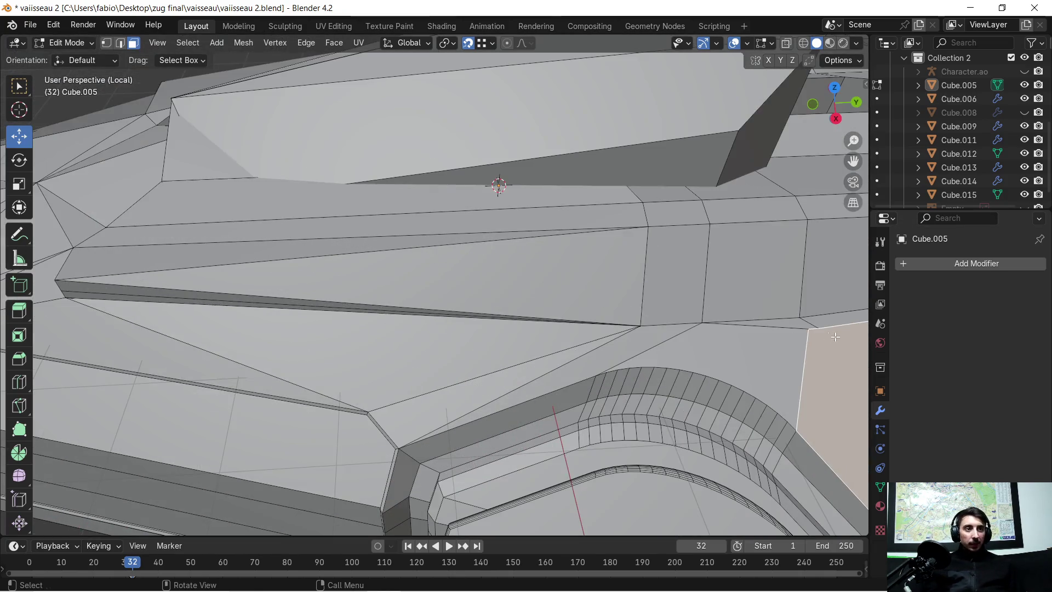
pyautogui.scroll(6, 511, 353)
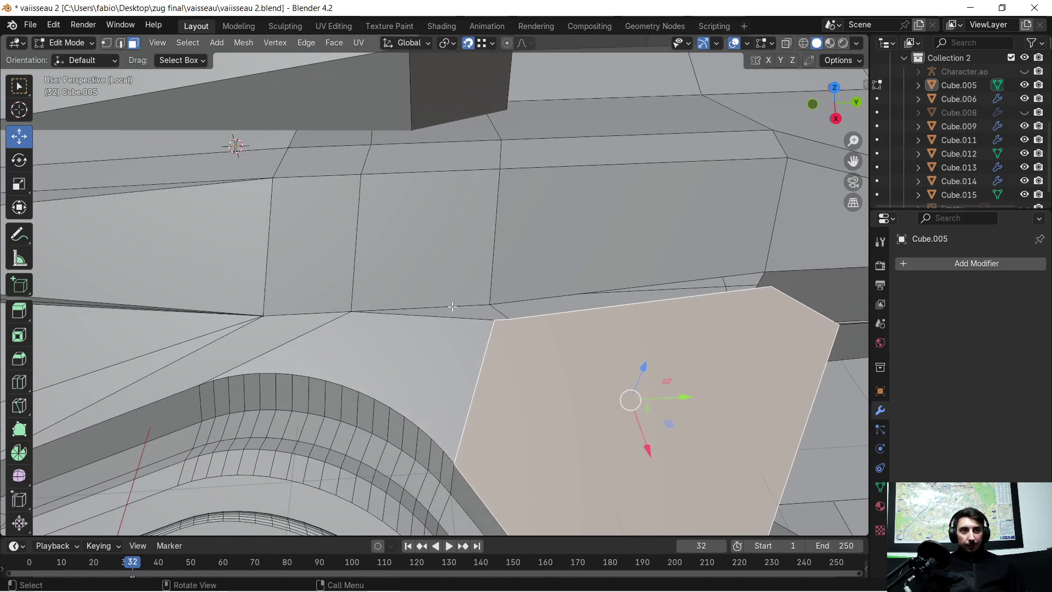
pyautogui.moveTo(503, 329)
pyautogui.mouseDown(button='middle')
pyautogui.moveTo(549, 318)
pyautogui.moveTo(626, 258)
pyautogui.moveTo(491, 324)
pyautogui.moveTo(519, 318)
pyautogui.moveTo(507, 296)
pyautogui.moveTo(487, 300)
pyautogui.moveTo(390, 351)
pyautogui.mouseUp(button='middle')
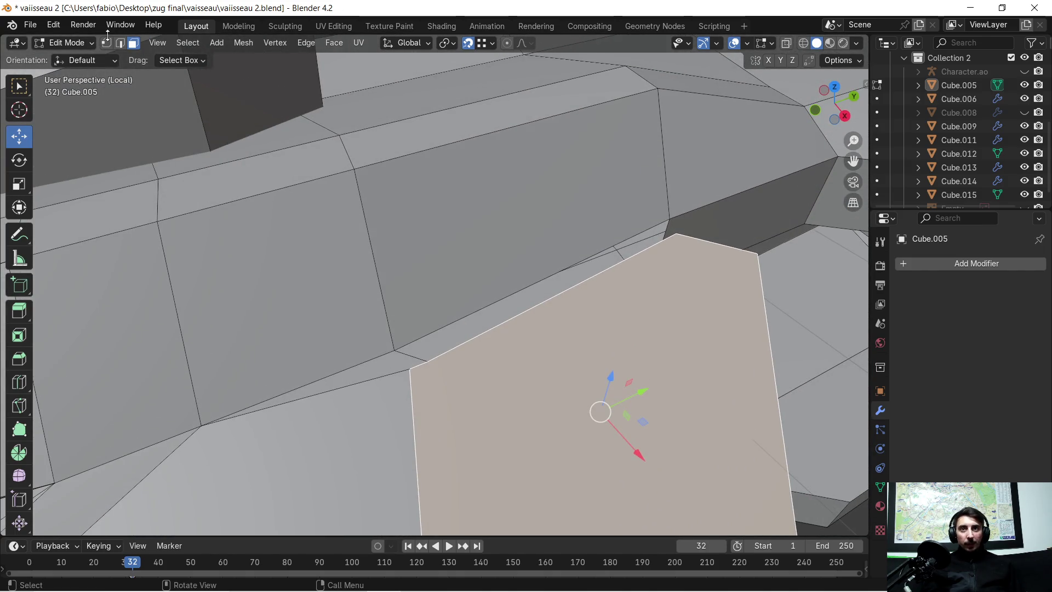
pyautogui.scroll(-5, 380, 339)
pyautogui.scroll(7, 422, 382)
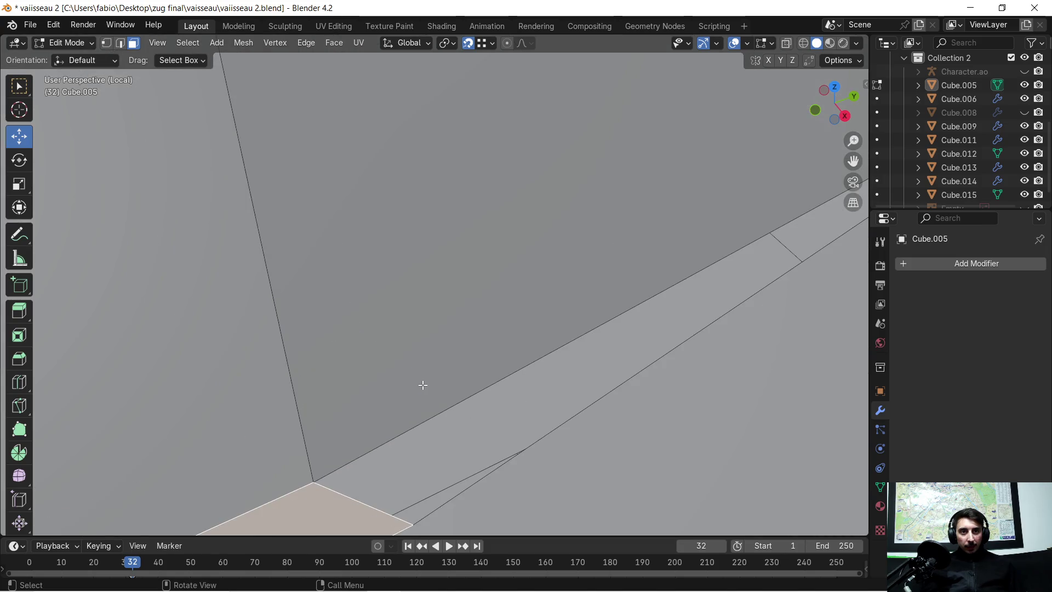
pyautogui.scroll(-2, 424, 405)
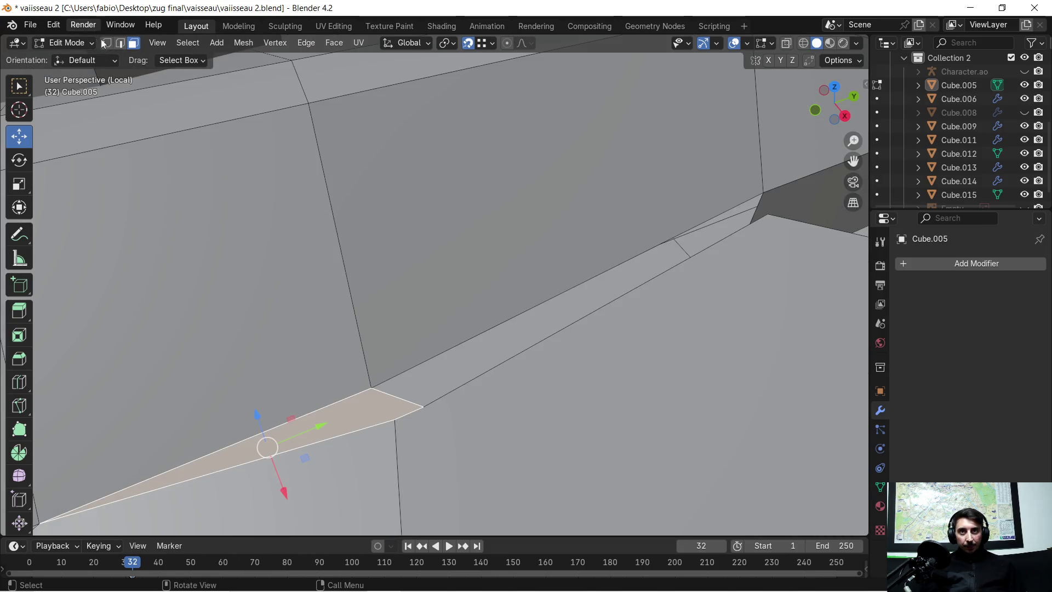
pyautogui.click(106, 43)
pyautogui.click(424, 409)
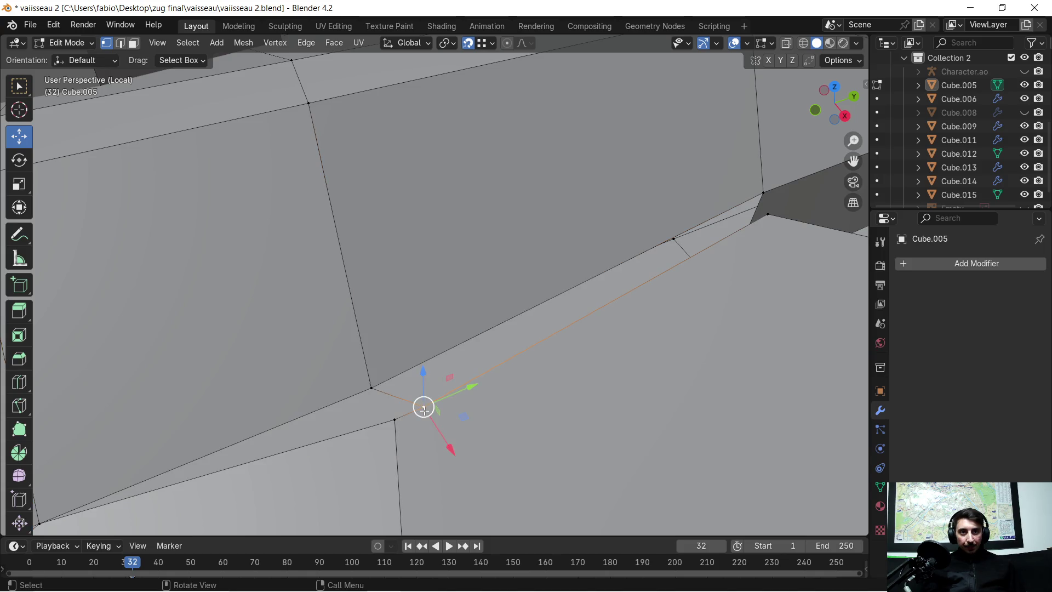
pyautogui.press('g')
pyautogui.press('y')
pyautogui.click(393, 419)
# Step: Select the whole hull and merge by distance, removing the 2 duplicate vertices
pyautogui.moveTo(475, 386)
pyautogui.mouseDown(button='middle')
pyautogui.moveTo(495, 376)
pyautogui.moveTo(450, 337)
pyautogui.mouseUp(button='middle')
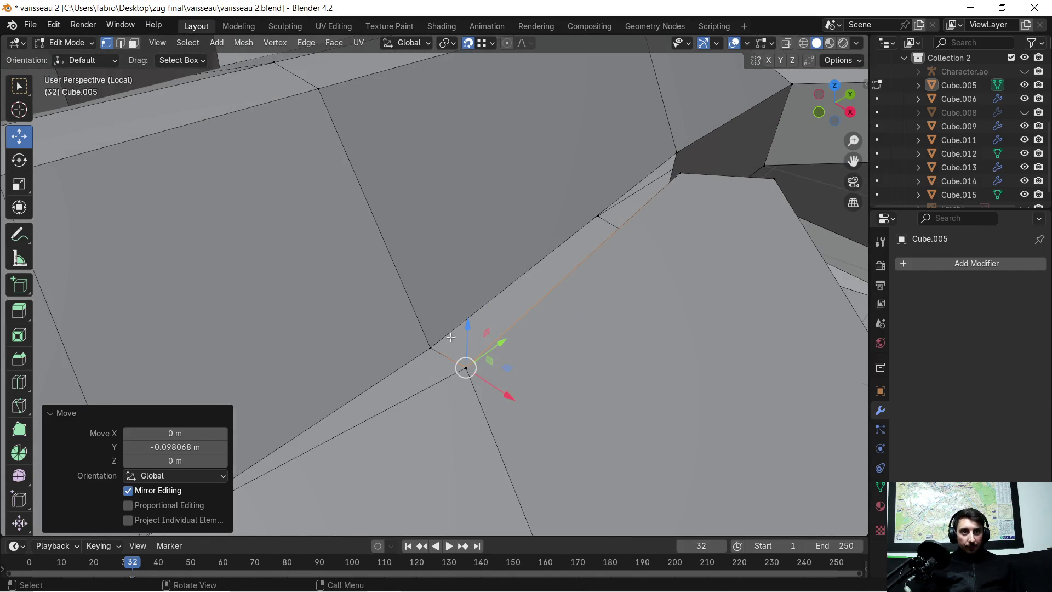
pyautogui.click(429, 343)
pyautogui.press('a')
pyautogui.press('m')
pyautogui.click(570, 354)
# Step: Inspect the merged panel corner and select its corner vertices
pyautogui.click(430, 347)
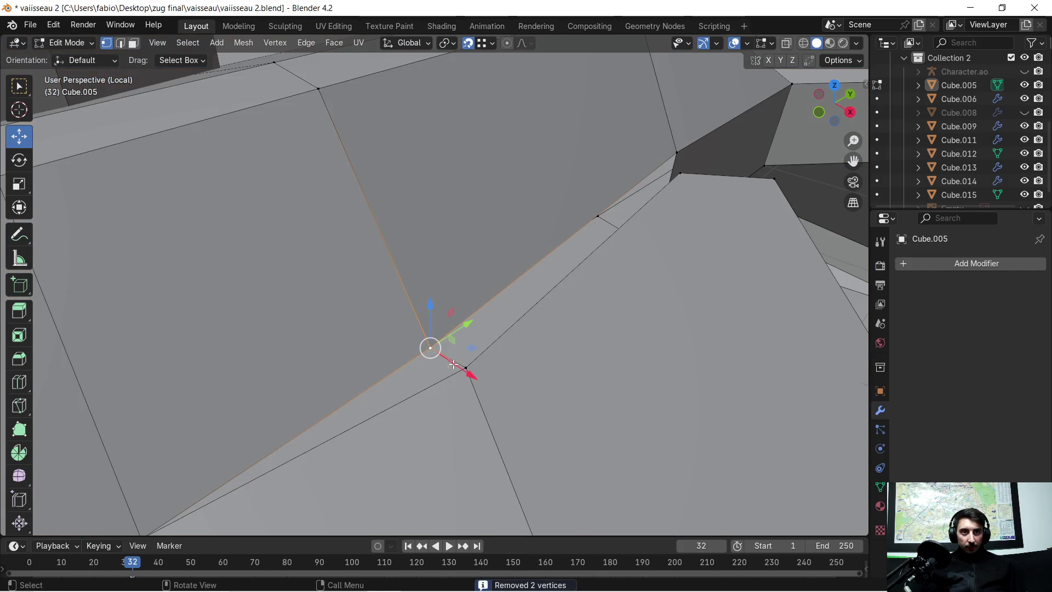
pyautogui.moveTo(446, 359); pyautogui.dragTo(530, 300, button='middle')
pyautogui.scroll(2, 530, 300)
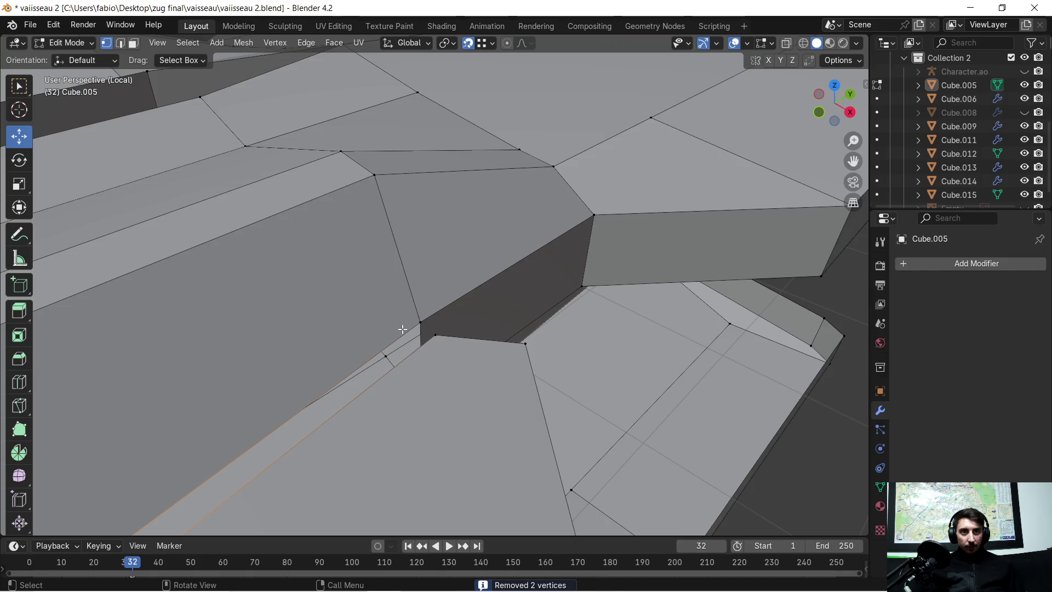
pyautogui.keyDown('shift'); pyautogui.click(416, 339); pyautogui.keyUp('shift')
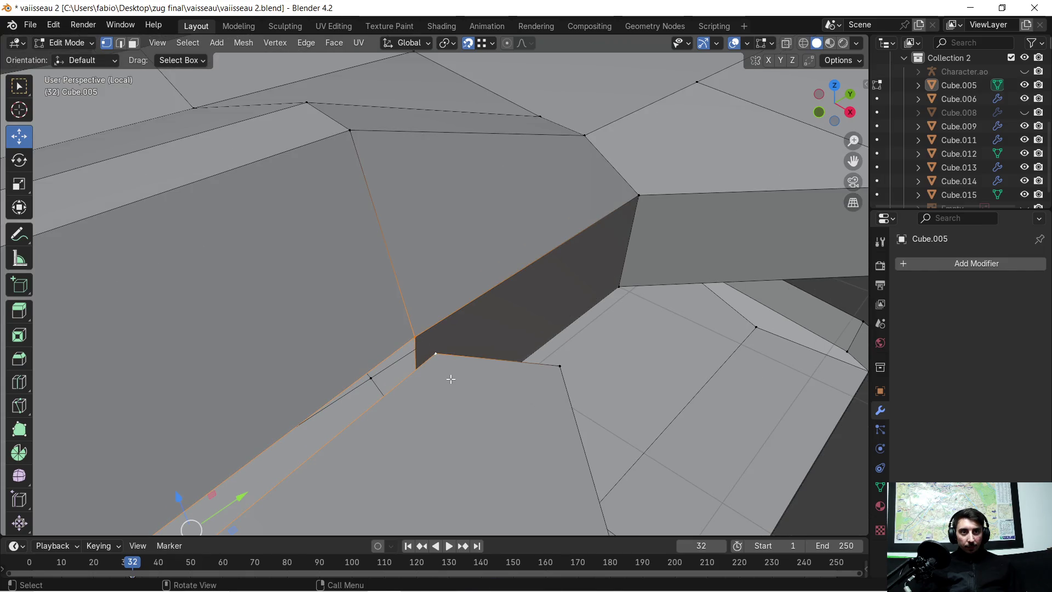
# Step: Slide the vertex on the top panel's edge 0.11139 m along Y
pyautogui.scroll(-4, 438, 361)
pyautogui.moveTo(446, 384); pyautogui.dragTo(443, 378, button='middle')
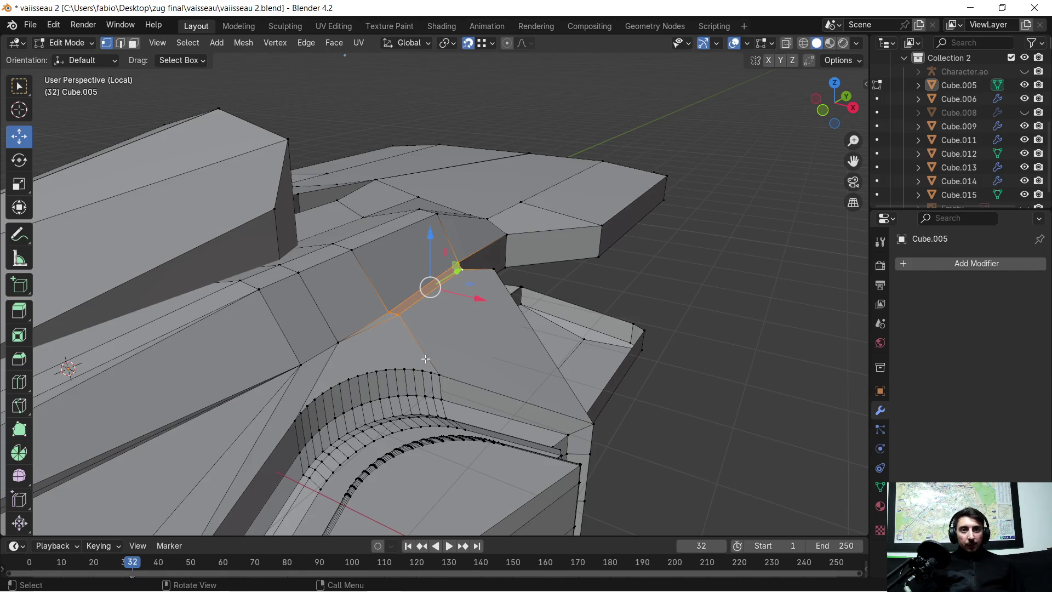
pyautogui.scroll(2, 426, 359)
pyautogui.moveTo(365, 411); pyautogui.dragTo(299, 335, button='middle')
pyautogui.moveTo(403, 342); pyautogui.dragTo(443, 322, button='middle')
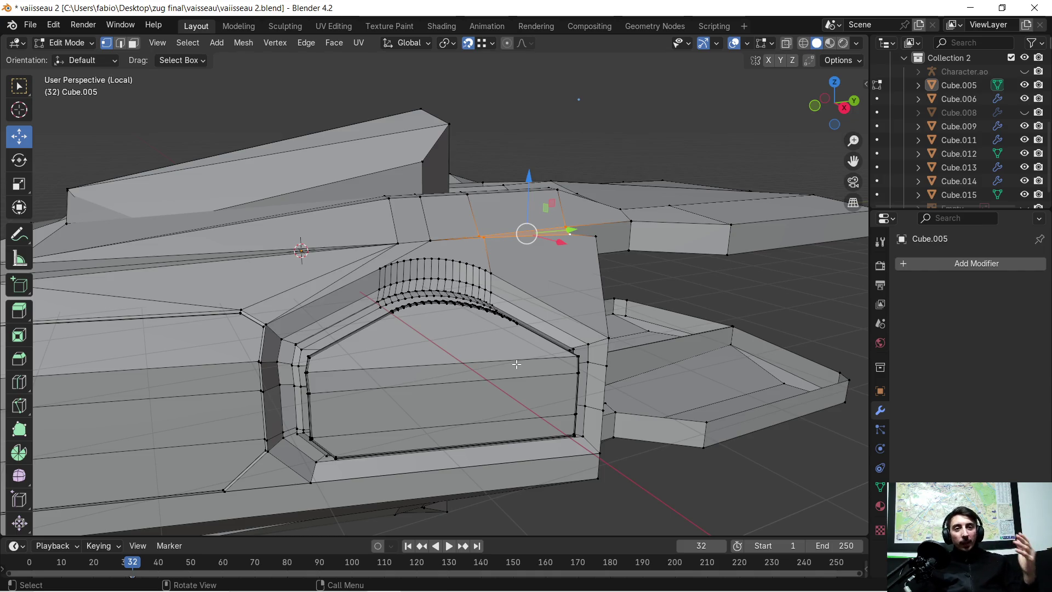
pyautogui.moveTo(451, 353); pyautogui.dragTo(464, 338, button='middle')
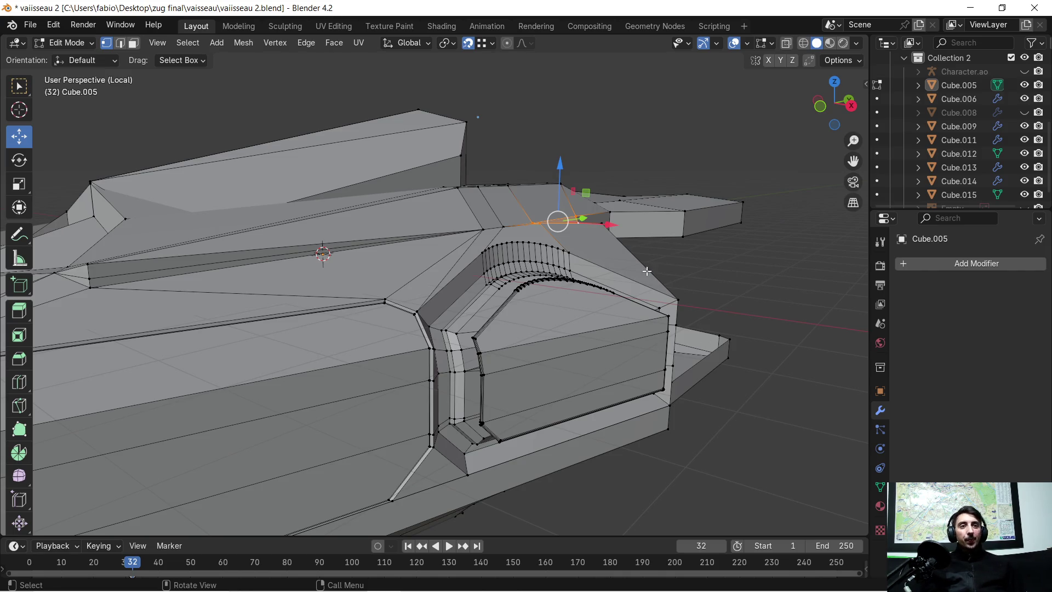
pyautogui.scroll(1, 647, 270)
pyautogui.moveTo(643, 239)
pyautogui.mouseDown(button='middle')
pyautogui.moveTo(450, 280)
pyautogui.moveTo(508, 277)
pyautogui.mouseUp(button='middle')
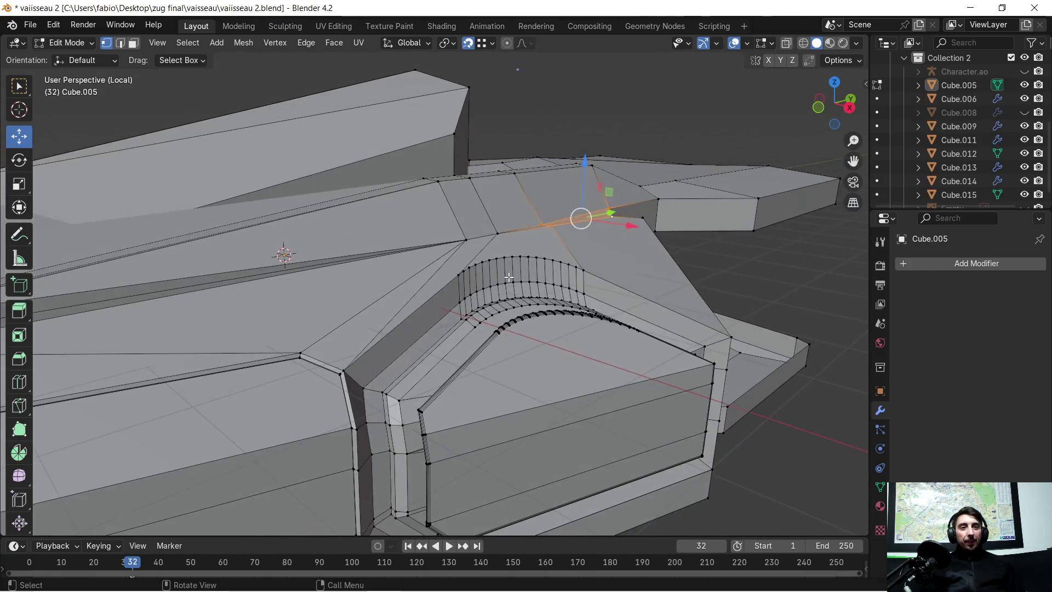
pyautogui.scroll(-2, 509, 277)
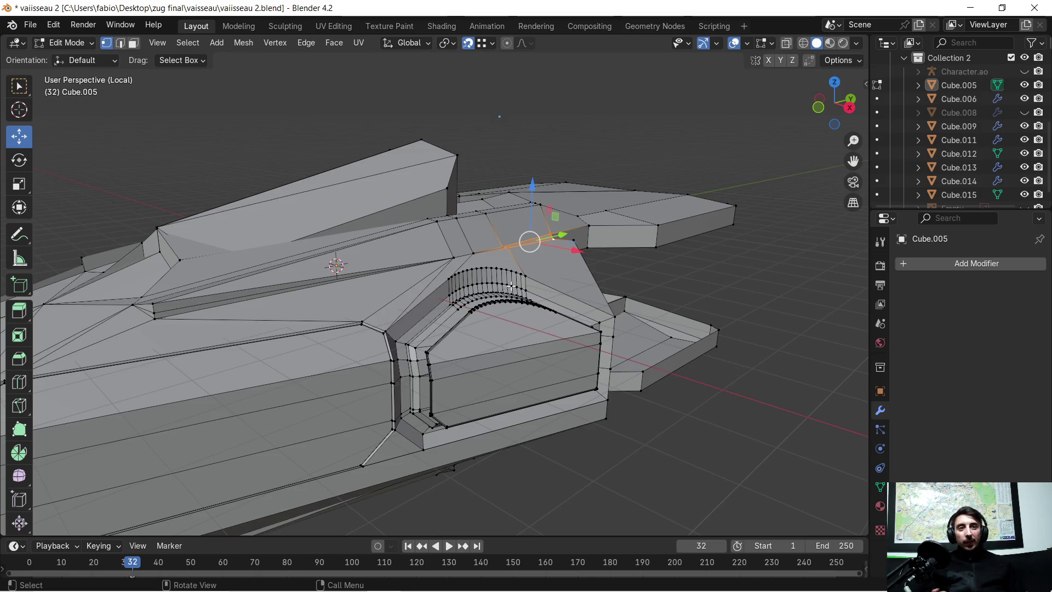
pyautogui.scroll(2, 550, 260)
pyautogui.moveTo(607, 253)
pyautogui.mouseDown(button='middle')
pyautogui.moveTo(510, 314)
pyautogui.moveTo(468, 325)
pyautogui.mouseUp(button='middle')
pyautogui.scroll(3, 555, 281)
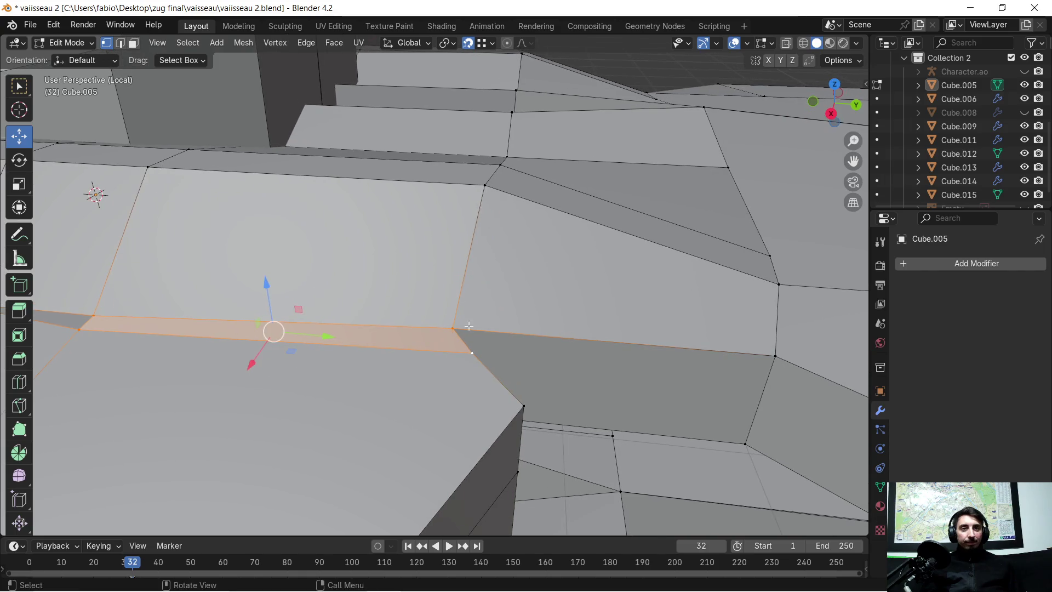
pyautogui.click(454, 331)
pyautogui.moveTo(479, 340); pyautogui.dragTo(472, 350)
# Step: Check the reshaped panel, then leave Local View to show the full ship
pyautogui.scroll(-2, 440, 354)
pyautogui.moveTo(440, 354)
pyautogui.mouseDown(button='middle')
pyautogui.moveTo(489, 305)
pyautogui.moveTo(510, 260)
pyautogui.moveTo(500, 293)
pyautogui.mouseUp(button='middle')
pyautogui.scroll(-4, 510, 260)
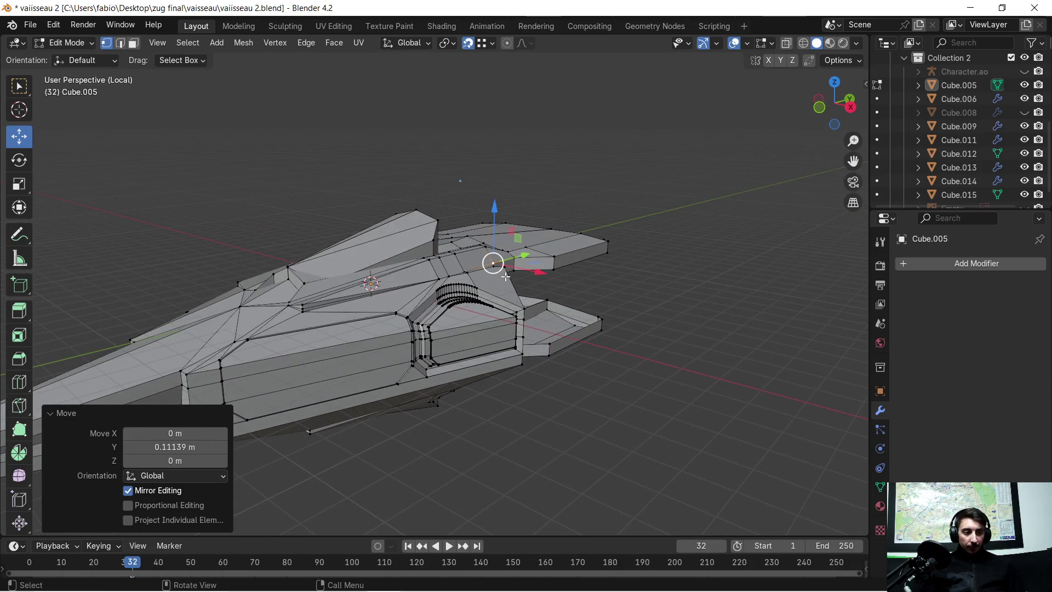
pyautogui.scroll(3, 503, 276)
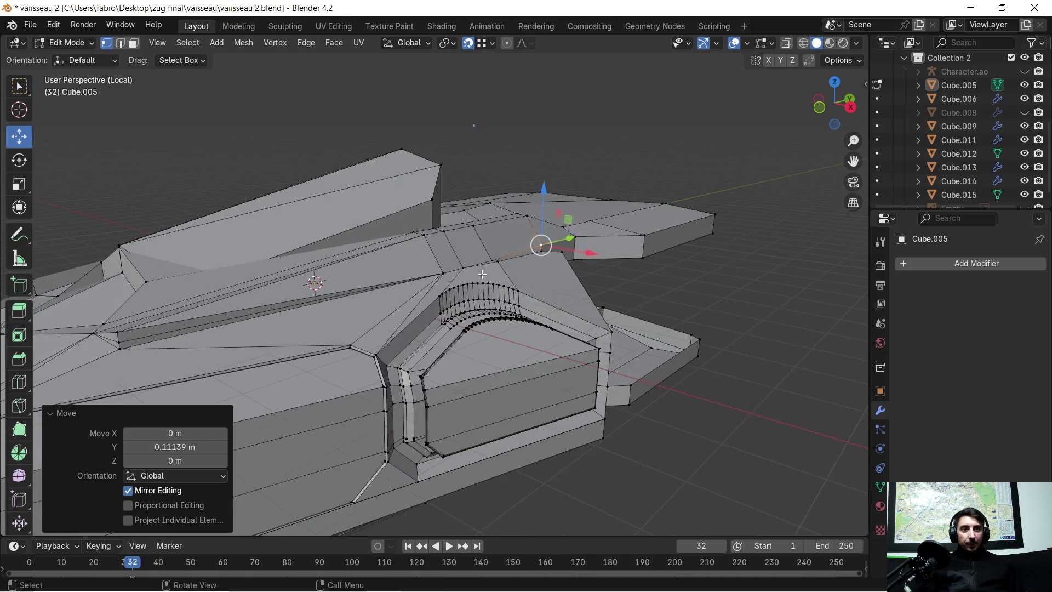
pyautogui.scroll(1, 474, 280)
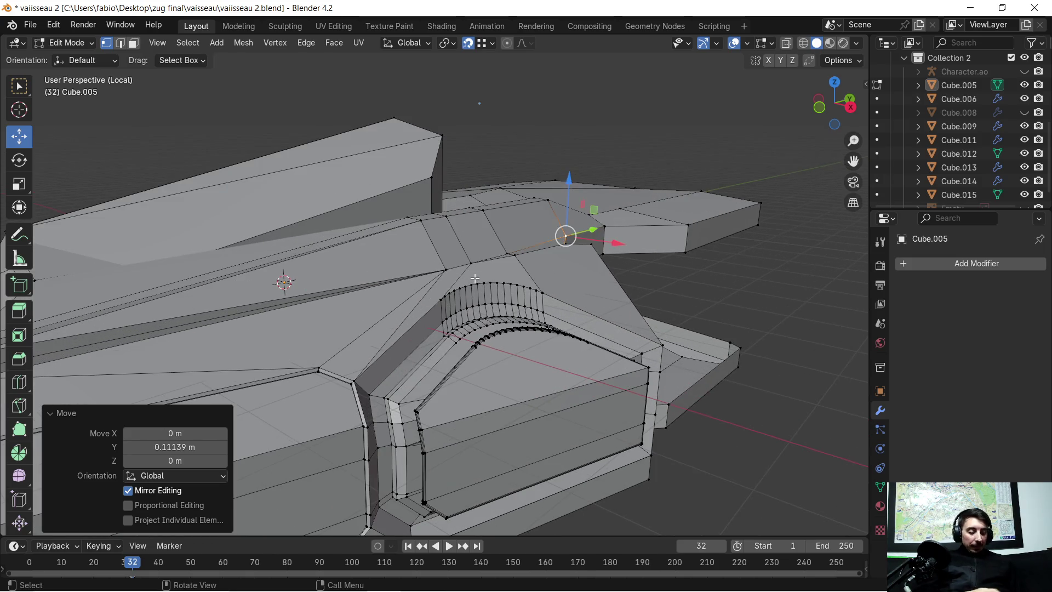
pyautogui.press('KP_Divide')
pyautogui.moveTo(380, 329); pyautogui.dragTo(499, 260, button='middle')
pyautogui.scroll(2, 642, 237)
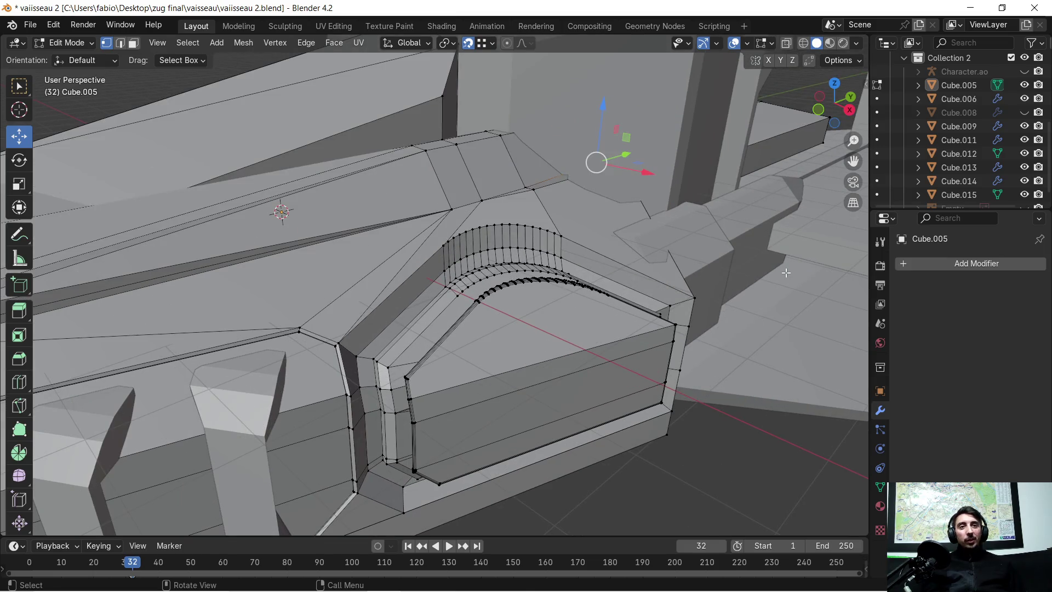
pyautogui.scroll(2, 628, 236)
pyautogui.moveTo(615, 212)
pyautogui.mouseDown(button='middle')
pyautogui.moveTo(547, 232)
pyautogui.moveTo(350, 137)
pyautogui.mouseUp(button='middle')
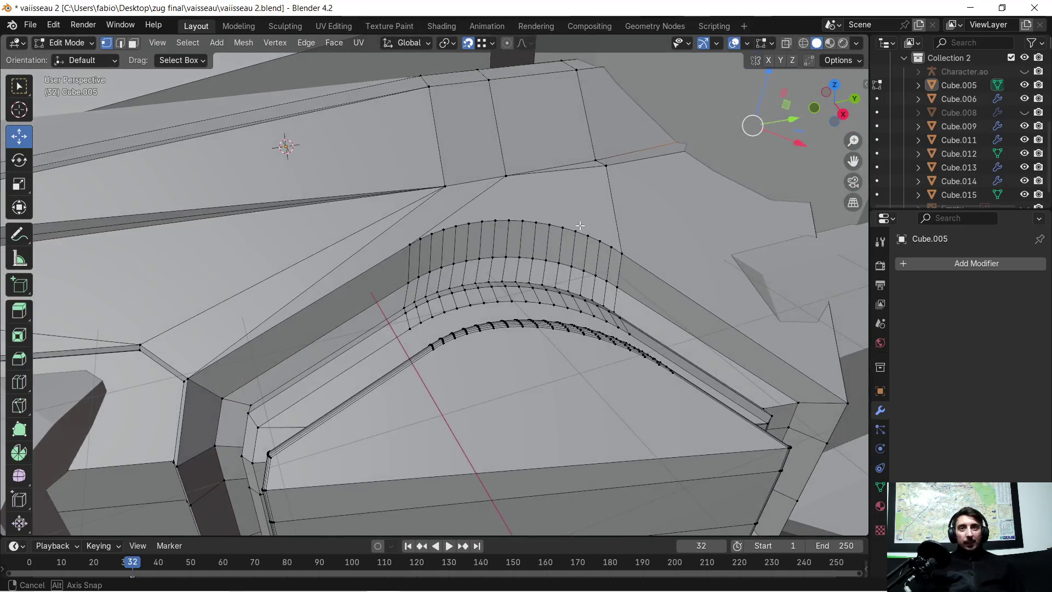
pyautogui.click(132, 44)
pyautogui.click(625, 210)
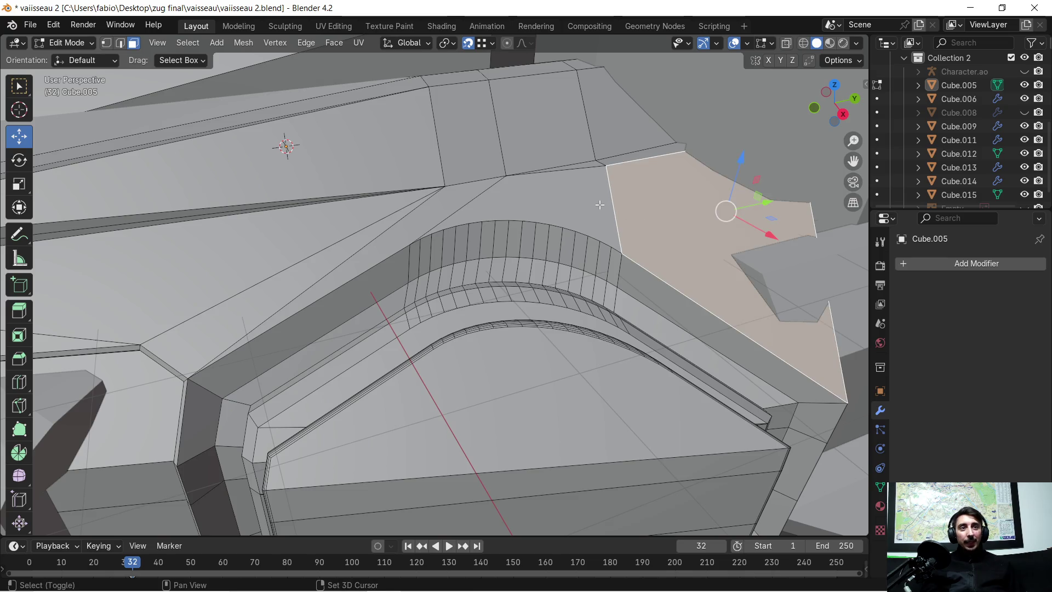
pyautogui.keyDown('shift'); pyautogui.click(574, 205); pyautogui.keyUp('shift')
pyautogui.keyDown('shift'); pyautogui.click(359, 236); pyautogui.keyUp('shift')
pyautogui.moveTo(332, 257); pyautogui.dragTo(408, 228, button='middle')
pyautogui.keyDown('shift'); pyautogui.click(438, 275); pyautogui.keyUp('shift')
pyautogui.keyDown('shift'); pyautogui.click(399, 251); pyautogui.keyUp('shift')
pyautogui.moveTo(589, 141)
pyautogui.mouseDown(button='middle')
pyautogui.moveTo(369, 115)
pyautogui.moveTo(573, 284)
pyautogui.moveTo(531, 259)
pyautogui.moveTo(351, 209)
pyautogui.moveTo(327, 213)
pyautogui.moveTo(501, 223)
pyautogui.moveTo(484, 218)
pyautogui.mouseUp(button='middle')
pyautogui.keyDown('shift'); pyautogui.click(585, 272); pyautogui.keyUp('shift')
pyautogui.moveTo(533, 243); pyautogui.dragTo(528, 254, button='middle')
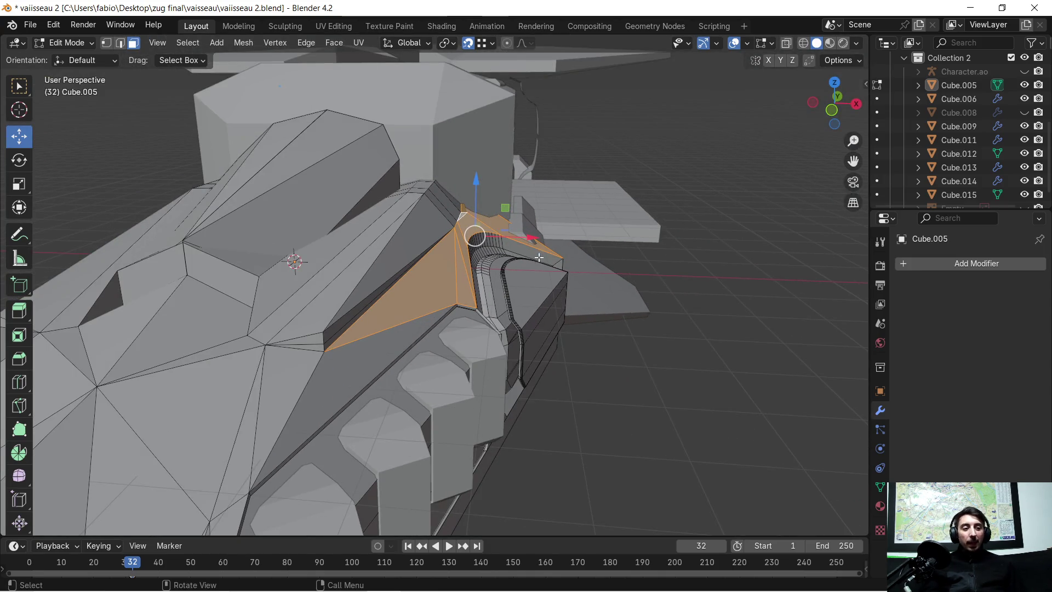
pyautogui.moveTo(443, 302)
pyautogui.mouseDown(button='middle')
pyautogui.moveTo(383, 285)
pyautogui.moveTo(338, 311)
pyautogui.mouseUp(button='middle')
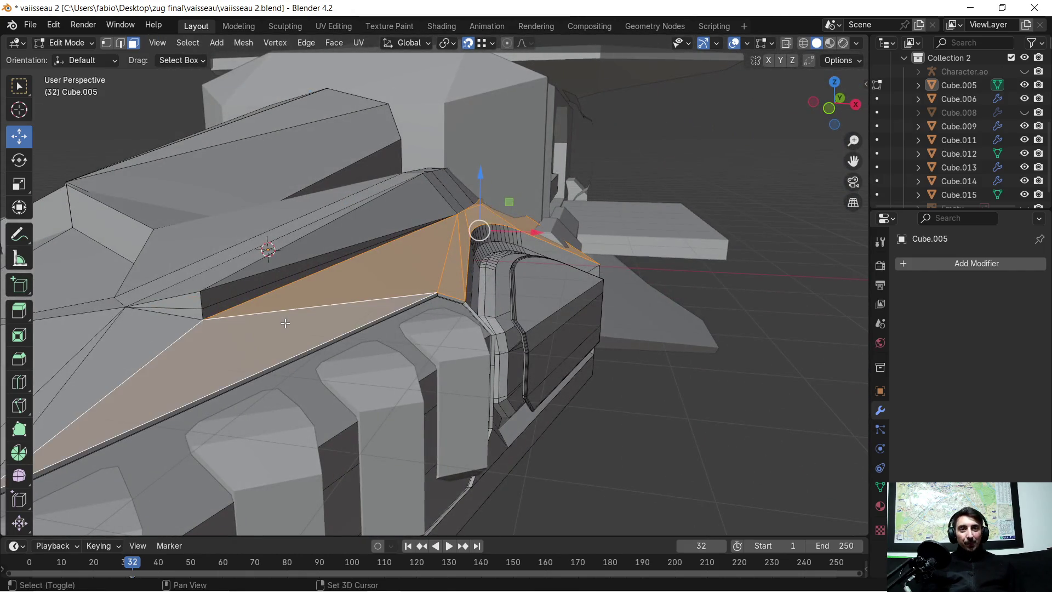
pyautogui.scroll(-5, 300, 286)
pyautogui.scroll(4, 427, 315)
pyautogui.moveTo(433, 312); pyautogui.dragTo(478, 313, button='middle')
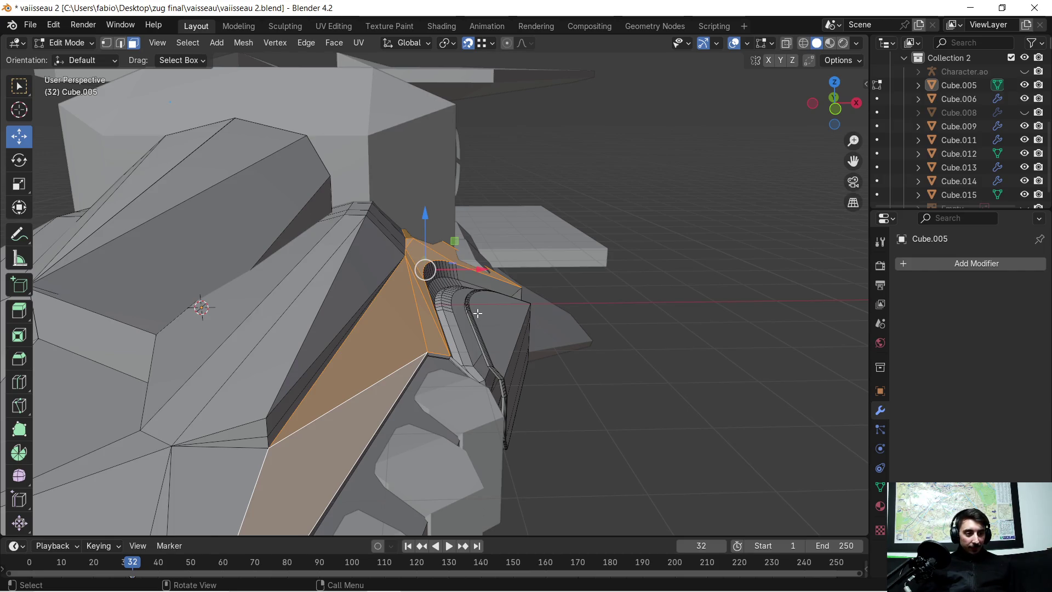
pyautogui.scroll(2, 478, 313)
pyautogui.moveTo(478, 313); pyautogui.dragTo(519, 305, button='middle')
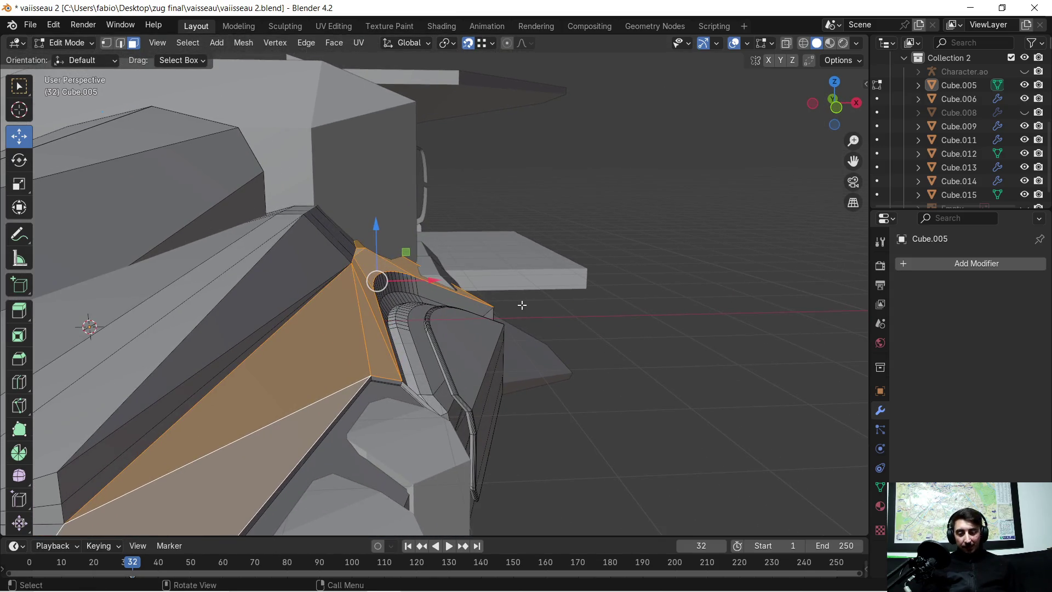
pyautogui.press('g')
pyautogui.press('z')
pyautogui.press('z')
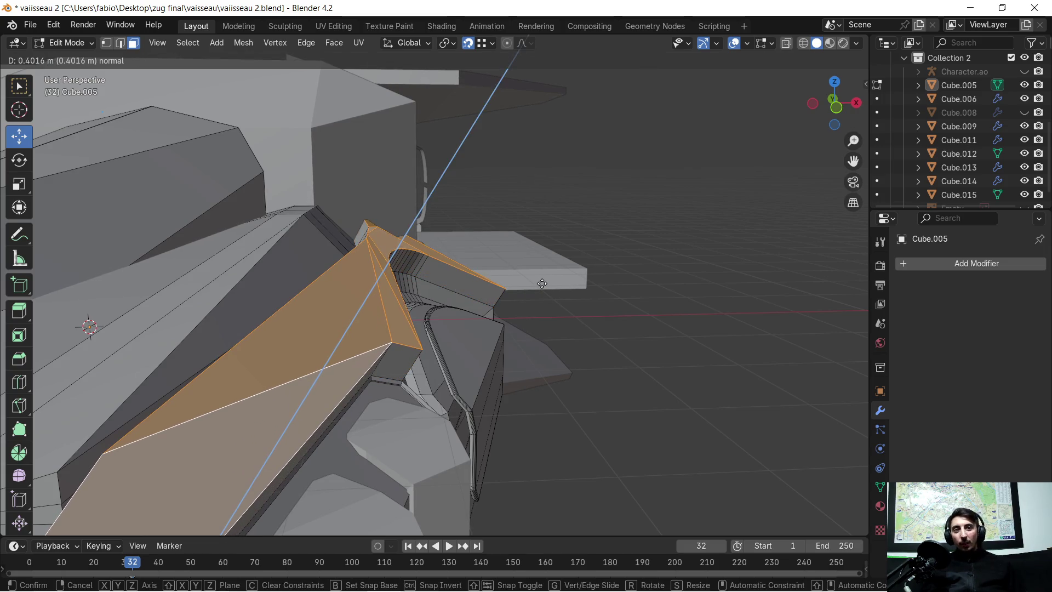
# Step: Confirm the 0.40159 m normal extrusion, then switch to Edge select and deselect all
pyautogui.click(542, 283)
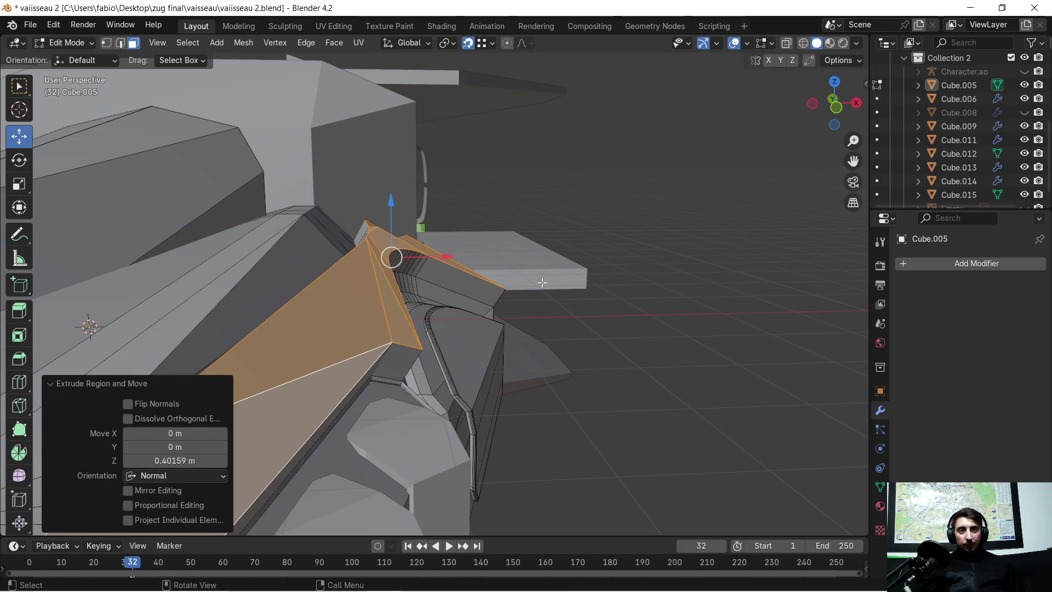
pyautogui.moveTo(505, 294)
pyautogui.mouseDown(button='middle')
pyautogui.moveTo(354, 300)
pyautogui.moveTo(416, 311)
pyautogui.mouseUp(button='middle')
pyautogui.scroll(-5, 455, 295)
pyautogui.scroll(5, 458, 296)
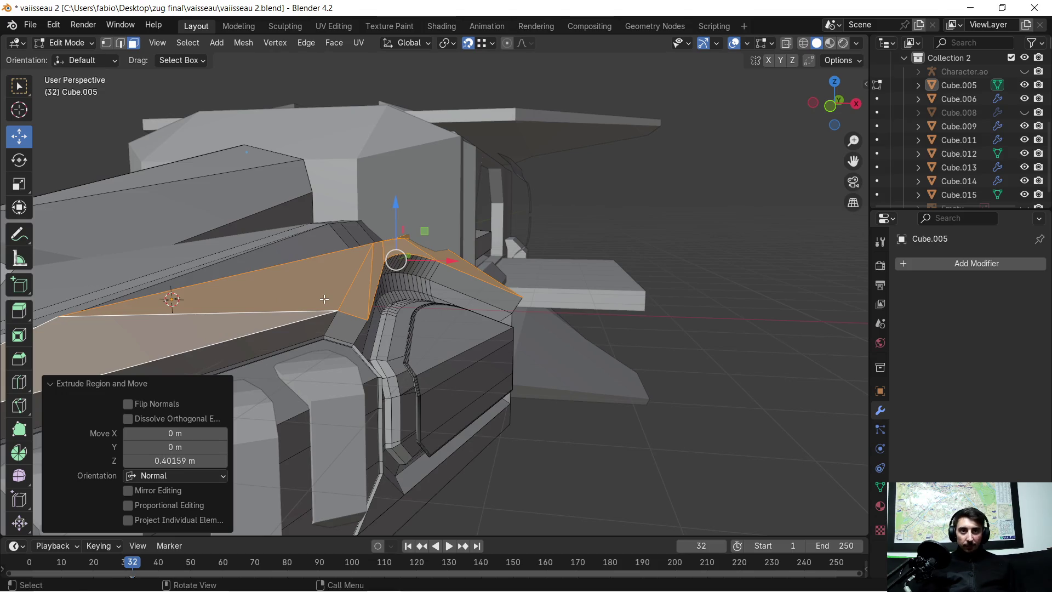
pyautogui.click(121, 44)
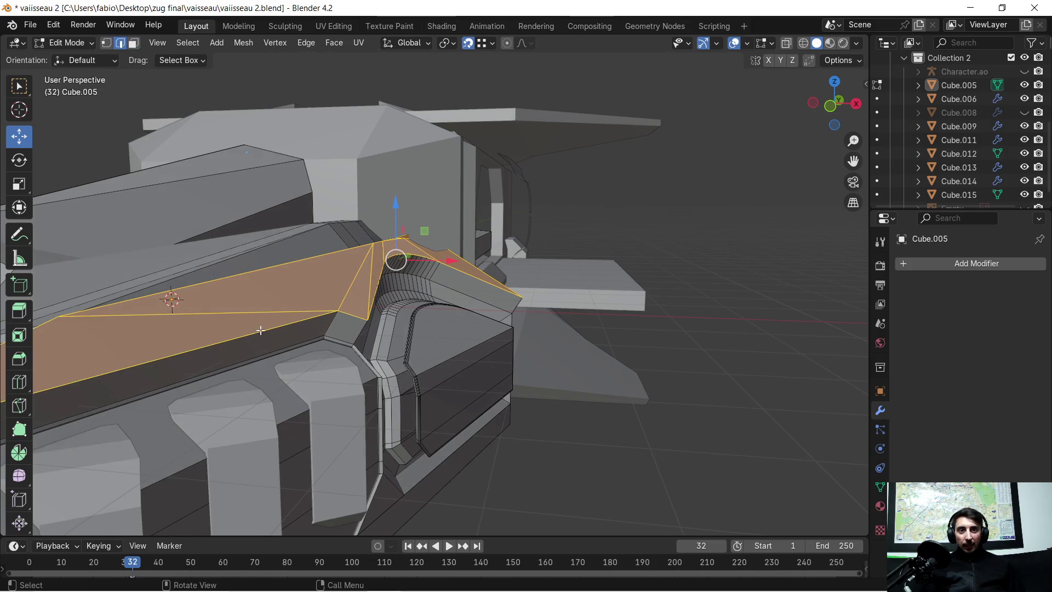
pyautogui.hotkey('alt', 'a')
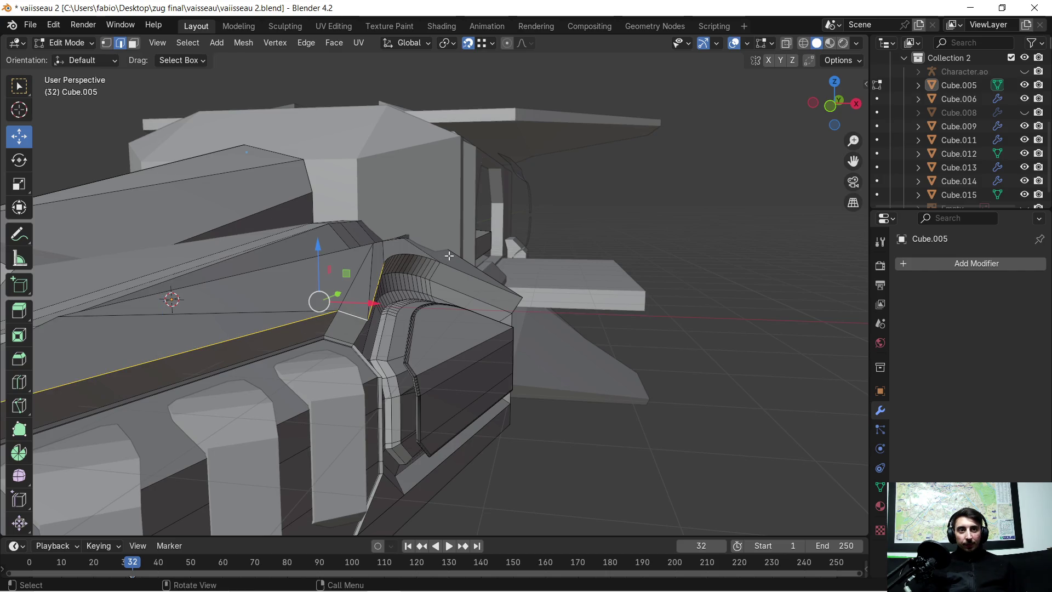
# Step: Select the top ridge edge loop and add the arch edges
pyautogui.scroll(5, 448, 255)
pyautogui.moveTo(449, 255); pyautogui.dragTo(522, 270, button='middle')
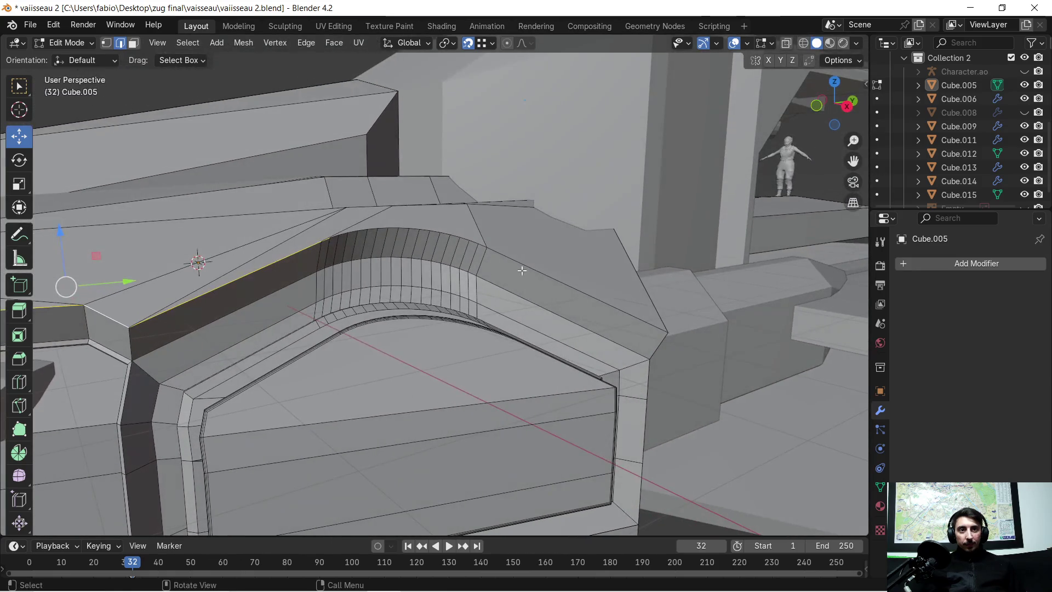
pyautogui.keyDown('alt'); pyautogui.click(532, 272); pyautogui.keyUp('alt')
pyautogui.keyDown('alt'); pyautogui.keyDown('shift'); pyautogui.click(481, 243); pyautogui.keyUp('shift'); pyautogui.keyUp('alt')
pyautogui.moveTo(481, 243)
pyautogui.mouseDown(button='middle')
pyautogui.moveTo(374, 287)
pyautogui.moveTo(388, 332)
pyautogui.mouseUp(button='middle')
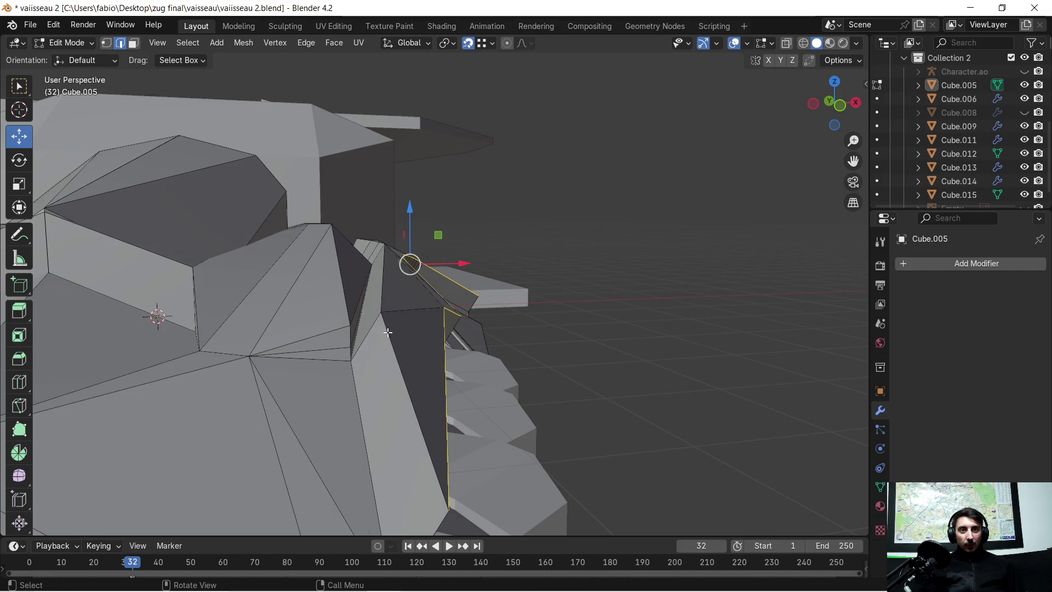
# Step: Add the thin edge beside the arch and another edge loop, then begin a bevel
pyautogui.moveTo(426, 285)
pyautogui.mouseDown(button='middle')
pyautogui.moveTo(392, 265)
pyautogui.moveTo(395, 281)
pyautogui.moveTo(374, 223)
pyautogui.moveTo(441, 291)
pyautogui.moveTo(383, 270)
pyautogui.mouseUp(button='middle')
pyautogui.scroll(2, 374, 223)
pyautogui.keyDown('alt'); pyautogui.keyDown('shift'); pyautogui.click(387, 250); pyautogui.keyUp('shift'); pyautogui.keyUp('alt')
pyautogui.keyDown('alt'); pyautogui.keyDown('shift'); pyautogui.click(416, 163); pyautogui.keyUp('shift'); pyautogui.keyUp('alt')
pyautogui.moveTo(495, 159)
pyautogui.mouseDown(button='middle')
pyautogui.moveTo(594, 367)
pyautogui.moveTo(555, 320)
pyautogui.moveTo(526, 315)
pyautogui.moveTo(575, 285)
pyautogui.moveTo(478, 308)
pyautogui.moveTo(496, 308)
pyautogui.moveTo(523, 331)
pyautogui.mouseUp(button='middle')
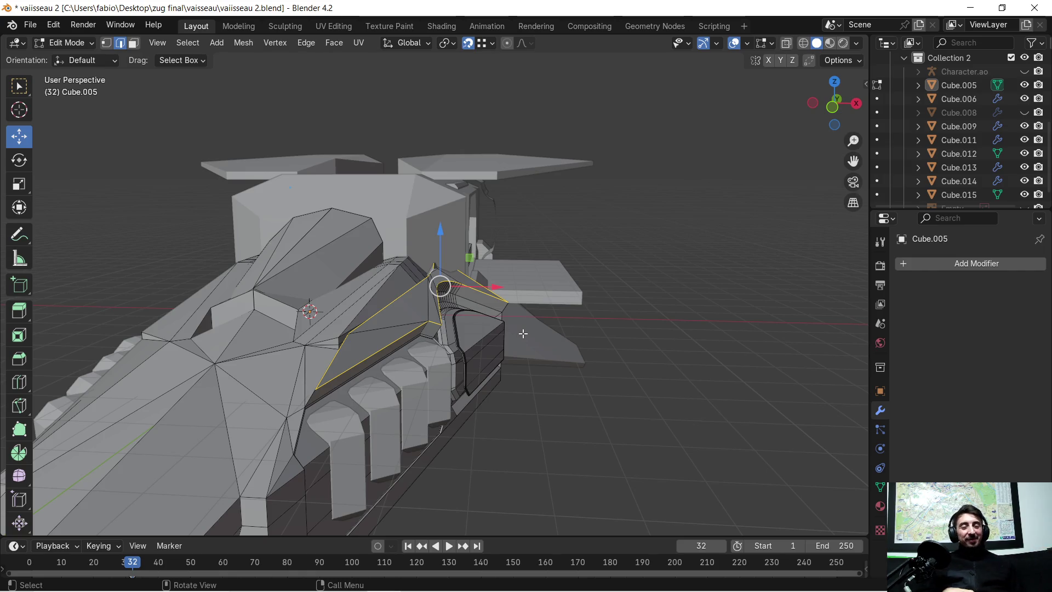
pyautogui.scroll(2, 528, 385)
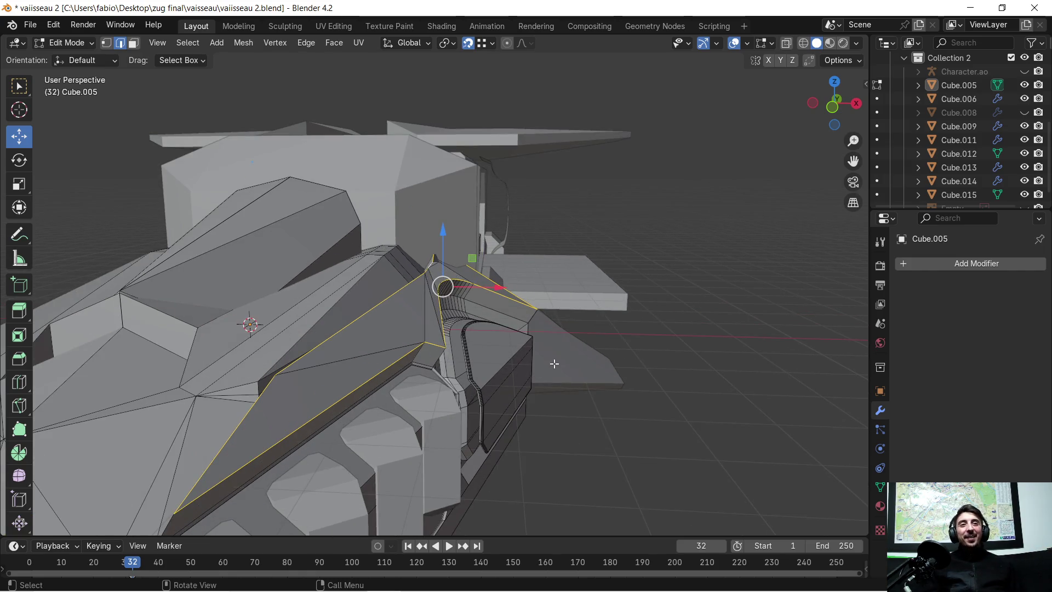
pyautogui.moveTo(568, 308)
pyautogui.mouseDown(button='middle')
pyautogui.moveTo(394, 358)
pyautogui.moveTo(482, 343)
pyautogui.mouseUp(button='middle')
pyautogui.hotkey('ctrl', 'b')
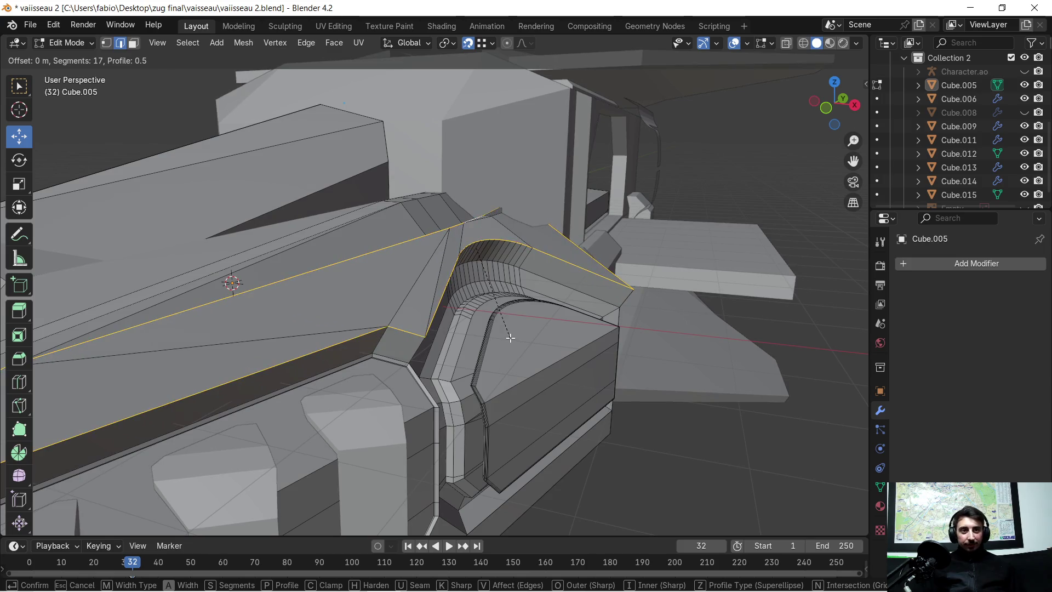
pyautogui.scroll(-10, 523, 341)
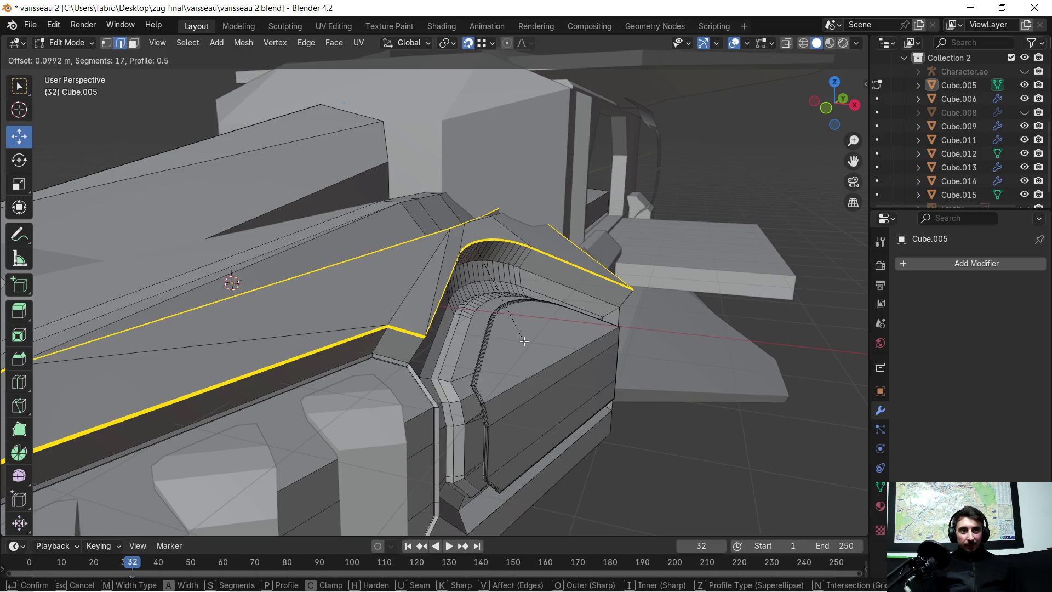
pyautogui.click(524, 341)
pyautogui.moveTo(194, 337); pyautogui.dragTo(143, 337)
pyautogui.scroll(3, 513, 309)
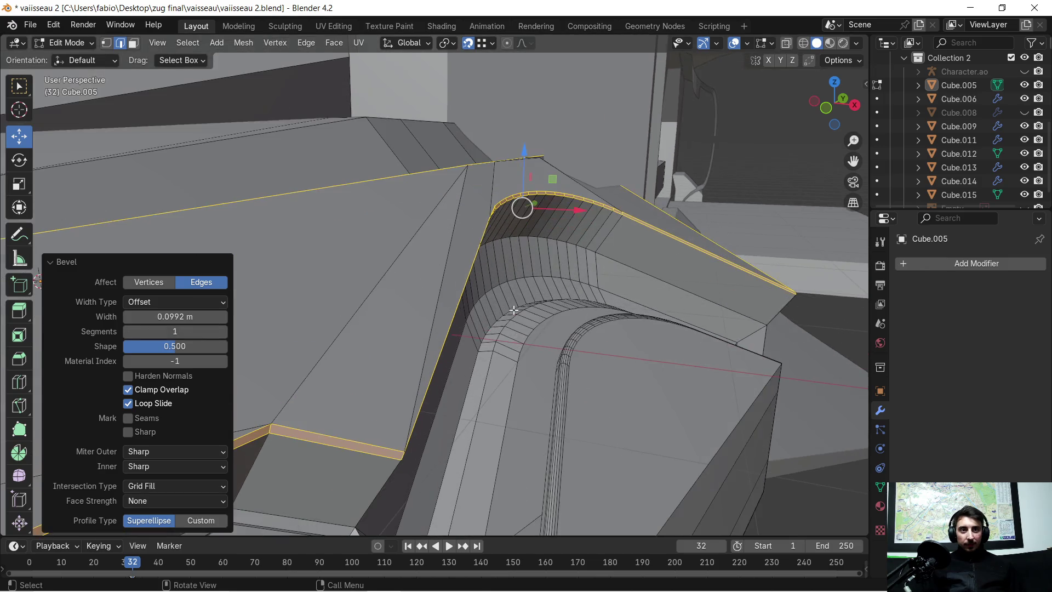
pyautogui.moveTo(482, 310)
pyautogui.mouseDown(button='middle')
pyautogui.moveTo(451, 247)
pyautogui.moveTo(275, 164)
pyautogui.moveTo(395, 188)
pyautogui.moveTo(388, 182)
pyautogui.moveTo(222, 155)
pyautogui.moveTo(427, 305)
pyautogui.moveTo(531, 309)
pyautogui.mouseUp(button='middle')
pyautogui.hotkey('ctrl', 'z')
pyautogui.scroll(-3, 456, 280)
pyautogui.scroll(-3, 458, 313)
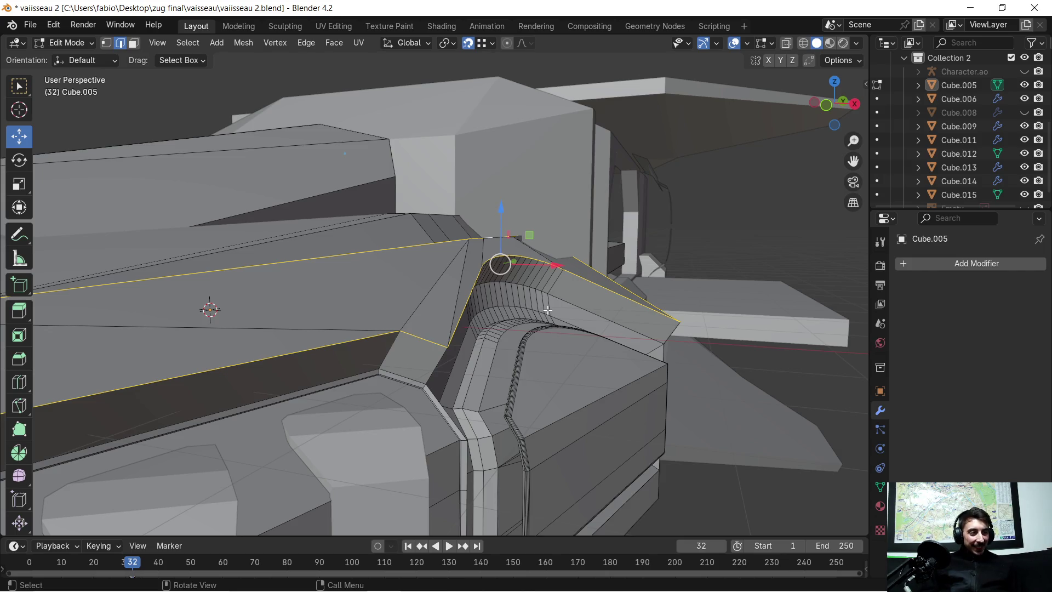
pyautogui.moveTo(518, 298)
pyautogui.mouseDown(button='middle')
pyautogui.moveTo(487, 334)
pyautogui.moveTo(460, 342)
pyautogui.moveTo(424, 330)
pyautogui.mouseUp(button='middle')
# Step: In Face select, pick the narrow face strip beside the arch and delete it
pyautogui.click(136, 45)
pyautogui.click(277, 307)
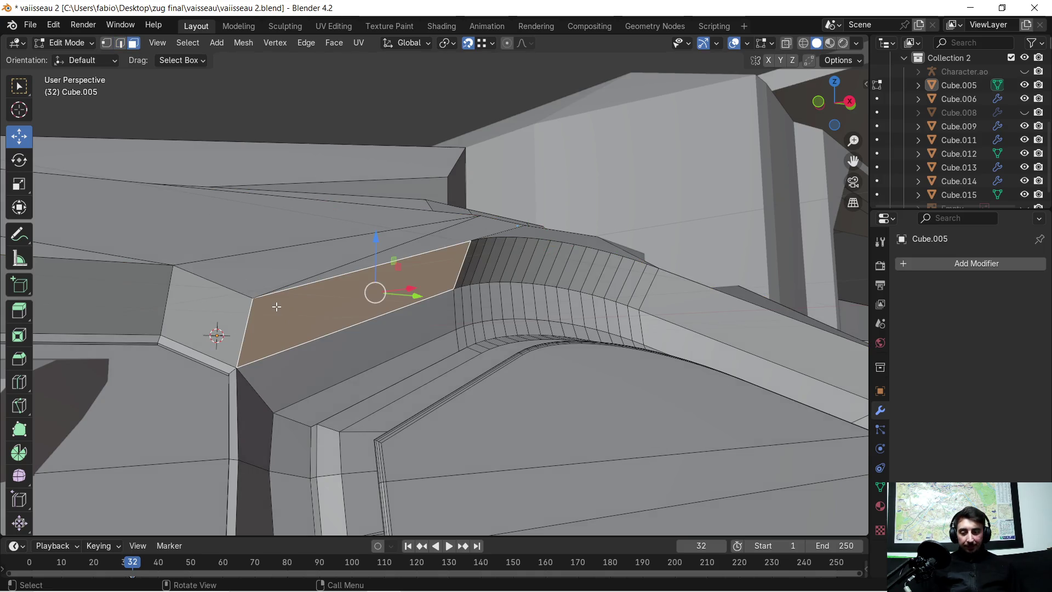
pyautogui.keyDown('shift'); pyautogui.click(277, 308); pyautogui.keyUp('shift')
pyautogui.keyDown('shift'); pyautogui.click(278, 308); pyautogui.keyUp('shift')
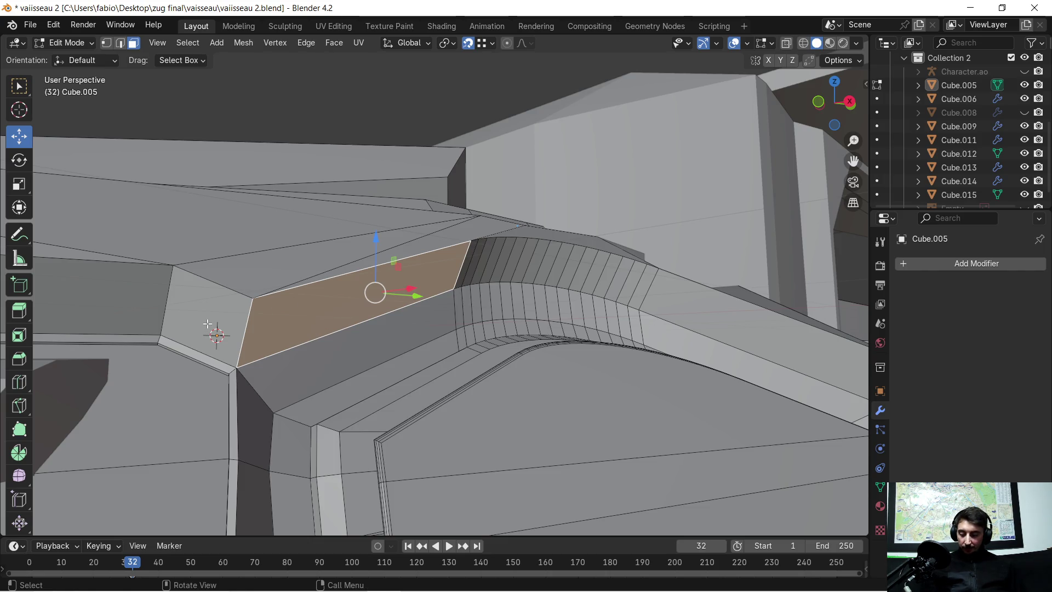
pyautogui.keyDown('alt'); pyautogui.keyDown('shift'); pyautogui.click(209, 320); pyautogui.keyUp('shift'); pyautogui.keyUp('alt')
pyautogui.keyDown('alt'); pyautogui.keyDown('shift'); pyautogui.click(200, 309); pyautogui.keyUp('shift'); pyautogui.keyUp('alt')
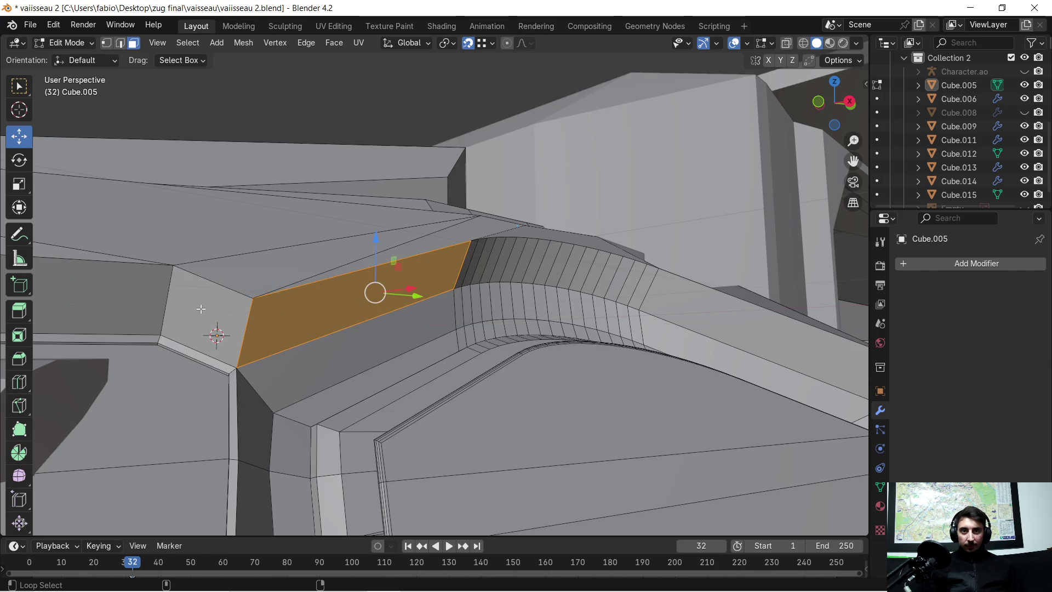
pyautogui.keyDown('alt'); pyautogui.keyDown('shift'); pyautogui.click(200, 308); pyautogui.keyUp('shift'); pyautogui.keyUp('alt')
pyautogui.moveTo(201, 308)
pyautogui.mouseDown(button='middle')
pyautogui.moveTo(297, 308)
pyautogui.moveTo(132, 310)
pyautogui.moveTo(301, 322)
pyautogui.moveTo(340, 313)
pyautogui.moveTo(445, 345)
pyautogui.moveTo(434, 314)
pyautogui.moveTo(528, 313)
pyautogui.moveTo(474, 299)
pyautogui.moveTo(482, 267)
pyautogui.moveTo(499, 276)
pyautogui.moveTo(491, 309)
pyautogui.mouseUp(button='middle')
pyautogui.press('x')
pyautogui.click(448, 329)
# Step: Delete another single face near the arch
pyautogui.scroll(6, 474, 300)
pyautogui.click(500, 265)
pyautogui.press('x')
pyautogui.click(500, 265)
# Step: Select the long side face, thin triangle and fin face, then start extruding
pyautogui.click(417, 301)
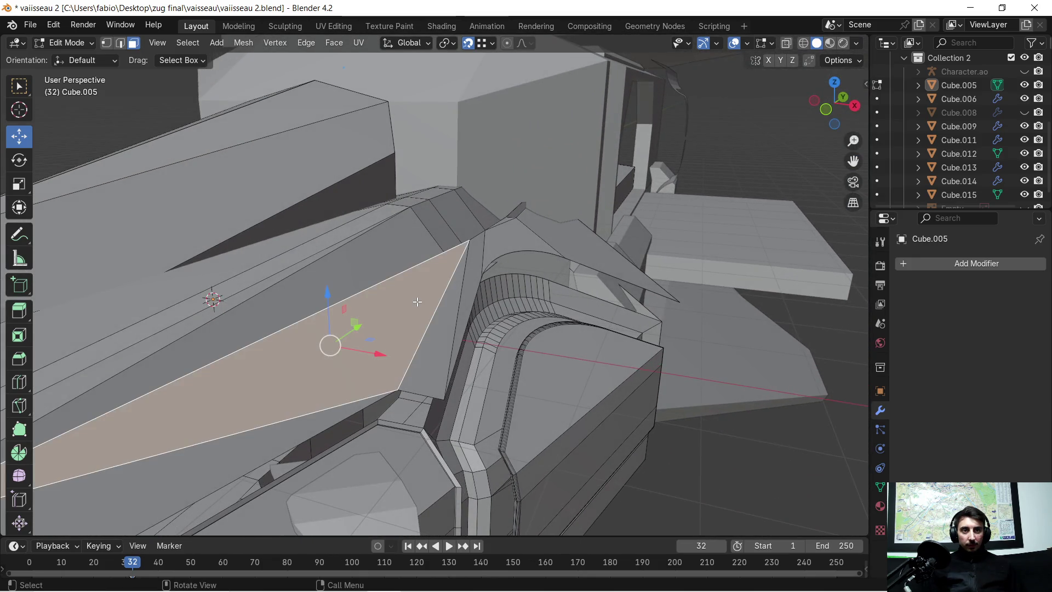
pyautogui.keyDown('shift'); pyautogui.click(468, 264); pyautogui.keyUp('shift')
pyautogui.moveTo(359, 359)
pyautogui.mouseDown()
pyautogui.moveTo(411, 312)
pyautogui.moveTo(509, 258)
pyautogui.mouseUp()
pyautogui.moveTo(509, 258)
pyautogui.mouseDown(button='middle')
pyautogui.moveTo(570, 312)
pyautogui.moveTo(382, 166)
pyautogui.moveTo(556, 274)
pyautogui.moveTo(575, 281)
pyautogui.moveTo(580, 267)
pyautogui.moveTo(567, 267)
pyautogui.moveTo(638, 328)
pyautogui.mouseUp(button='middle')
pyautogui.keyDown('shift'); pyautogui.click(573, 315); pyautogui.keyUp('shift')
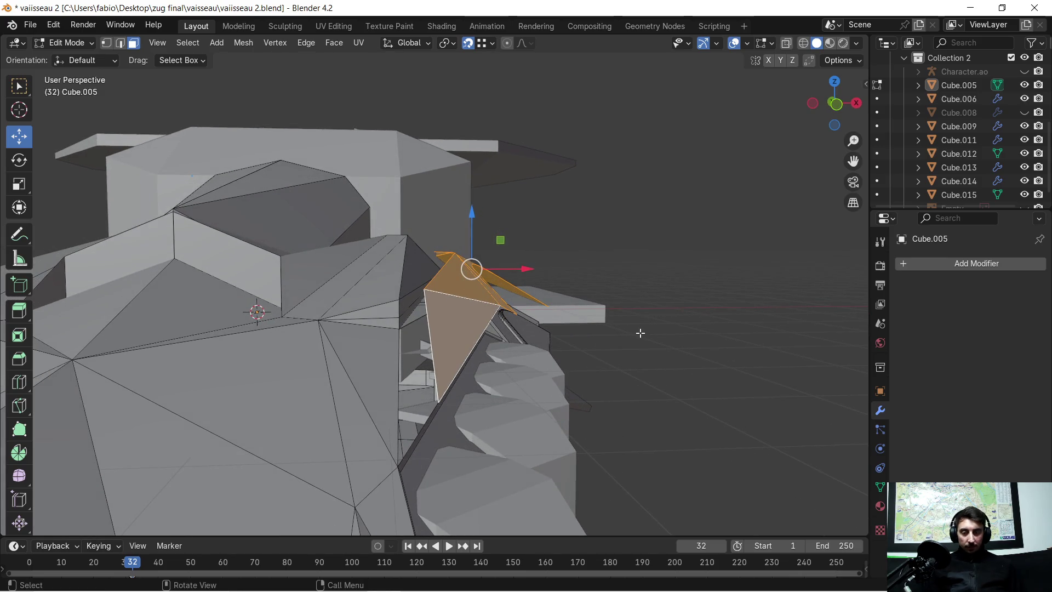
pyautogui.press('e')
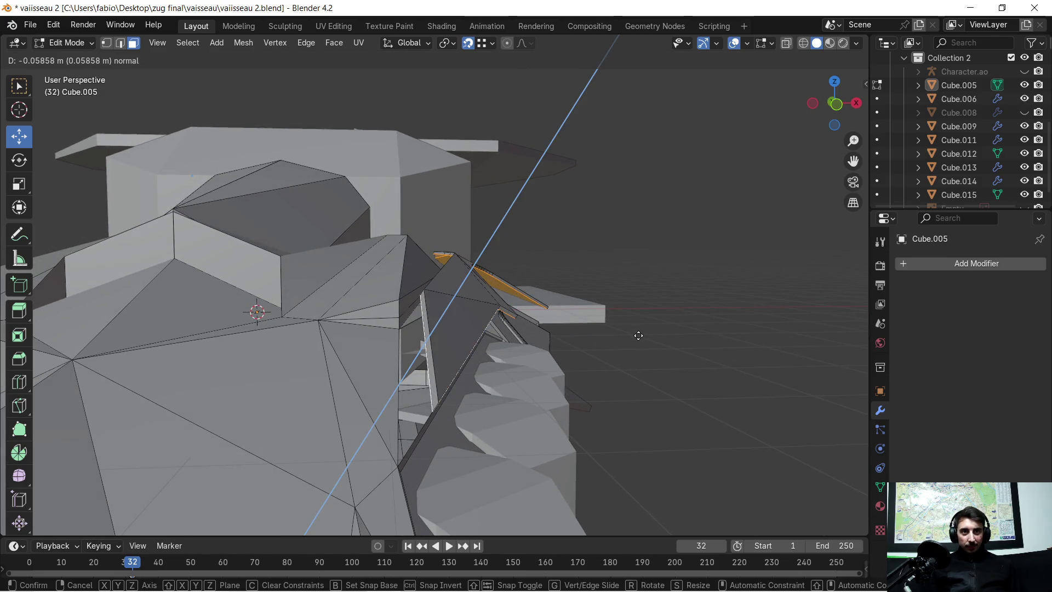
# Step: Confirm the fin faces' extrusion at -0.058575 m along their normal
pyautogui.click(638, 335)
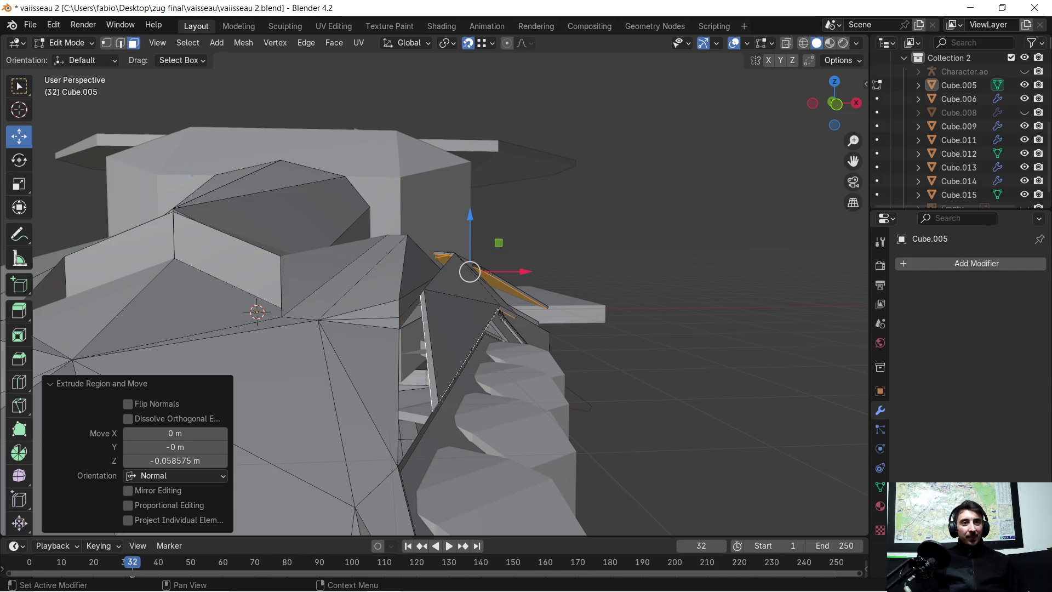
pyautogui.scroll(4, 626, 296)
# Step: Lower the extruded strip -0.22449 m along global Z, then switch to Edge select
pyautogui.moveTo(626, 296)
pyautogui.mouseDown(button='middle')
pyautogui.moveTo(565, 276)
pyautogui.moveTo(406, 297)
pyautogui.moveTo(579, 293)
pyautogui.mouseUp(button='middle')
pyautogui.press('g')
pyautogui.press('z')
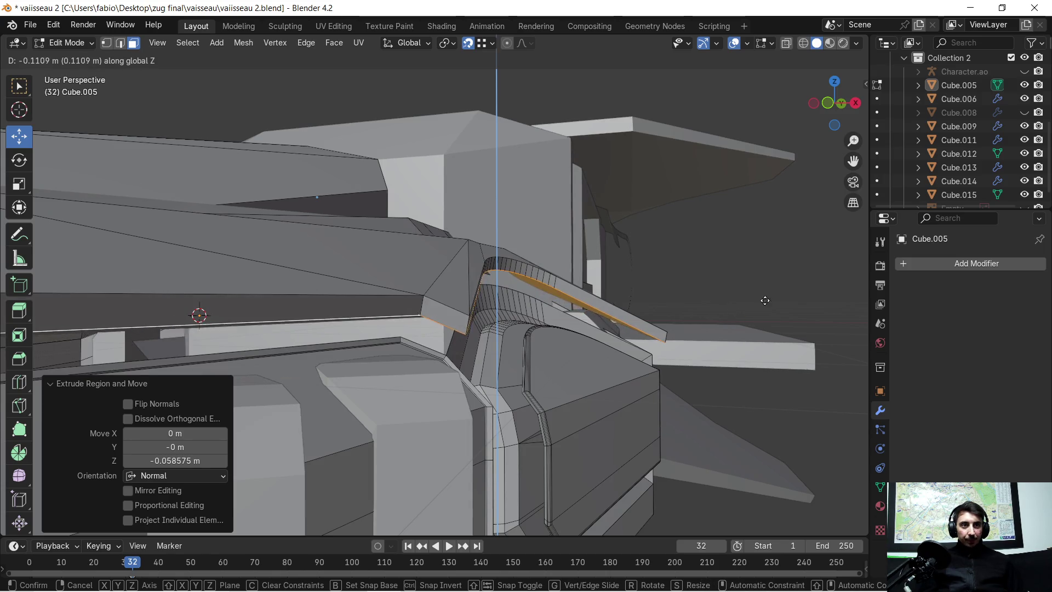
pyautogui.click(779, 310)
pyautogui.moveTo(776, 300); pyautogui.dragTo(427, 209, button='middle')
pyautogui.moveTo(520, 304)
pyautogui.mouseDown(button='middle')
pyautogui.moveTo(560, 317)
pyautogui.moveTo(571, 364)
pyautogui.moveTo(579, 360)
pyautogui.moveTo(544, 368)
pyautogui.moveTo(391, 307)
pyautogui.moveTo(237, 305)
pyautogui.moveTo(455, 314)
pyautogui.moveTo(460, 300)
pyautogui.moveTo(488, 295)
pyautogui.mouseUp(button='middle')
pyautogui.click(120, 43)
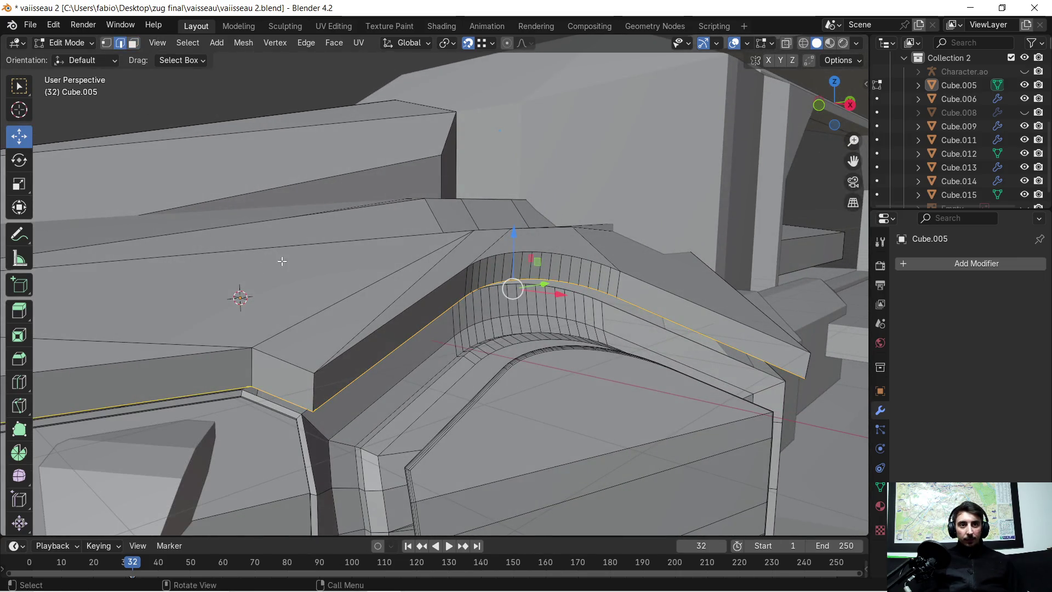
# Step: Deselect all, then select the ridge loop and the edge loop around the dark face
pyautogui.hotkey('alt', 'a')
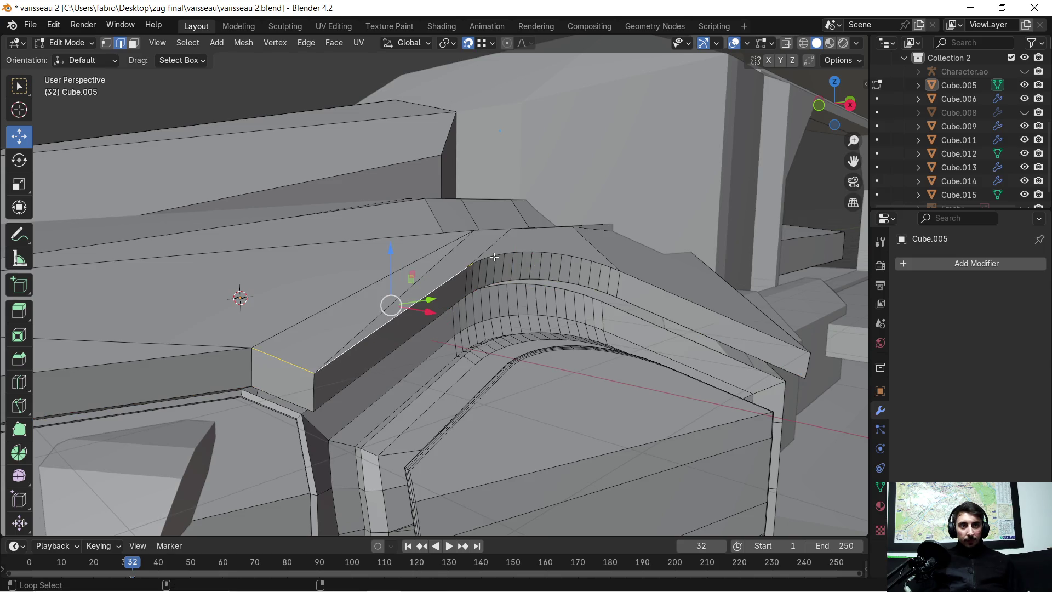
pyautogui.keyDown('alt'); pyautogui.keyDown('shift'); pyautogui.click(652, 283); pyautogui.keyUp('shift'); pyautogui.keyUp('alt')
pyautogui.moveTo(189, 356)
pyautogui.mouseDown(button='middle')
pyautogui.moveTo(260, 317)
pyautogui.moveTo(274, 323)
pyautogui.mouseUp(button='middle')
pyautogui.keyDown('alt'); pyautogui.keyDown('shift'); pyautogui.click(435, 287); pyautogui.keyUp('shift'); pyautogui.keyUp('alt')
pyautogui.moveTo(435, 288)
pyautogui.mouseDown(button='middle')
pyautogui.moveTo(531, 259)
pyautogui.moveTo(589, 195)
pyautogui.moveTo(660, 82)
pyautogui.mouseUp(button='middle')
pyautogui.hotkey('ctrl', 'z')
pyautogui.moveTo(602, 146)
pyautogui.mouseDown(button='middle')
pyautogui.moveTo(559, 167)
pyautogui.moveTo(497, 131)
pyautogui.moveTo(611, 204)
pyautogui.moveTo(624, 241)
pyautogui.mouseUp(button='middle')
# Step: Bevel the ridge-and-arch edge loop with 1 segment and inspect the bevelled strip
pyautogui.hotkey('ctrl', 'b')
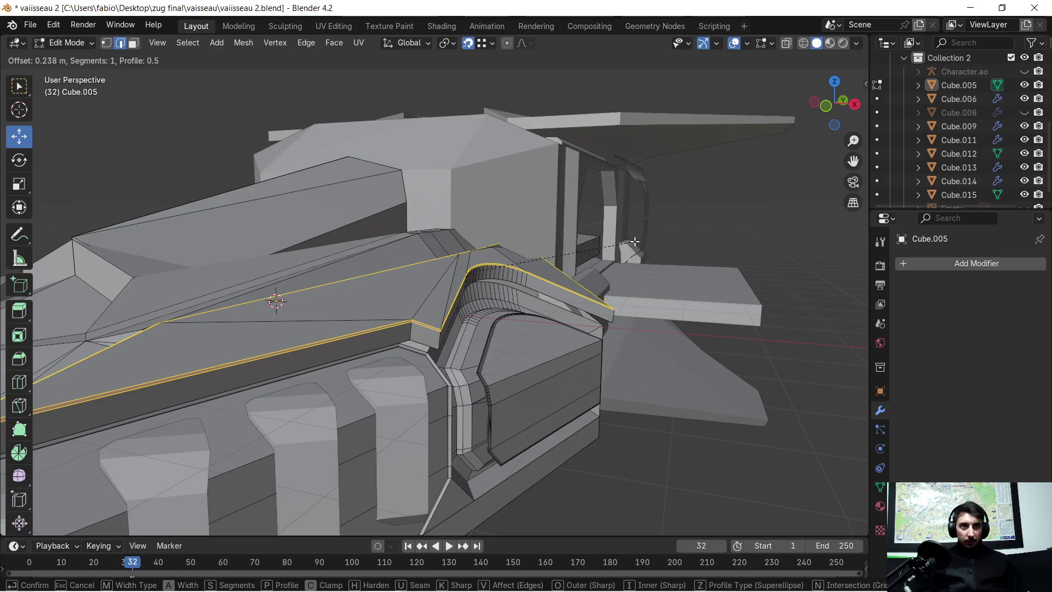
pyautogui.click(708, 261)
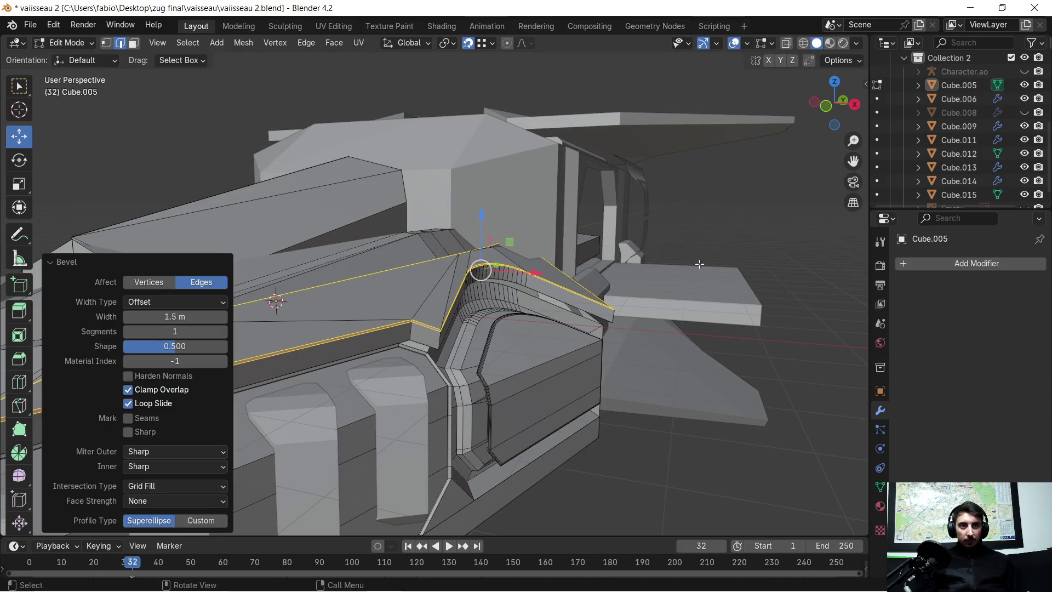
pyautogui.scroll(5, 495, 251)
pyautogui.scroll(3, 495, 250)
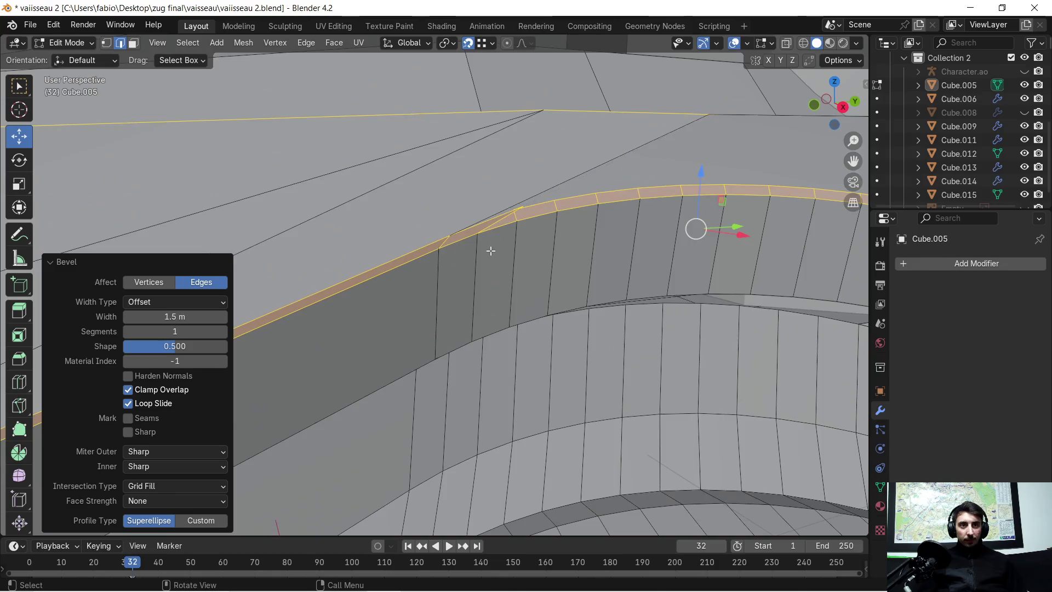
pyautogui.moveTo(488, 244); pyautogui.dragTo(441, 312, button='middle')
pyautogui.scroll(5, 442, 312)
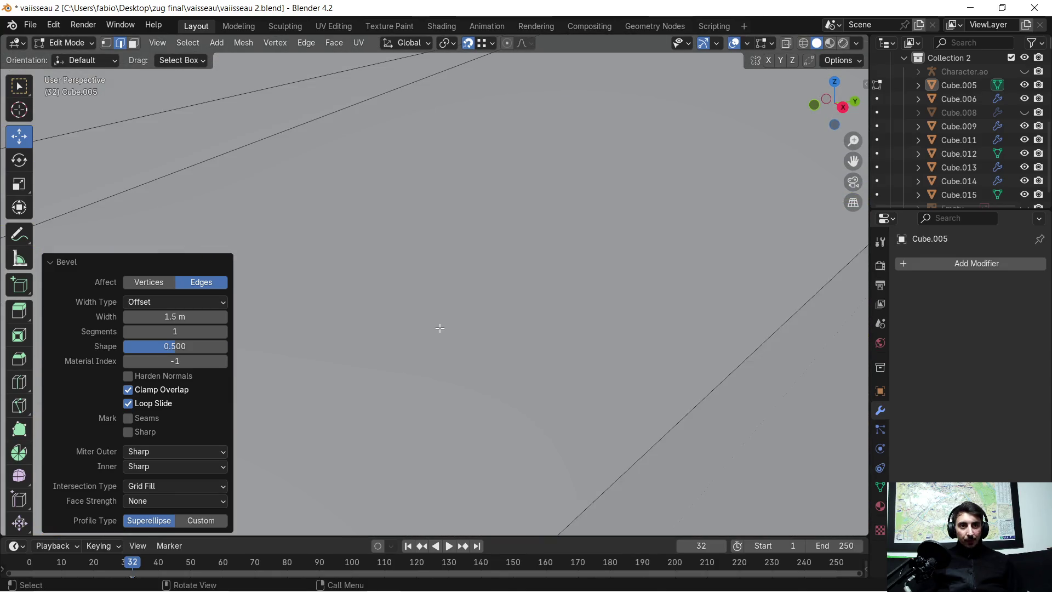
pyautogui.scroll(-4, 440, 328)
pyautogui.scroll(-4, 439, 358)
pyautogui.moveTo(446, 352)
pyautogui.mouseDown(button='middle')
pyautogui.moveTo(459, 326)
pyautogui.moveTo(509, 332)
pyautogui.mouseUp(button='middle')
pyautogui.scroll(-3, 458, 326)
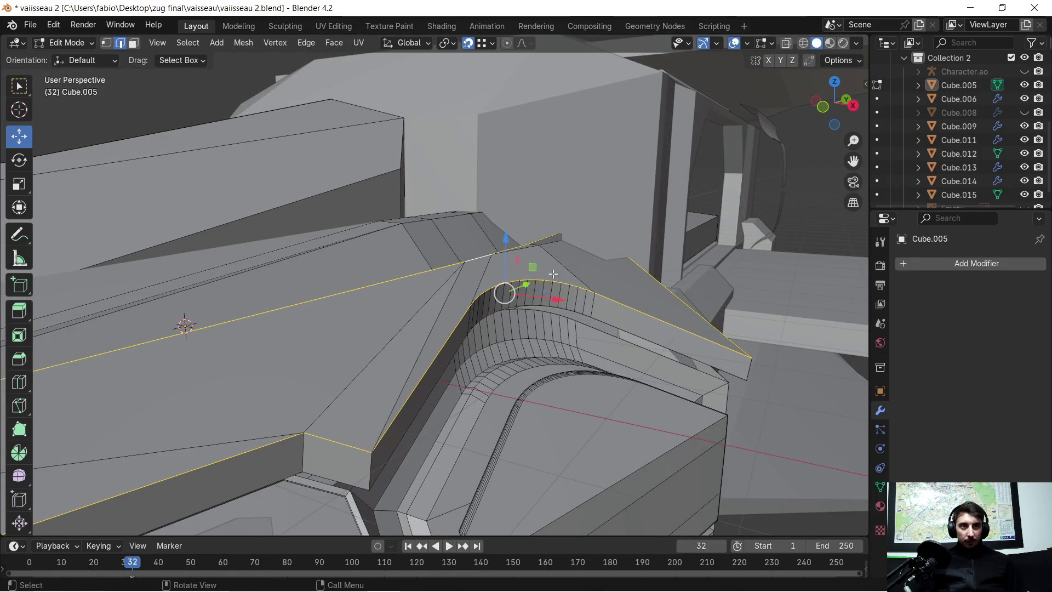
# Step: Select the whole hull mesh and merge overlapping vertices by distance
pyautogui.press('a')
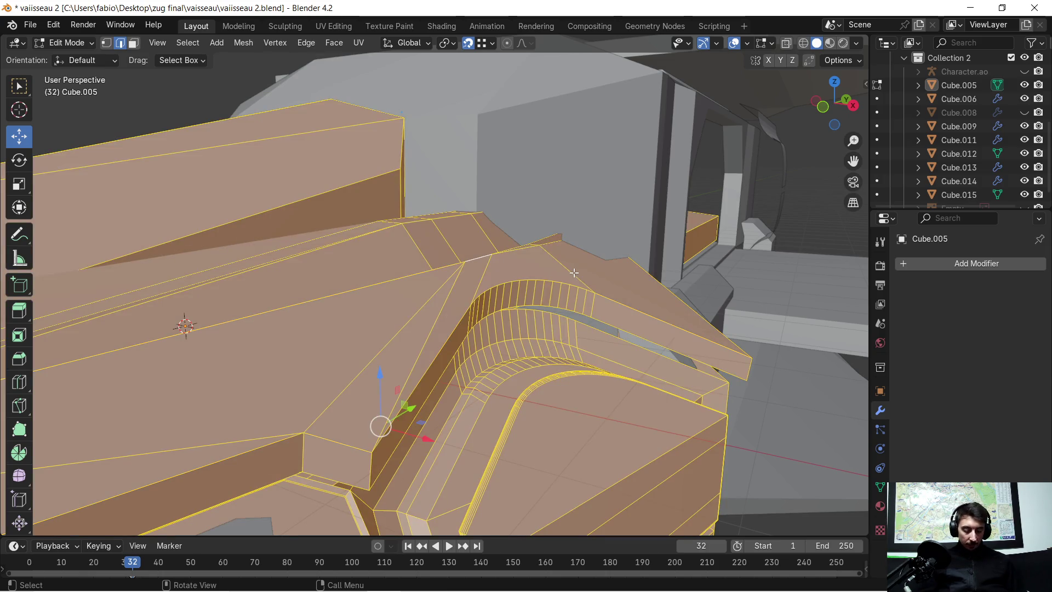
pyautogui.press('m')
pyautogui.click(574, 272)
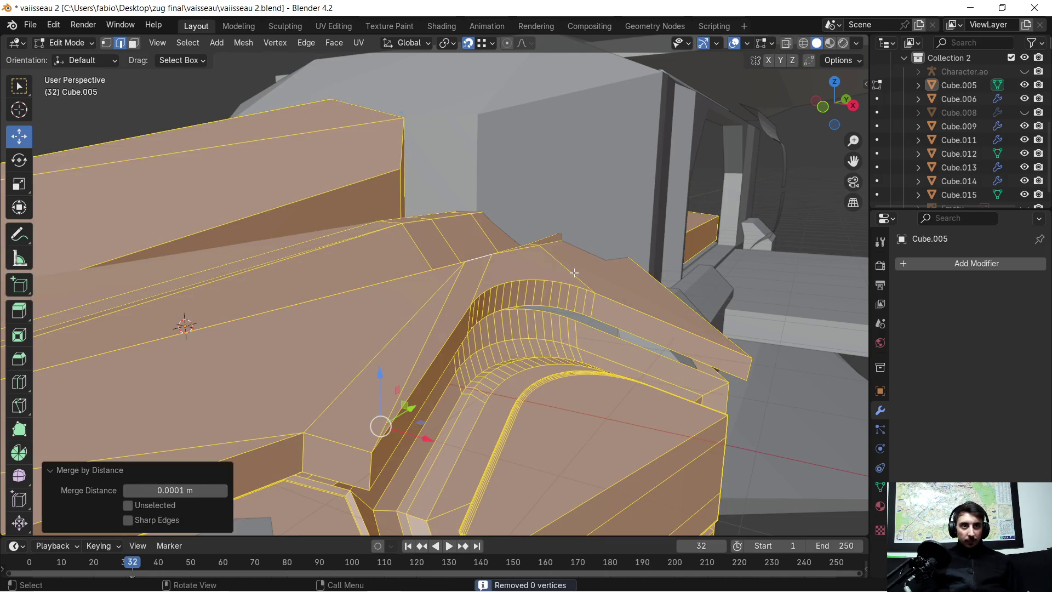
# Step: Pick the long edge and its edge loop along the arch panel
pyautogui.click(488, 278)
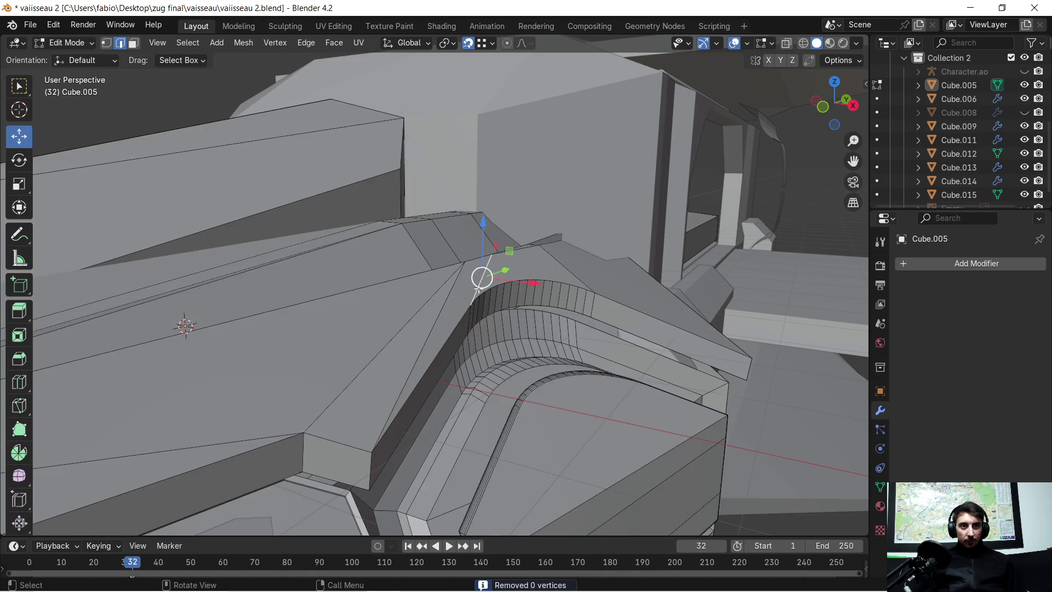
pyautogui.moveTo(484, 310)
pyautogui.mouseDown(button='middle')
pyautogui.moveTo(448, 278)
pyautogui.moveTo(466, 276)
pyautogui.mouseUp(button='middle')
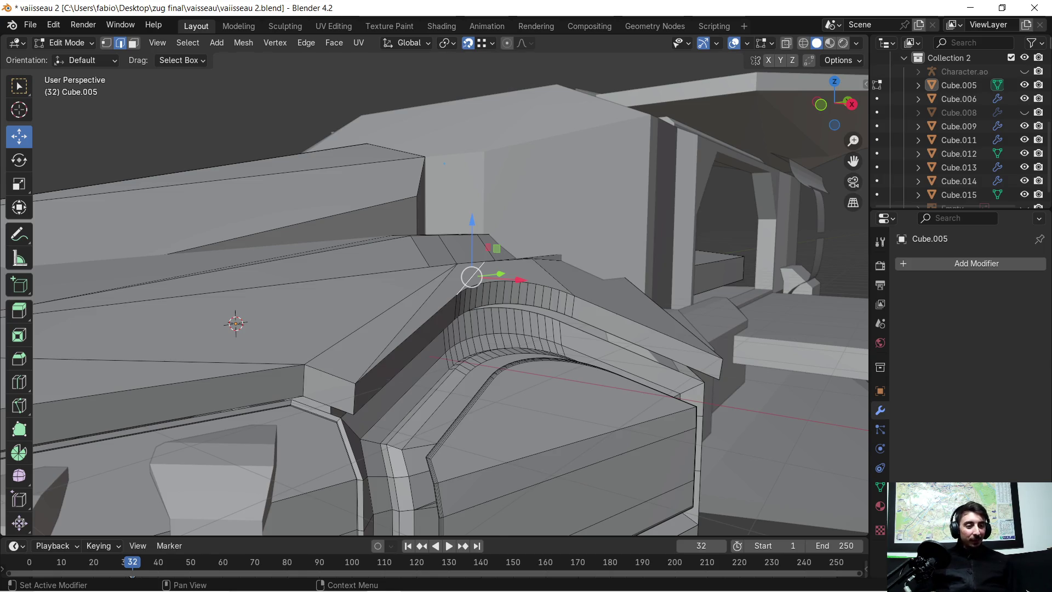
pyautogui.scroll(3, 479, 310)
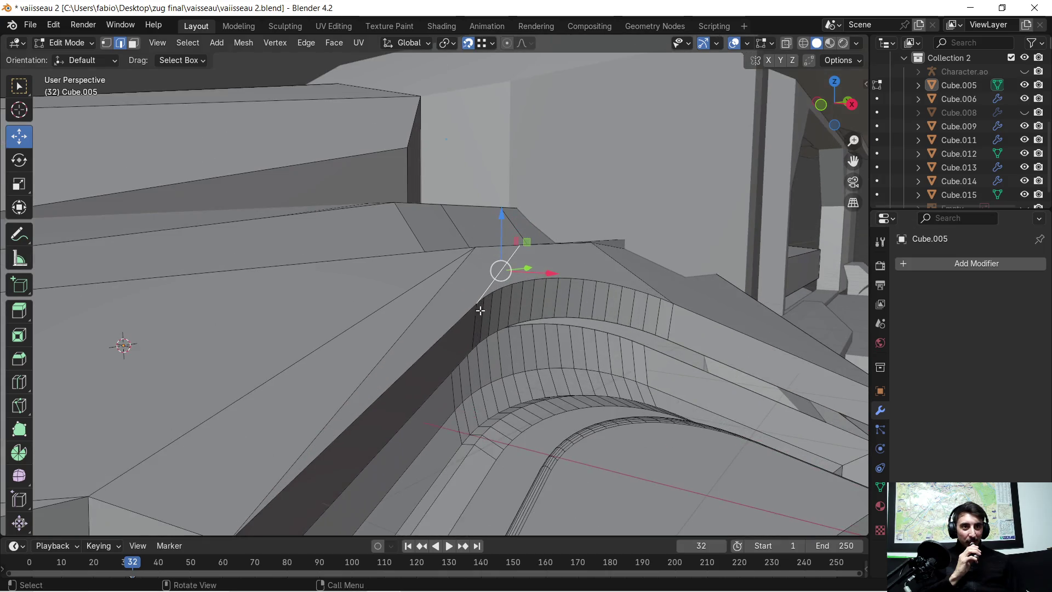
pyautogui.scroll(2, 383, 317)
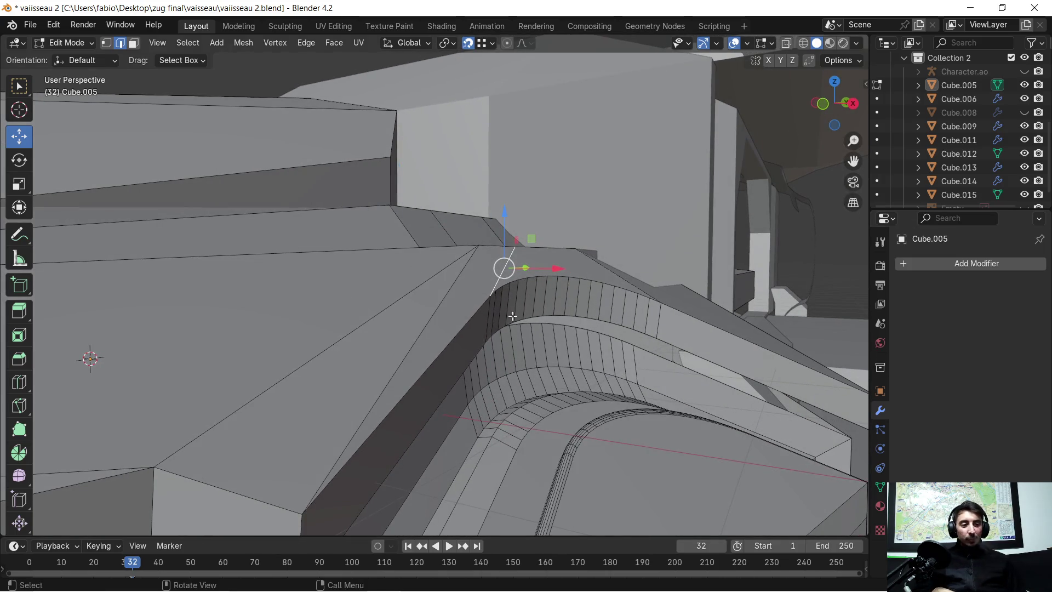
pyautogui.moveTo(510, 295); pyautogui.dragTo(426, 301, button='middle')
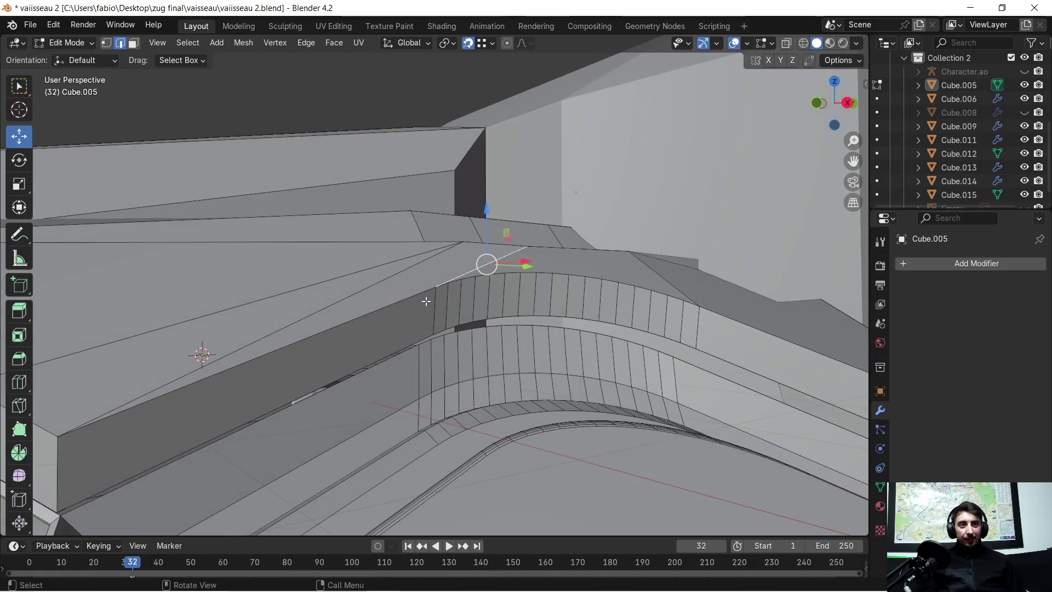
pyautogui.click(389, 303)
pyautogui.keyDown('alt'); pyautogui.click(389, 303); pyautogui.keyUp('alt')
pyautogui.scroll(1, 471, 281)
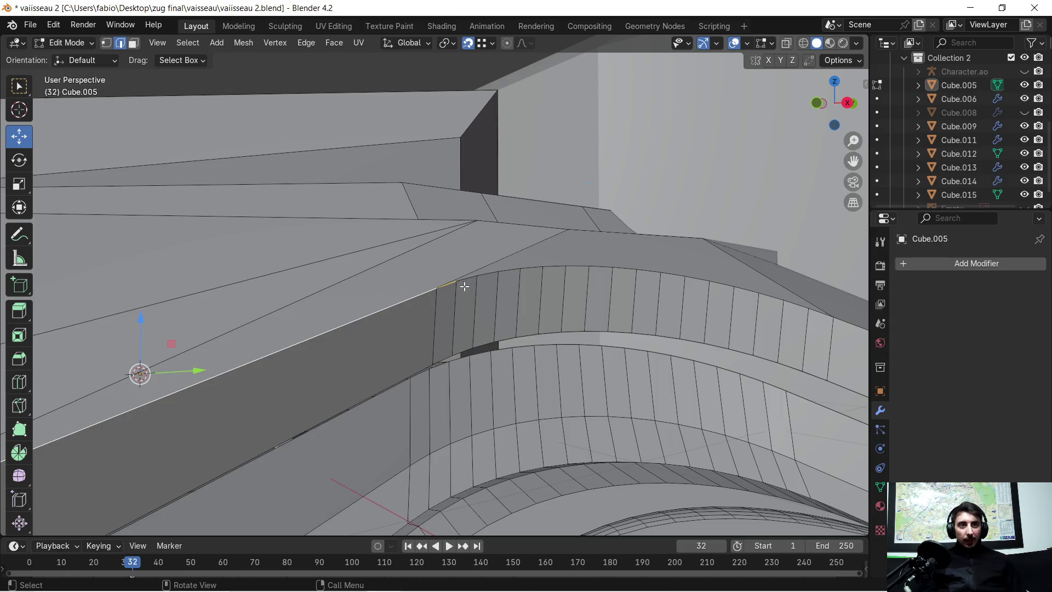
pyautogui.scroll(1, 462, 286)
pyautogui.moveTo(462, 289); pyautogui.dragTo(427, 306, button='middle')
pyautogui.scroll(1, 427, 307)
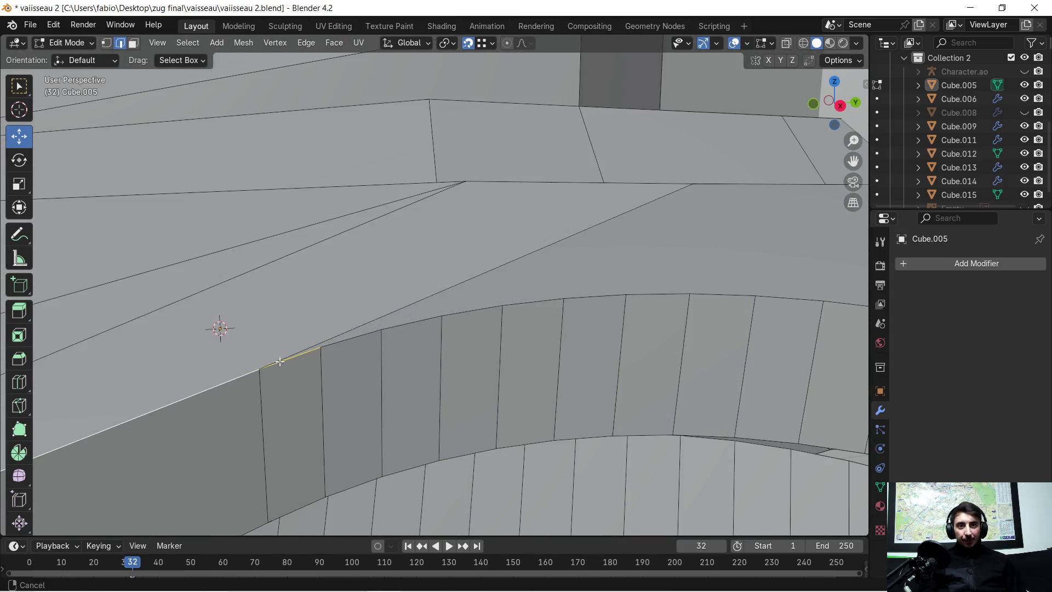
pyautogui.scroll(2, 440, 333)
# Step: Select the panel-border edges, grow to the connected piece, and isolate it in local view
pyautogui.click(424, 367)
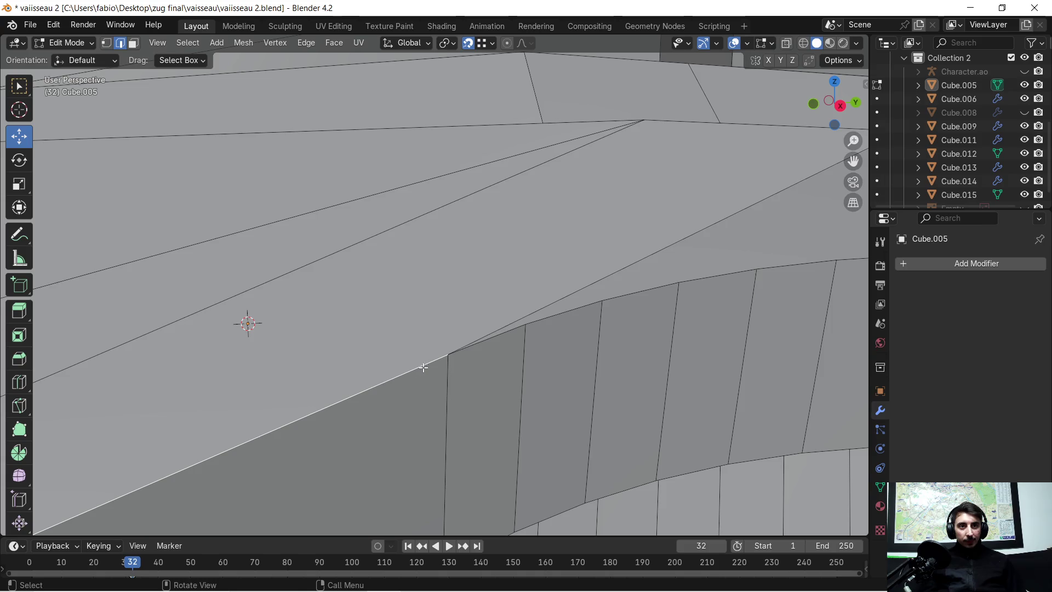
pyautogui.click(497, 339)
pyautogui.click(427, 352)
pyautogui.scroll(2, 461, 360)
pyautogui.scroll(-2, 480, 436)
pyautogui.click(497, 382)
pyautogui.click(423, 406)
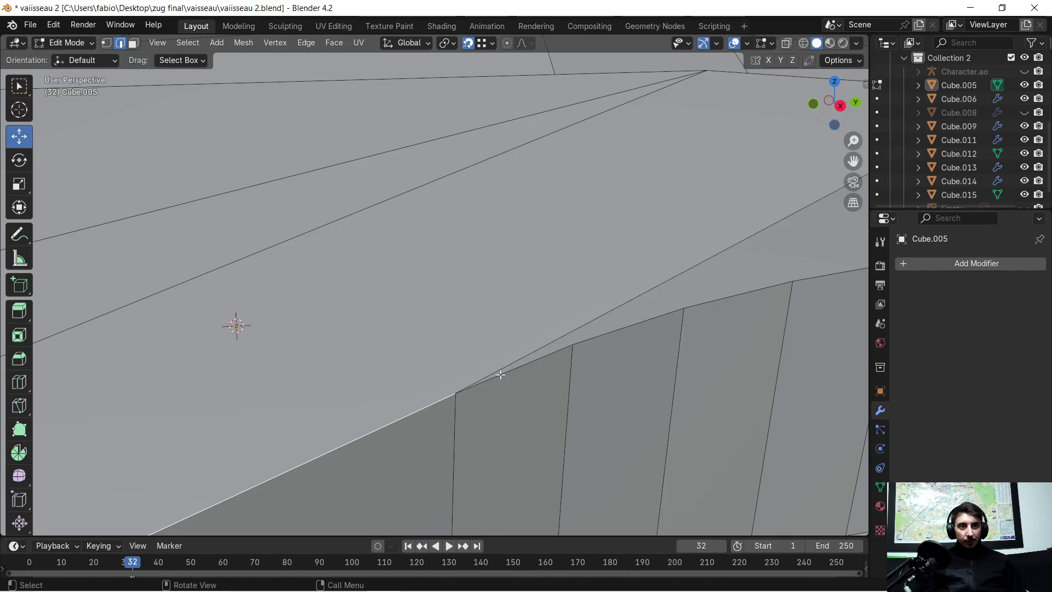
pyautogui.scroll(-3, 500, 374)
pyautogui.moveTo(317, 361)
pyautogui.mouseDown(button='middle')
pyautogui.moveTo(422, 317)
pyautogui.moveTo(376, 383)
pyautogui.moveTo(415, 357)
pyautogui.moveTo(383, 376)
pyautogui.moveTo(393, 367)
pyautogui.mouseUp(button='middle')
pyautogui.press('l')
pyautogui.press('KP_Divide')
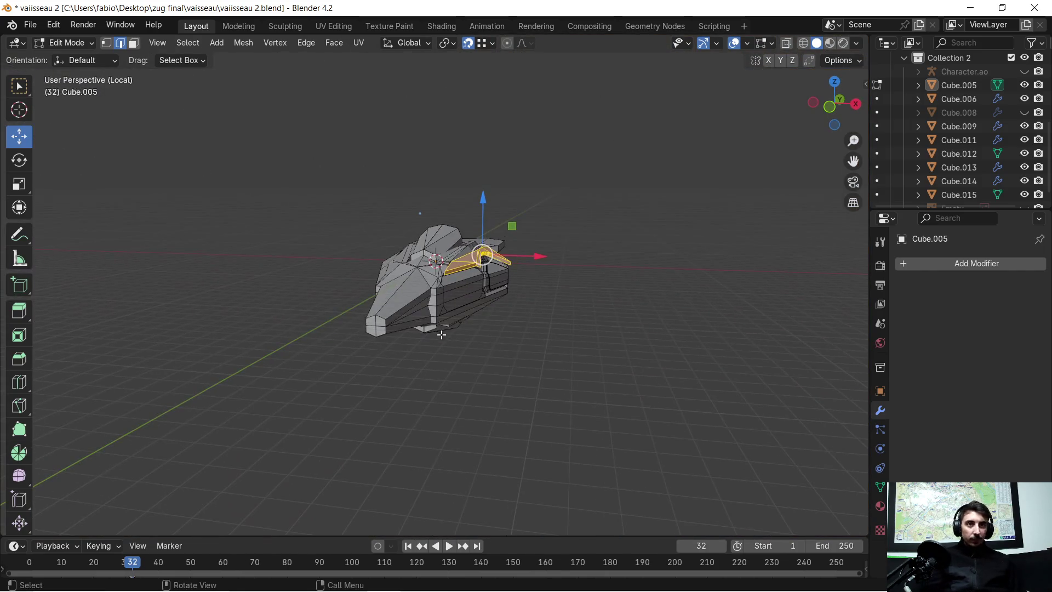
# Step: Exit local view to bring the whole ship back and look under the top panel
pyautogui.press('KP_Divide')
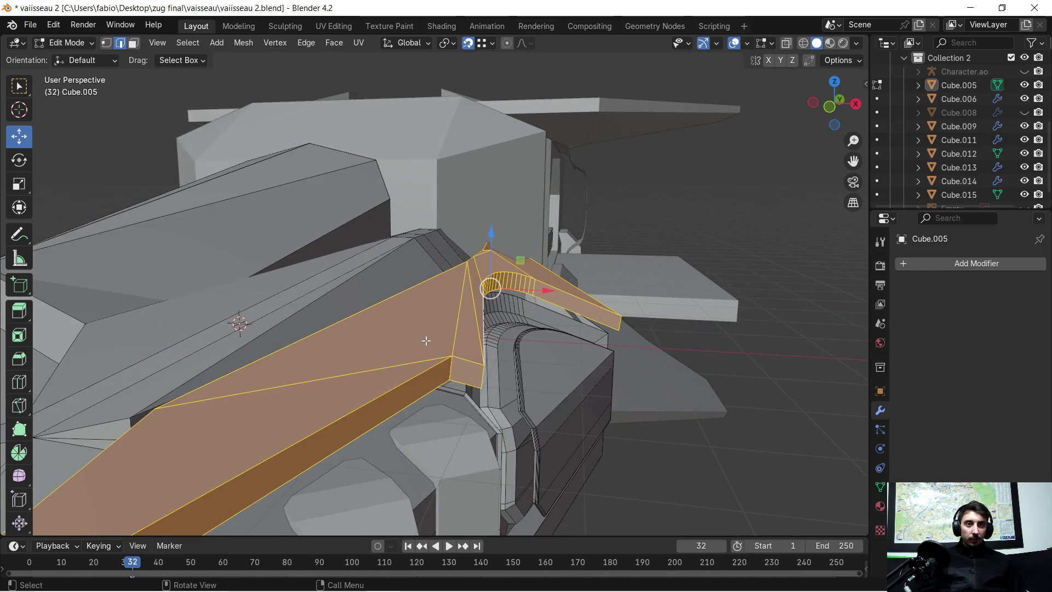
pyautogui.scroll(1, 416, 351)
pyautogui.moveTo(396, 371)
pyautogui.mouseDown(button='middle')
pyautogui.moveTo(427, 350)
pyautogui.moveTo(462, 356)
pyautogui.moveTo(470, 339)
pyautogui.moveTo(201, 157)
pyautogui.mouseUp(button='middle')
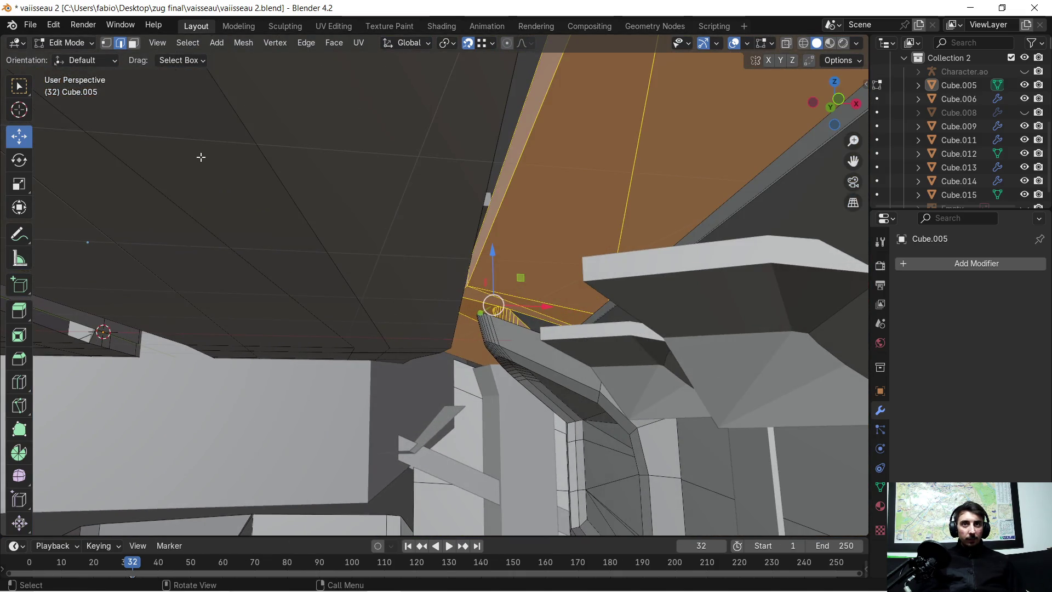
# Step: In face select mode, pick the top-panel and strip faces where the panel meets the arch
pyautogui.click(135, 43)
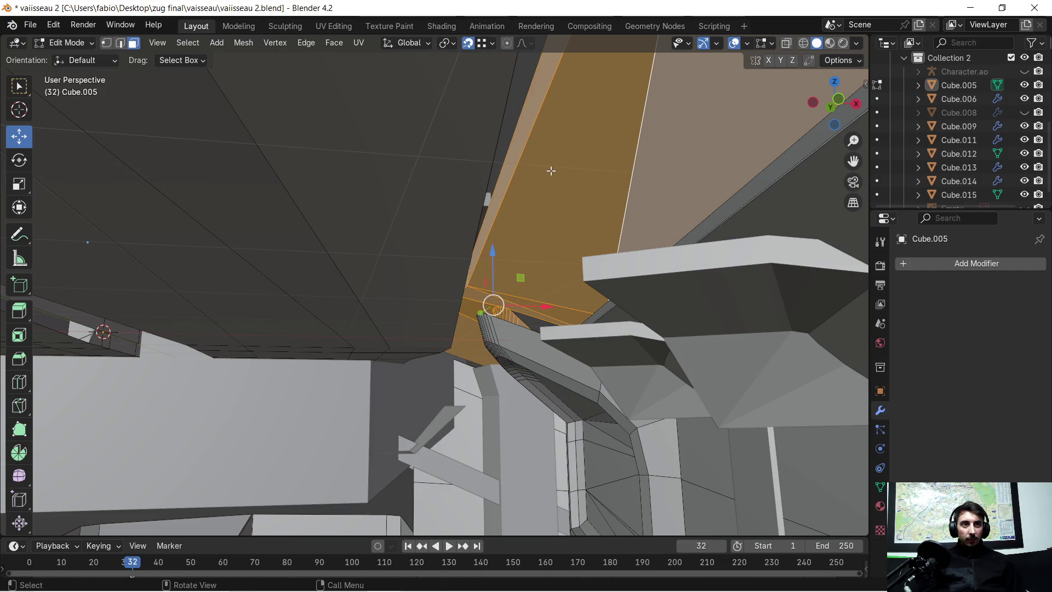
pyautogui.click(646, 176)
pyautogui.click(560, 278)
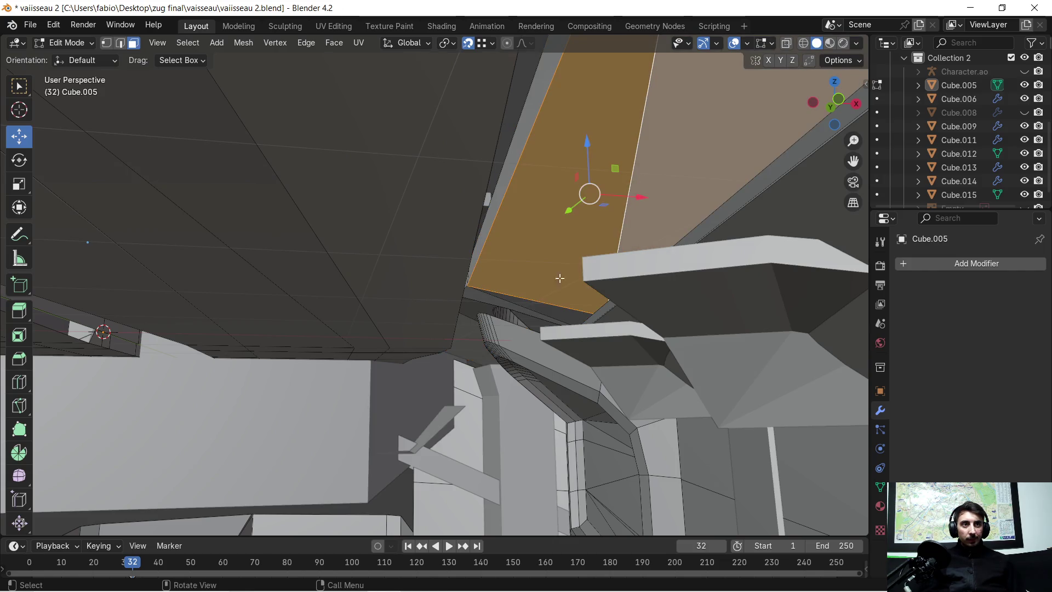
pyautogui.scroll(5, 528, 313)
pyautogui.moveTo(528, 312)
pyautogui.mouseDown(button='middle')
pyautogui.moveTo(589, 335)
pyautogui.moveTo(605, 274)
pyautogui.mouseUp(button='middle')
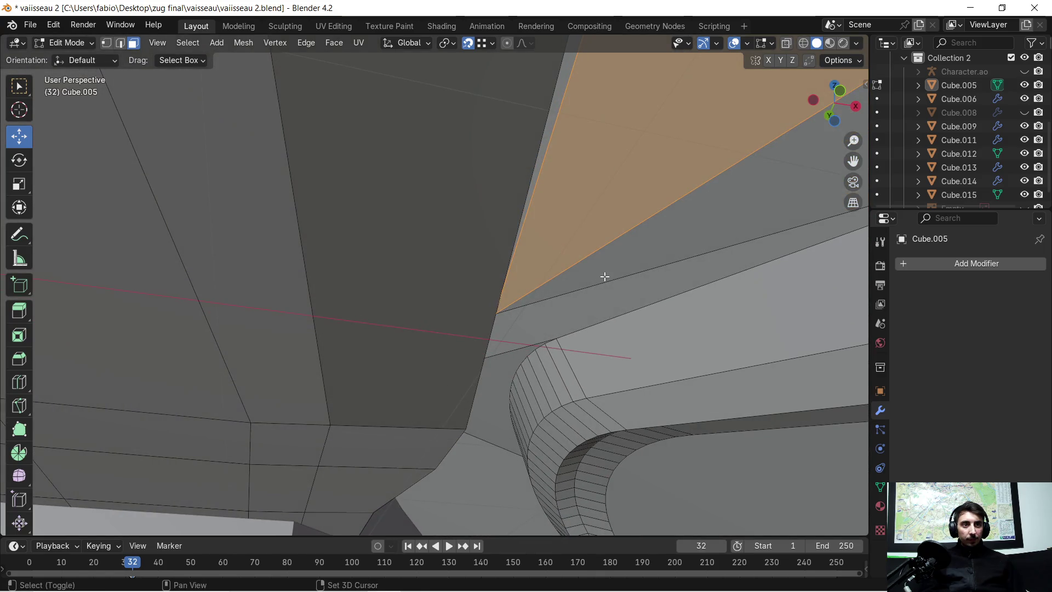
pyautogui.keyDown('shift'); pyautogui.click(601, 284); pyautogui.keyUp('shift')
pyautogui.keyDown('shift'); pyautogui.click(587, 304); pyautogui.keyUp('shift')
pyautogui.keyDown('shift'); pyautogui.click(500, 416); pyautogui.keyUp('shift')
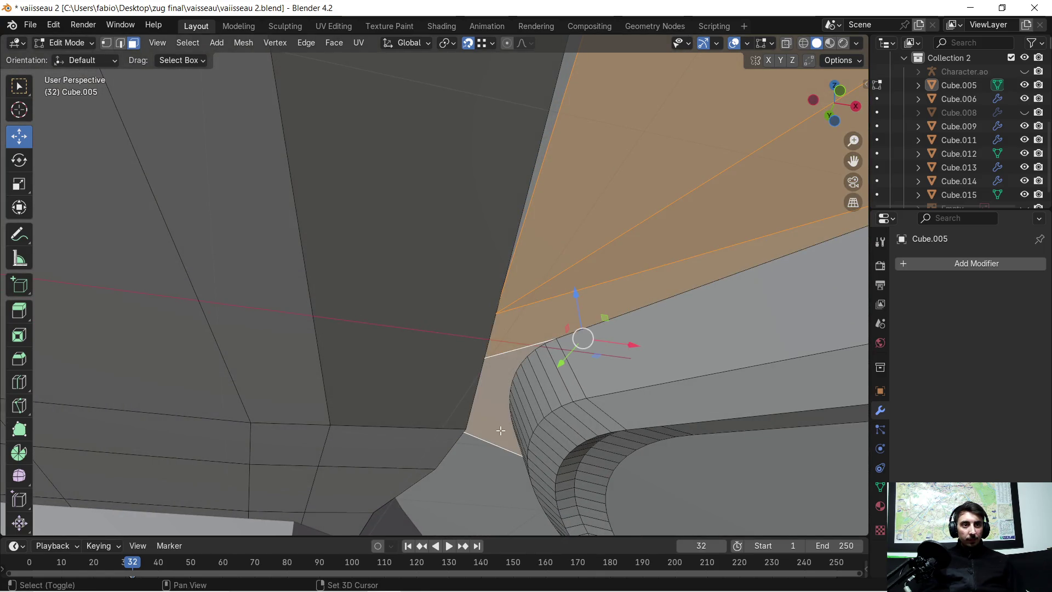
pyautogui.moveTo(497, 452)
pyautogui.mouseDown(button='middle')
pyautogui.moveTo(435, 529)
pyautogui.moveTo(454, 510)
pyautogui.mouseUp(button='middle')
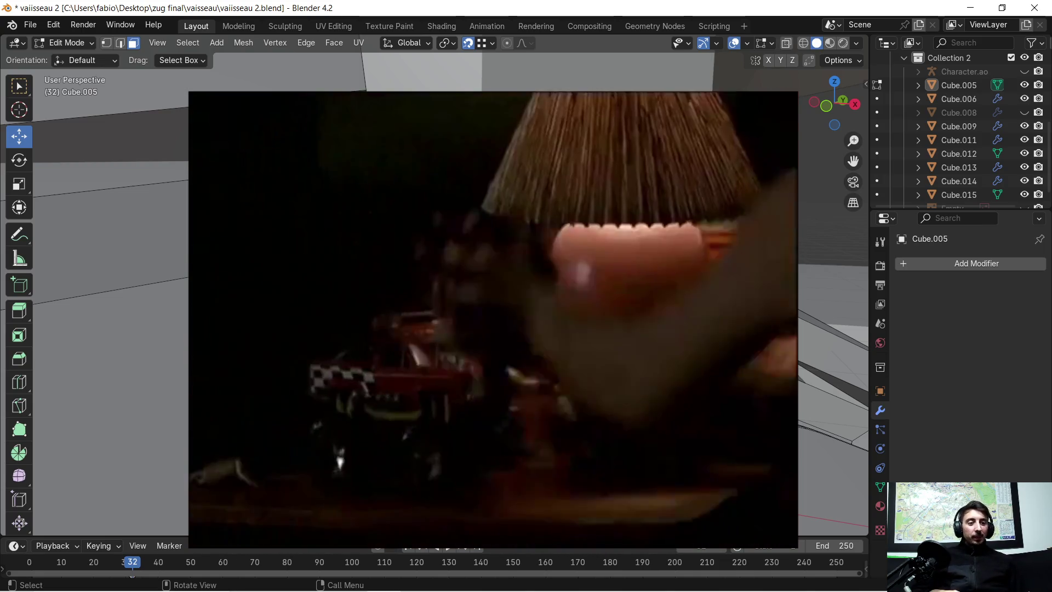
# Step: Add one more side-panel face of the hull to the picked faces
pyautogui.moveTo(493, 329)
pyautogui.mouseDown(button='middle')
pyautogui.moveTo(526, 328)
pyautogui.moveTo(474, 218)
pyautogui.moveTo(376, 211)
pyautogui.moveTo(481, 230)
pyautogui.moveTo(335, 145)
pyautogui.moveTo(348, 186)
pyautogui.moveTo(308, 200)
pyautogui.moveTo(373, 213)
pyautogui.moveTo(380, 227)
pyautogui.moveTo(421, 241)
pyautogui.moveTo(411, 139)
pyautogui.moveTo(392, 164)
pyautogui.moveTo(368, 118)
pyautogui.moveTo(505, 103)
pyautogui.moveTo(481, 159)
pyautogui.moveTo(664, 208)
pyautogui.moveTo(646, 193)
pyautogui.moveTo(622, 212)
pyautogui.moveTo(578, 295)
pyautogui.moveTo(546, 307)
pyautogui.moveTo(419, 261)
pyautogui.moveTo(429, 251)
pyautogui.moveTo(378, 262)
pyautogui.moveTo(396, 274)
pyautogui.moveTo(389, 216)
pyautogui.moveTo(503, 285)
pyautogui.moveTo(625, 296)
pyautogui.moveTo(252, 308)
pyautogui.moveTo(510, 280)
pyautogui.moveTo(462, 333)
pyautogui.moveTo(427, 339)
pyautogui.moveTo(435, 347)
pyautogui.moveTo(411, 334)
pyautogui.moveTo(479, 312)
pyautogui.moveTo(582, 327)
pyautogui.moveTo(573, 336)
pyautogui.moveTo(609, 332)
pyautogui.mouseUp(button='middle')
pyautogui.keyDown('shift'); pyautogui.click(429, 235); pyautogui.keyUp('shift')
pyautogui.scroll(-1, 425, 265)
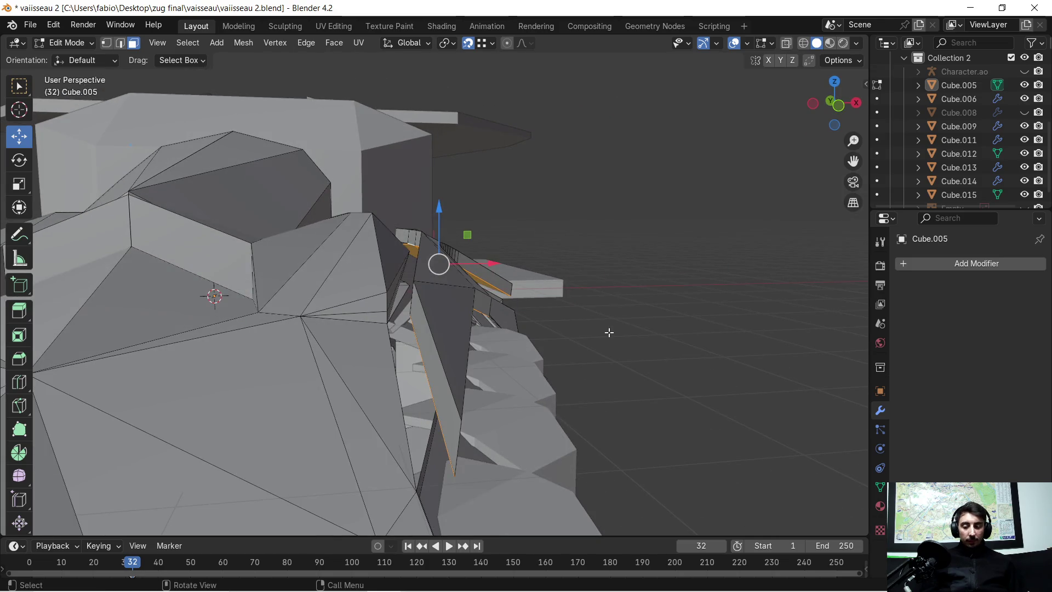
# Step: Scale the chosen hull faces up by 1.182, then by 1.149
pyautogui.press('s')
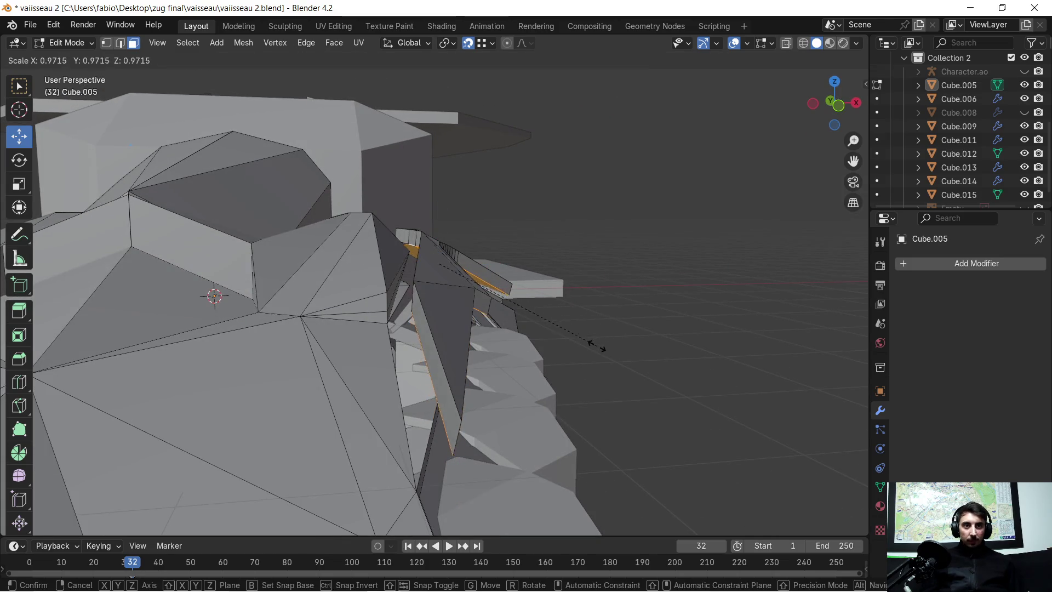
pyautogui.click(647, 321)
pyautogui.moveTo(648, 320)
pyautogui.mouseDown(button='middle')
pyautogui.moveTo(603, 334)
pyautogui.moveTo(484, 323)
pyautogui.moveTo(658, 309)
pyautogui.moveTo(619, 354)
pyautogui.moveTo(640, 343)
pyautogui.mouseUp(button='middle')
pyautogui.press('s')
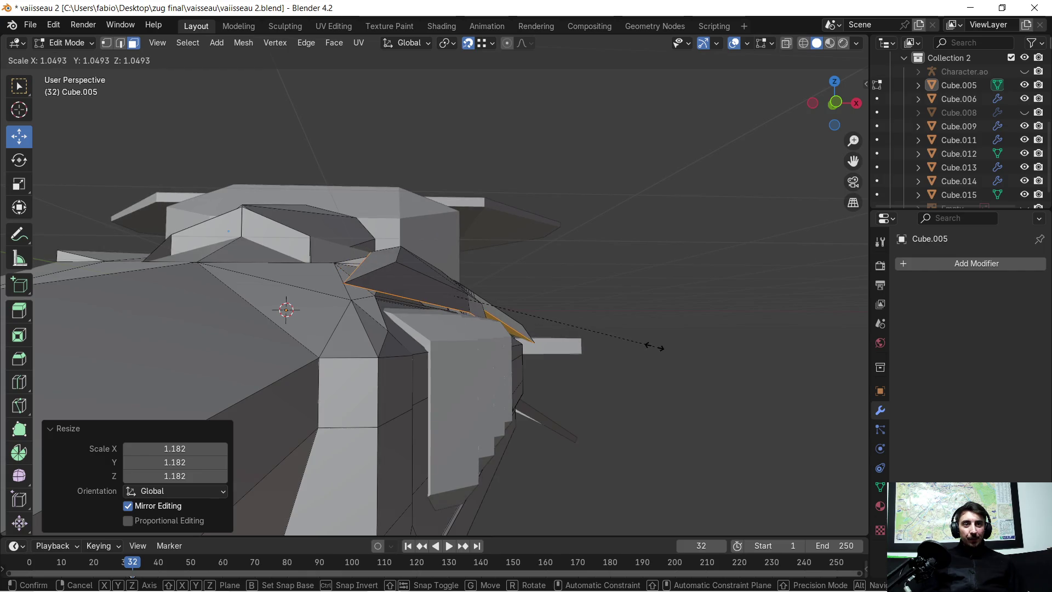
pyautogui.click(672, 355)
pyautogui.moveTo(688, 312)
pyautogui.mouseDown(button='middle')
pyautogui.moveTo(639, 373)
pyautogui.moveTo(691, 343)
pyautogui.moveTo(625, 336)
pyautogui.moveTo(600, 321)
pyautogui.mouseUp(button='middle')
# Step: Re-enter Edit Mode and shrink the front face to 0.529
pyautogui.press('Tab')
pyautogui.moveTo(519, 345); pyautogui.dragTo(605, 328, button='middle')
pyautogui.press('Tab')
pyautogui.press('s')
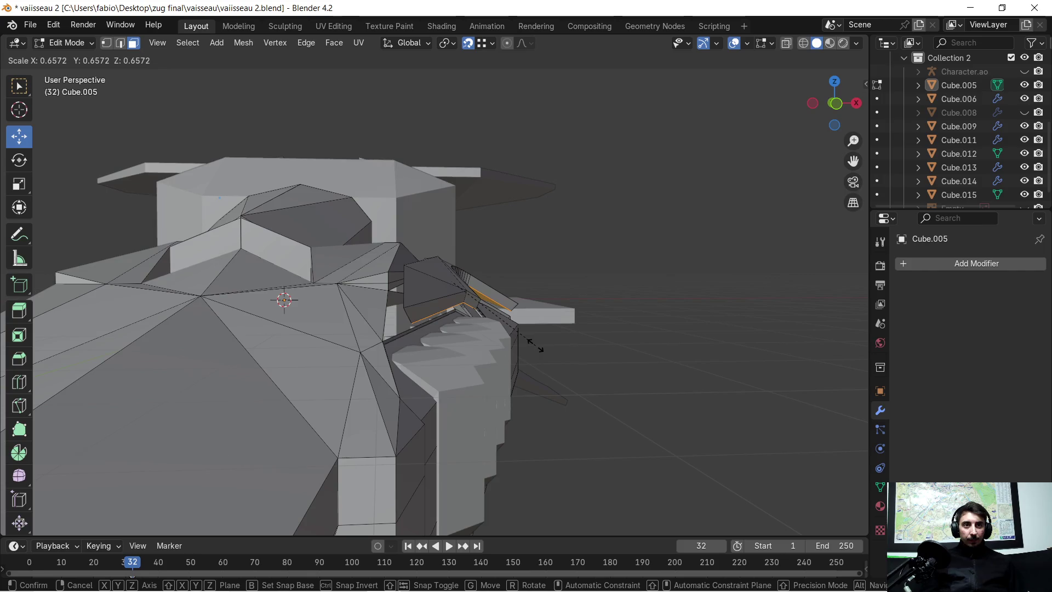
pyautogui.moveTo(515, 347); pyautogui.dragTo(492, 334)
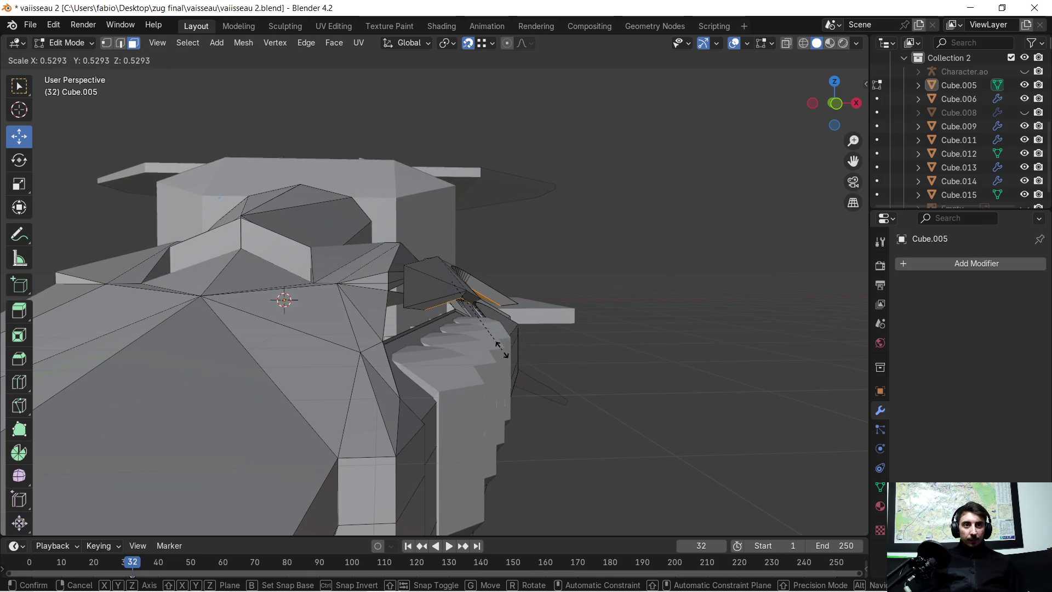
pyautogui.click(496, 337)
pyautogui.moveTo(501, 346)
pyautogui.mouseDown(button='middle')
pyautogui.moveTo(515, 337)
pyautogui.moveTo(460, 324)
pyautogui.moveTo(413, 265)
pyautogui.moveTo(489, 292)
pyautogui.moveTo(442, 287)
pyautogui.mouseUp(button='middle')
pyautogui.scroll(3, 471, 333)
# Step: Select the run of faces along the arch strip, trying a move and undoing it
pyautogui.press('x')
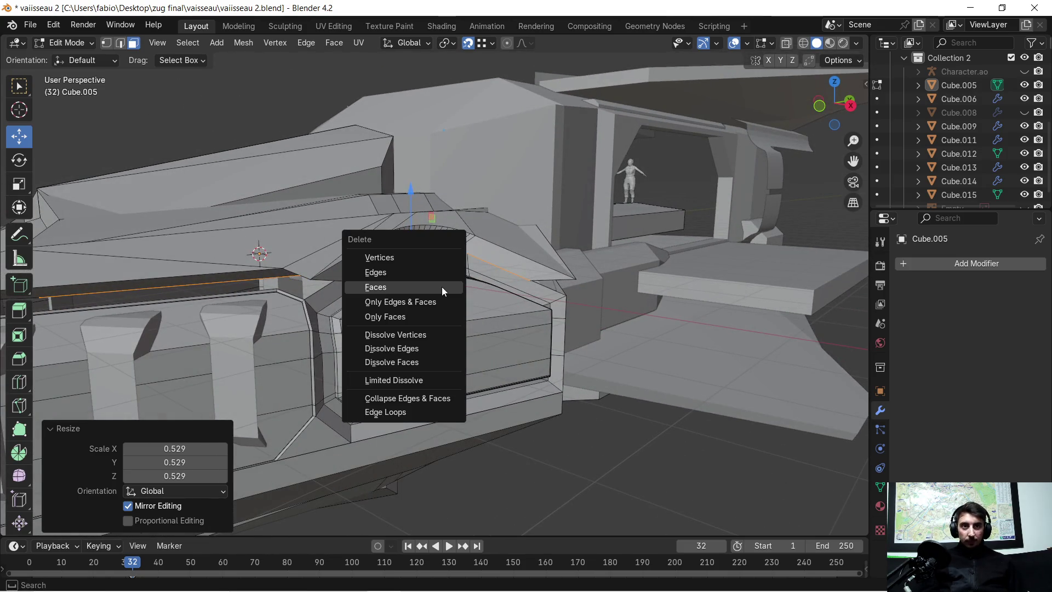
pyautogui.click(442, 284)
pyautogui.scroll(5, 441, 285)
pyautogui.moveTo(284, 241)
pyautogui.mouseDown(button='middle')
pyautogui.moveTo(321, 236)
pyautogui.moveTo(326, 250)
pyautogui.mouseUp(button='middle')
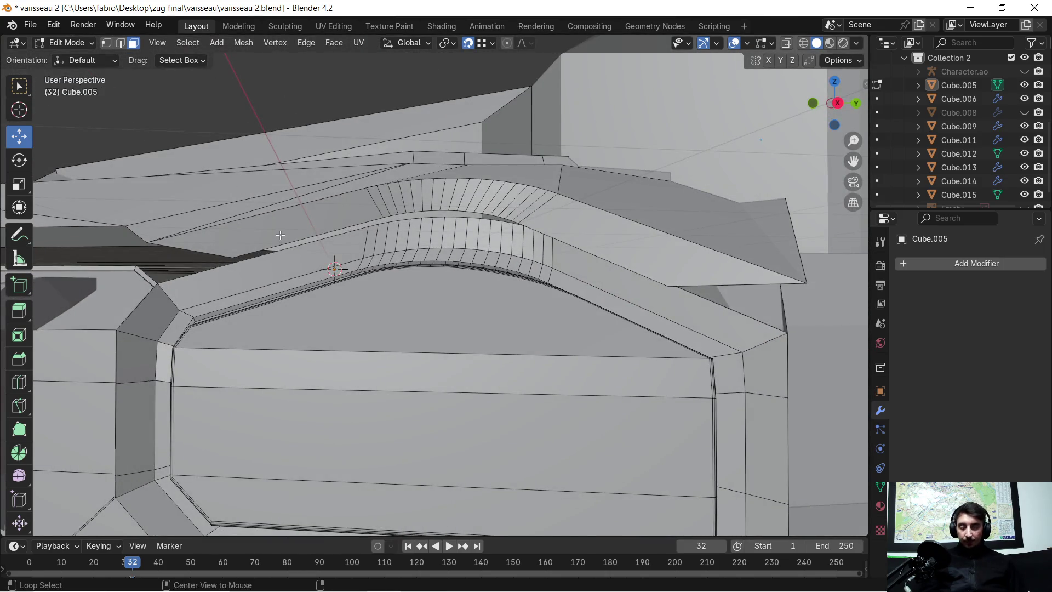
pyautogui.keyDown('alt'); pyautogui.click(336, 213); pyautogui.keyUp('alt')
pyautogui.keyDown('alt'); pyautogui.click(336, 213); pyautogui.keyUp('alt')
pyautogui.keyDown('alt'); pyautogui.click(336, 213); pyautogui.keyUp('alt')
pyautogui.keyDown('alt'); pyautogui.click(335, 212); pyautogui.keyUp('alt')
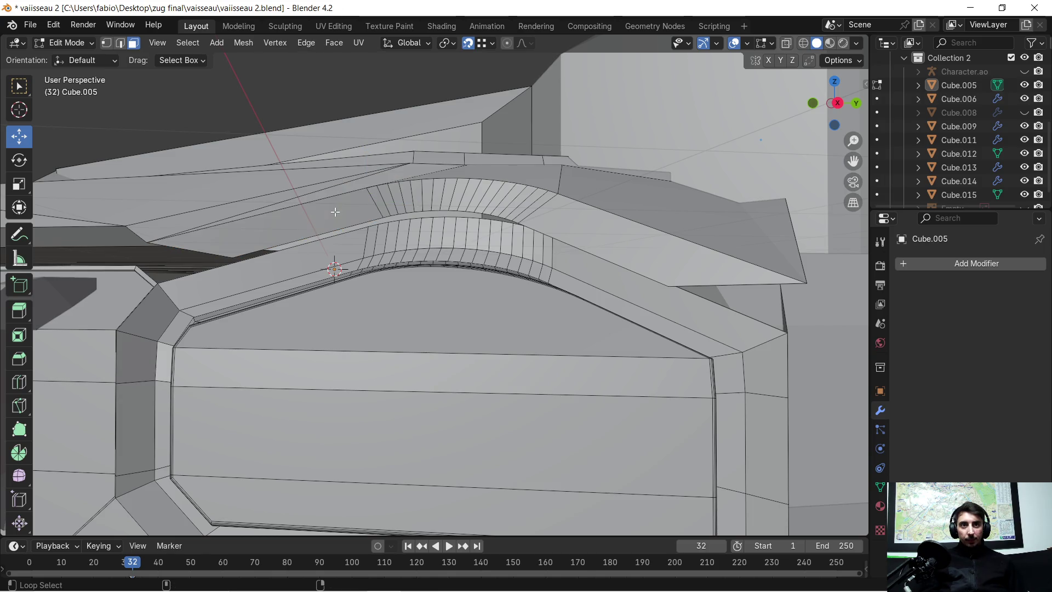
pyautogui.keyDown('shift'); pyautogui.click(336, 210); pyautogui.keyUp('shift')
pyautogui.keyDown('ctrl'); pyautogui.keyDown('shift'); pyautogui.click(456, 196); pyautogui.keyUp('shift'); pyautogui.keyUp('ctrl')
pyautogui.press('g')
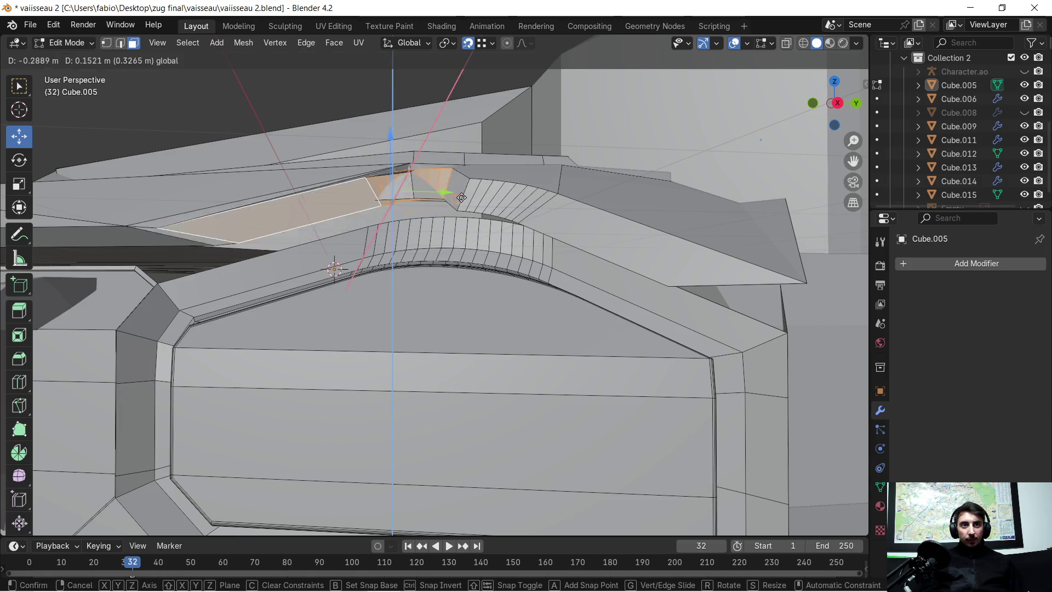
pyautogui.click(496, 203)
pyautogui.hotkey('ctrl', 'z')
# Step: Select the face loop along the long top panel and arch, then delete those faces
pyautogui.keyDown('shift'); pyautogui.click(462, 186); pyautogui.keyUp('shift')
pyautogui.press('b')
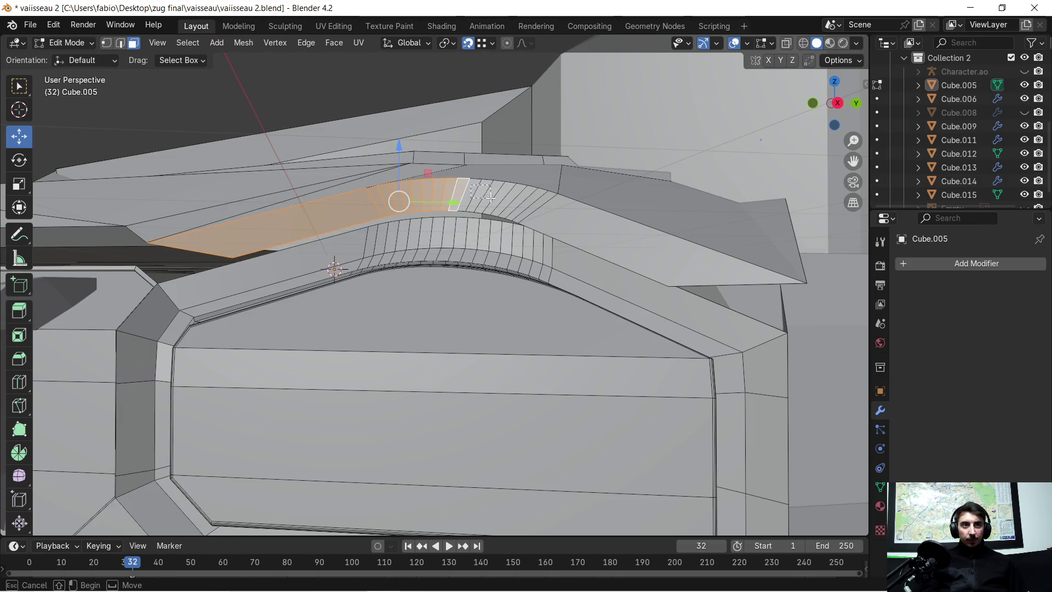
pyautogui.moveTo(502, 202); pyautogui.dragTo(517, 203)
pyautogui.keyDown('ctrl'); pyautogui.click(547, 215); pyautogui.keyUp('ctrl')
pyautogui.moveTo(603, 243); pyautogui.dragTo(654, 175, button='middle')
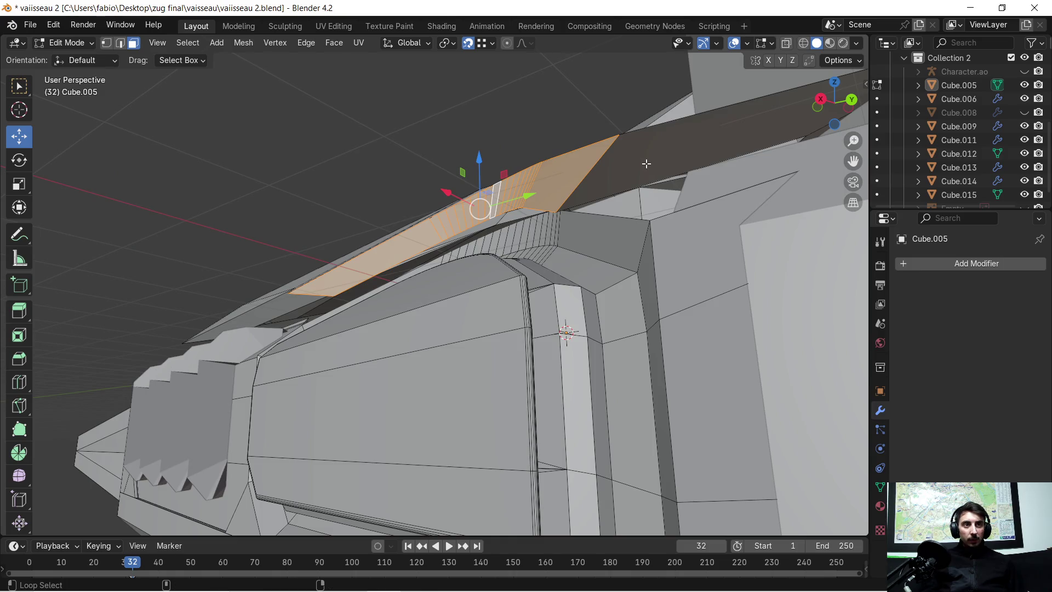
pyautogui.keyDown('alt'); pyautogui.click(635, 163); pyautogui.keyUp('alt')
pyautogui.keyDown('alt'); pyautogui.click(628, 161); pyautogui.keyUp('alt')
pyautogui.moveTo(617, 166)
pyautogui.mouseDown(button='middle')
pyautogui.moveTo(337, 290)
pyautogui.moveTo(401, 268)
pyautogui.mouseUp(button='middle')
pyautogui.press('x')
pyautogui.click(336, 288)
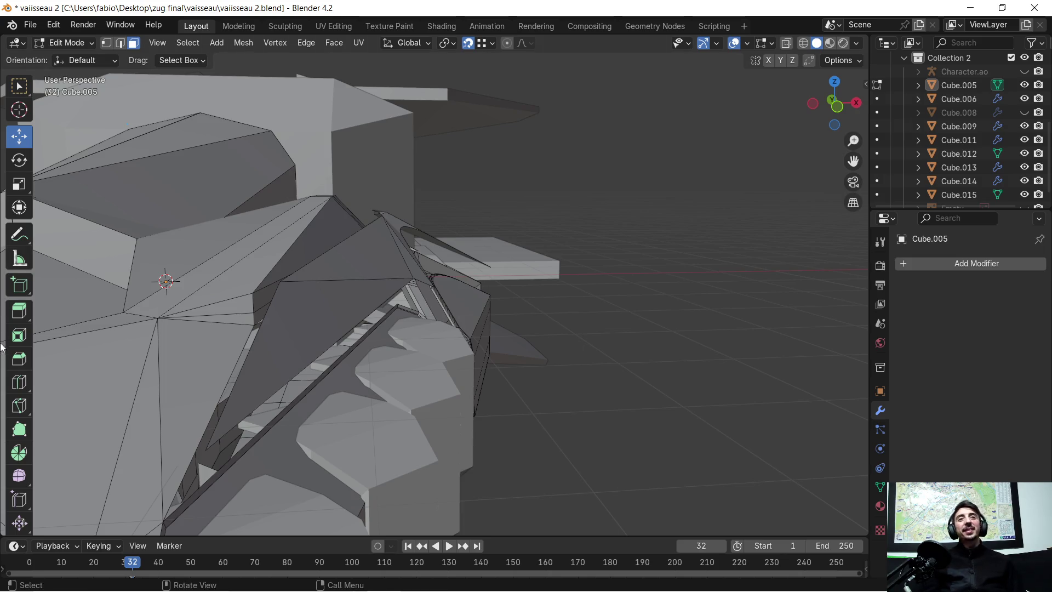
# Step: Select the six top-panel faces above the arch, including the triangular ones
pyautogui.scroll(2, 322, 279)
pyautogui.moveTo(354, 306)
pyautogui.mouseDown(button='middle')
pyautogui.moveTo(365, 400)
pyautogui.moveTo(395, 400)
pyautogui.moveTo(383, 409)
pyautogui.moveTo(383, 394)
pyautogui.moveTo(312, 429)
pyautogui.moveTo(268, 427)
pyautogui.moveTo(275, 414)
pyautogui.mouseUp(button='middle')
pyautogui.moveTo(359, 398); pyautogui.dragTo(299, 403, button='middle')
pyautogui.click(198, 348)
pyautogui.keyDown('shift'); pyautogui.click(258, 347); pyautogui.keyUp('shift')
pyautogui.keyDown('shift'); pyautogui.click(398, 364); pyautogui.keyUp('shift')
pyautogui.keyDown('shift'); pyautogui.click(460, 341); pyautogui.keyUp('shift')
pyautogui.keyDown('shift'); pyautogui.click(501, 339); pyautogui.keyUp('shift')
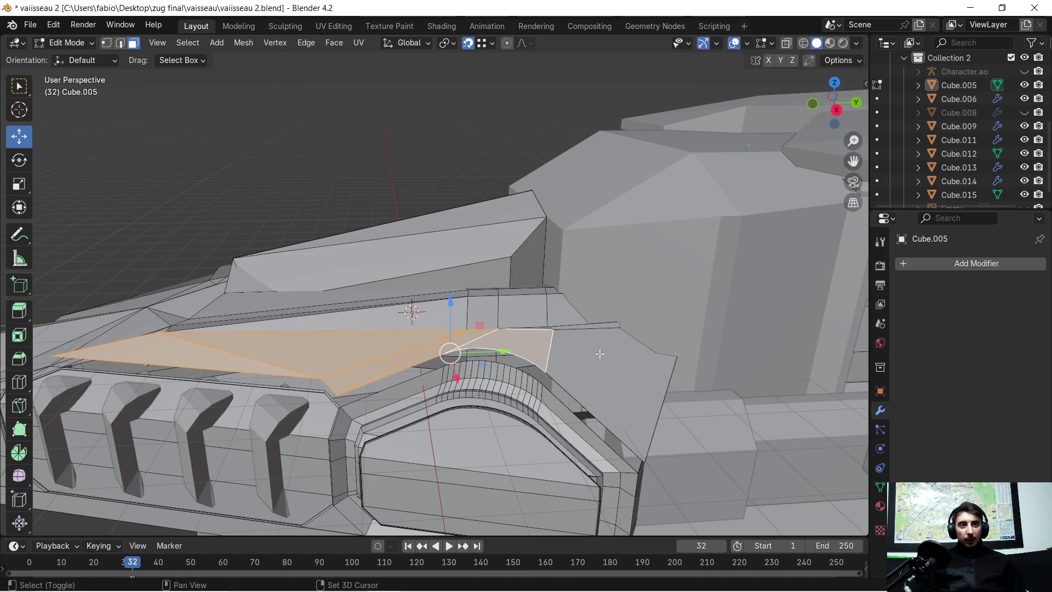
pyautogui.keyDown('shift'); pyautogui.click(605, 360); pyautogui.keyUp('shift')
pyautogui.scroll(3, 616, 324)
pyautogui.moveTo(616, 324)
pyautogui.mouseDown(button='middle')
pyautogui.moveTo(630, 328)
pyautogui.moveTo(322, 267)
pyautogui.moveTo(329, 241)
pyautogui.moveTo(439, 223)
pyautogui.moveTo(498, 192)
pyautogui.moveTo(340, 283)
pyautogui.moveTo(363, 272)
pyautogui.moveTo(479, 294)
pyautogui.moveTo(526, 228)
pyautogui.mouseUp(button='middle')
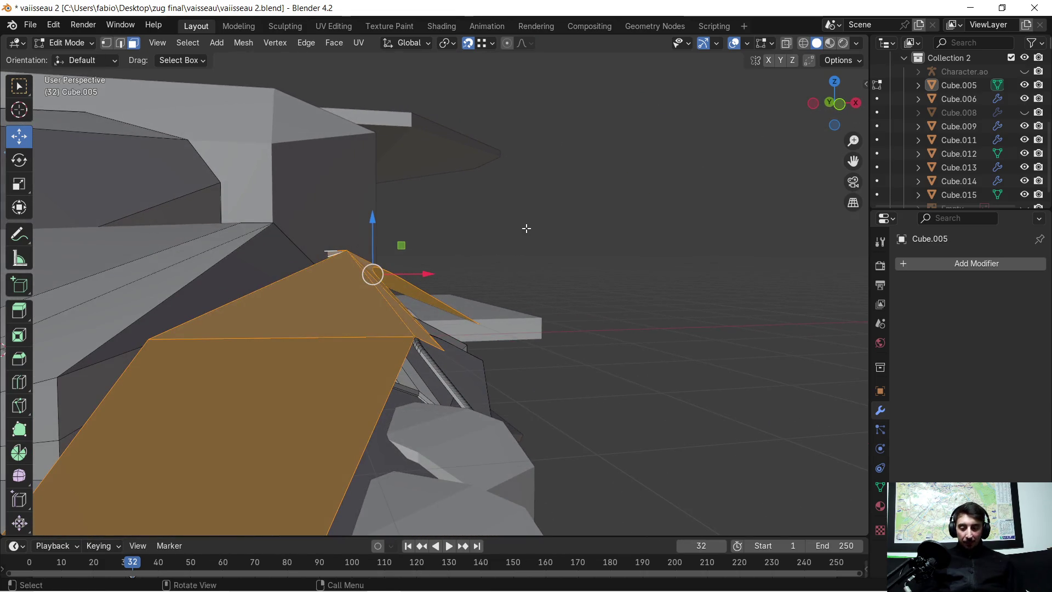
# Step: Raise the selected panel faces along Z, then shrink the whole linked panel to 0.708
pyautogui.press('g')
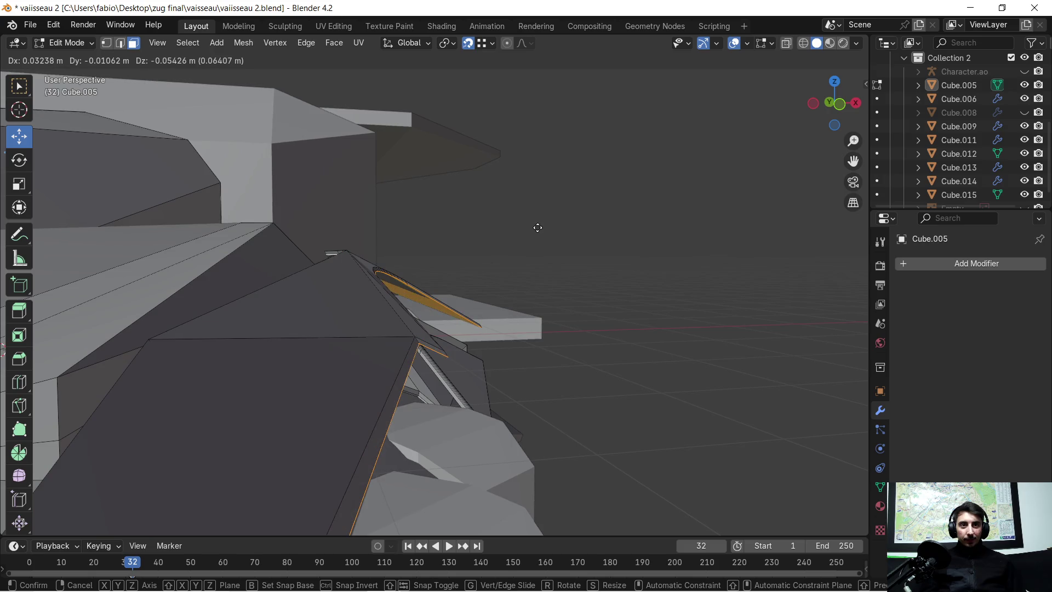
pyautogui.press('z')
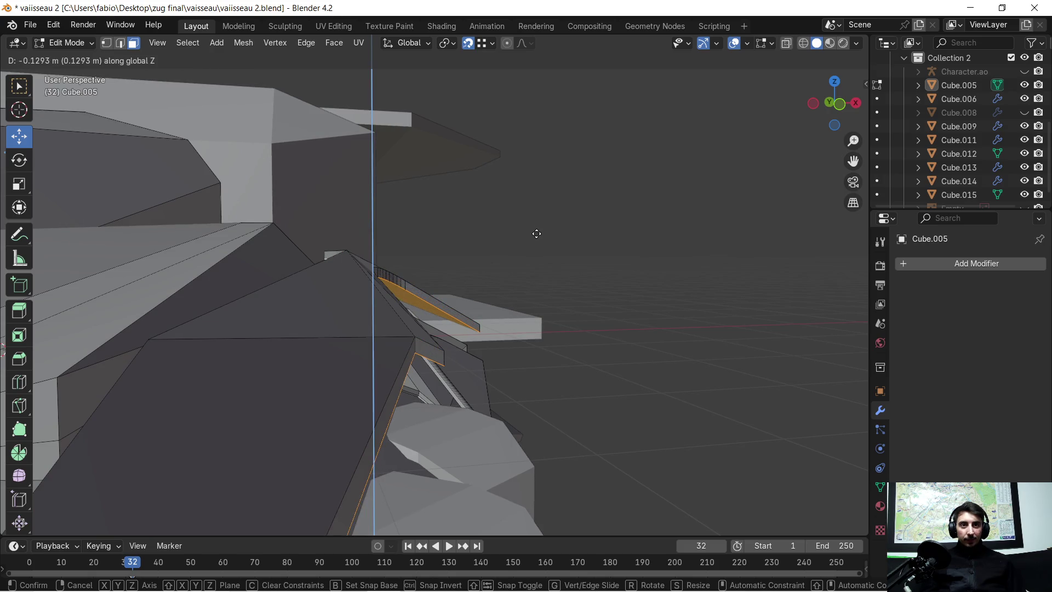
pyautogui.click(536, 234)
pyautogui.moveTo(632, 242)
pyautogui.mouseDown(button='middle')
pyautogui.moveTo(615, 263)
pyautogui.moveTo(468, 268)
pyautogui.mouseUp(button='middle')
pyautogui.hotkey('ctrl', 'l')
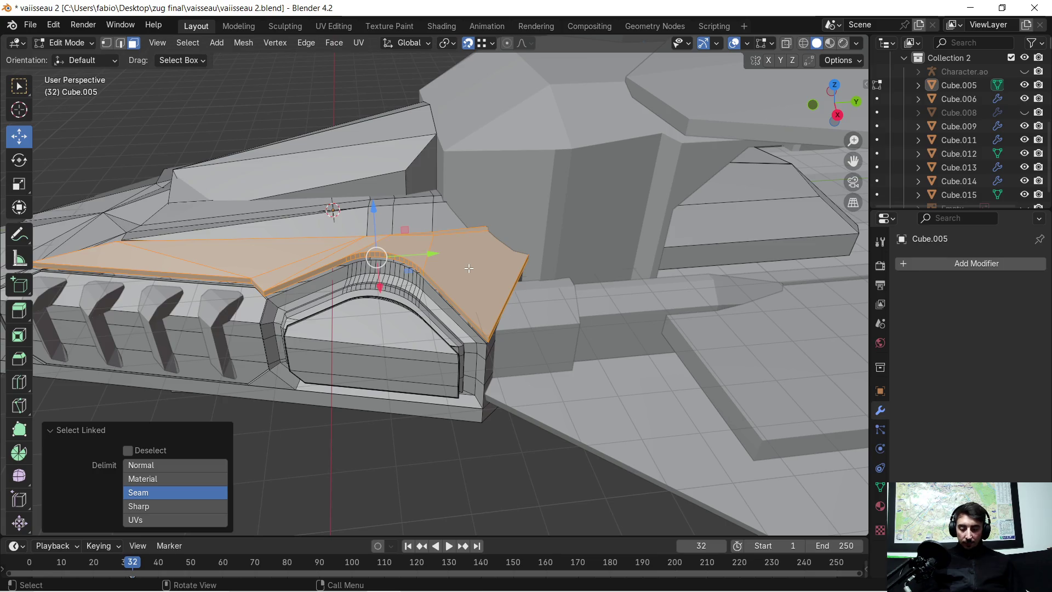
pyautogui.press('s')
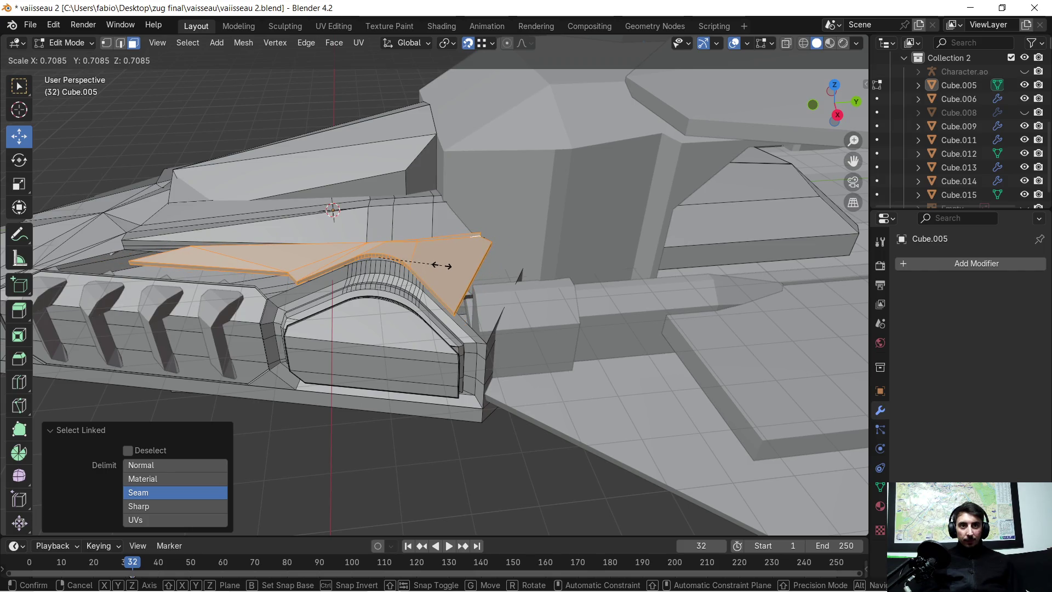
pyautogui.click(439, 266)
pyautogui.moveTo(438, 266)
pyautogui.mouseDown(button='middle')
pyautogui.moveTo(478, 256)
pyautogui.moveTo(426, 317)
pyautogui.moveTo(408, 318)
pyautogui.moveTo(469, 311)
pyautogui.moveTo(438, 318)
pyautogui.moveTo(568, 267)
pyautogui.moveTo(477, 297)
pyautogui.mouseUp(button='middle')
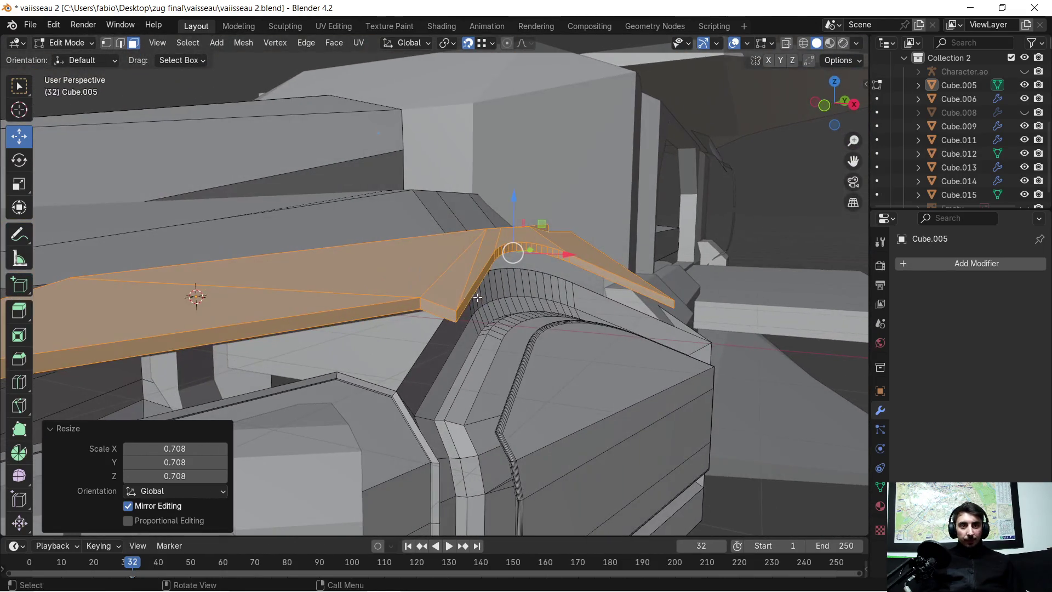
pyautogui.click(125, 43)
pyautogui.scroll(3, 403, 372)
pyautogui.keyDown('shift'); pyautogui.moveTo(378, 433); pyautogui.dragTo(414, 373, button='middle'); pyautogui.keyUp('shift')
# Step: Select three edge loops along the floor ledge and hull side
pyautogui.keyDown('alt'); pyautogui.keyDown('shift'); pyautogui.click(459, 337); pyautogui.keyUp('shift'); pyautogui.keyUp('alt')
pyautogui.scroll(-3, 454, 329)
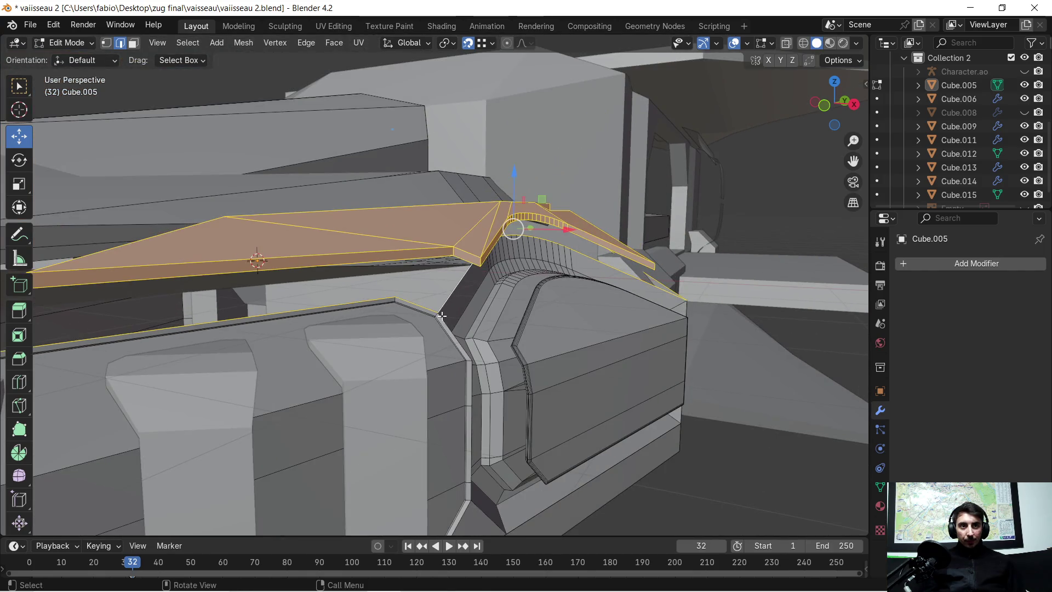
pyautogui.scroll(2, 449, 310)
pyautogui.keyDown('alt'); pyautogui.click(458, 309); pyautogui.keyUp('alt')
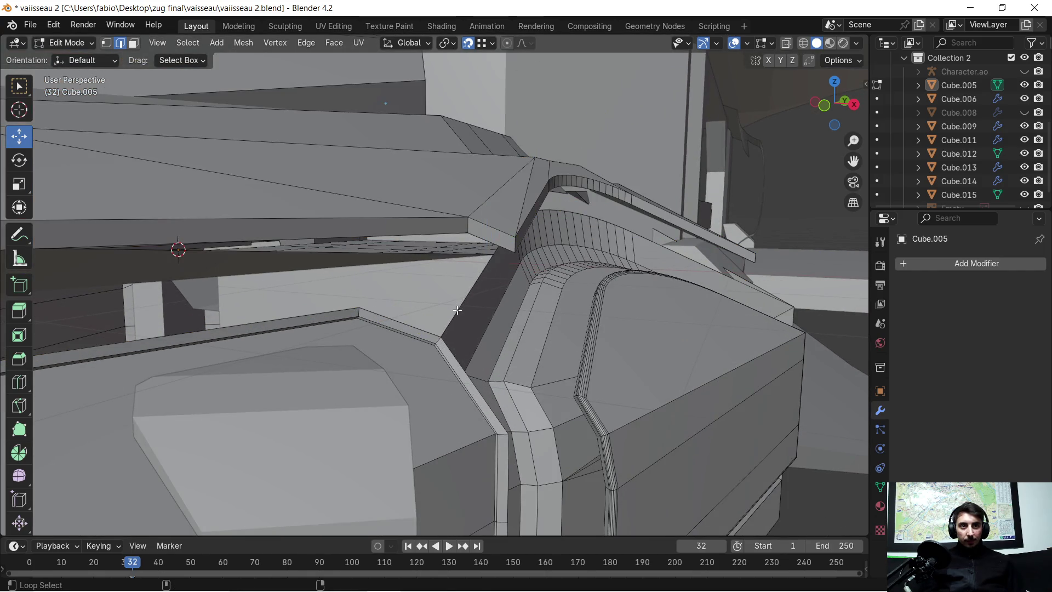
pyautogui.moveTo(457, 310)
pyautogui.mouseDown(button='middle')
pyautogui.moveTo(236, 323)
pyautogui.moveTo(260, 325)
pyautogui.moveTo(269, 279)
pyautogui.moveTo(347, 284)
pyautogui.moveTo(348, 298)
pyautogui.moveTo(376, 289)
pyautogui.mouseUp(button='middle')
pyautogui.keyDown('alt'); pyautogui.keyDown('shift'); pyautogui.click(315, 282); pyautogui.keyUp('shift'); pyautogui.keyUp('alt')
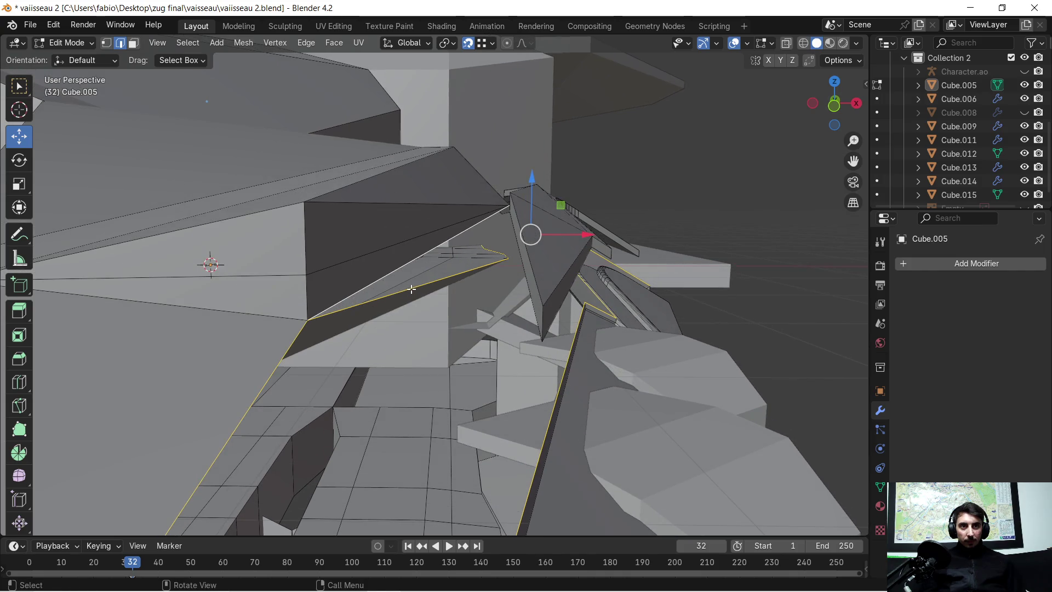
pyautogui.moveTo(482, 267)
pyautogui.mouseDown(button='middle')
pyautogui.moveTo(514, 252)
pyautogui.moveTo(519, 270)
pyautogui.moveTo(493, 306)
pyautogui.moveTo(534, 291)
pyautogui.moveTo(610, 312)
pyautogui.moveTo(629, 298)
pyautogui.moveTo(601, 252)
pyautogui.moveTo(501, 263)
pyautogui.moveTo(626, 281)
pyautogui.moveTo(608, 233)
pyautogui.moveTo(479, 302)
pyautogui.mouseUp(button='middle')
# Step: Isolate Cube.005 in local view and select the long side strip enclosed by the loops
pyautogui.press('KP_Divide')
pyautogui.scroll(8, 615, 286)
pyautogui.scroll(5, 479, 302)
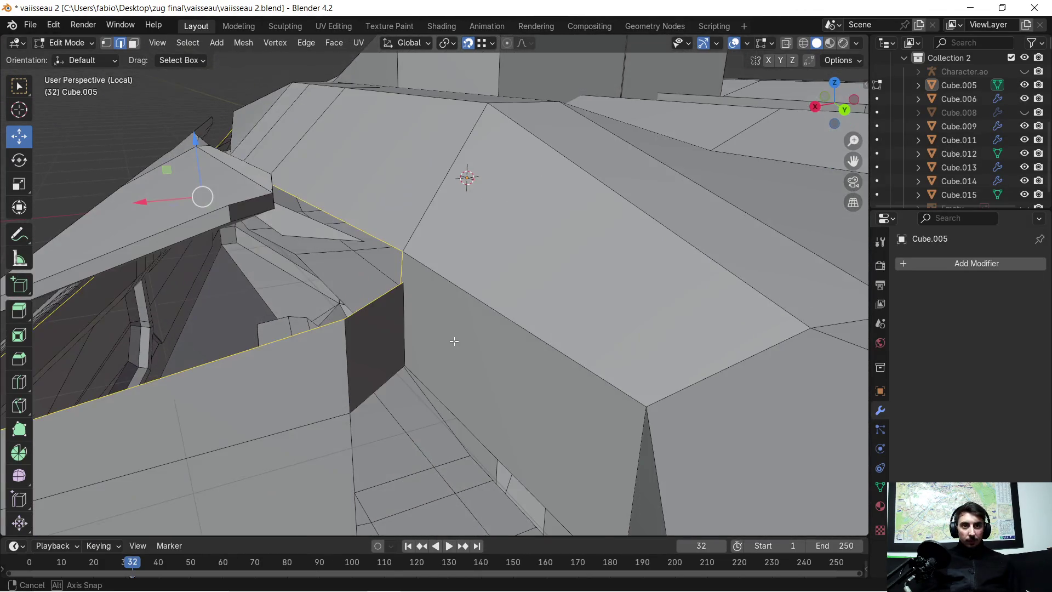
pyautogui.moveTo(453, 343)
pyautogui.mouseDown(button='middle')
pyautogui.moveTo(446, 336)
pyautogui.moveTo(510, 352)
pyautogui.moveTo(688, 347)
pyautogui.mouseUp(button='middle')
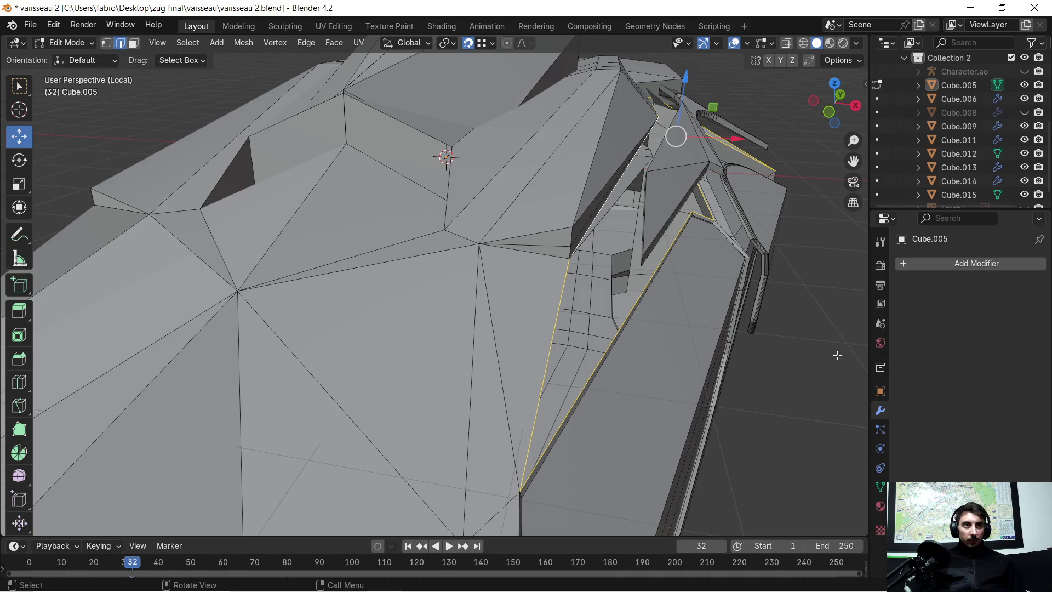
pyautogui.hotkey('ctrl', 'l')
pyautogui.moveTo(627, 235)
pyautogui.mouseDown(button='middle')
pyautogui.moveTo(624, 215)
pyautogui.moveTo(668, 195)
pyautogui.moveTo(548, 227)
pyautogui.mouseUp(button='middle')
pyautogui.scroll(-5, 668, 195)
pyautogui.hotkey('ctrl', 'e')
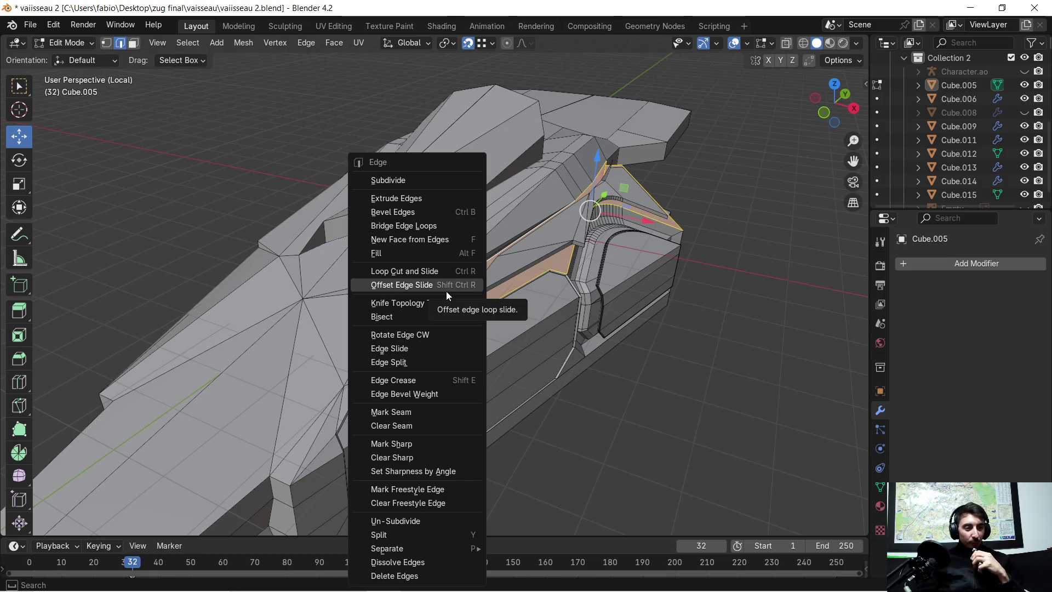
pyautogui.scroll(10, 578, 253)
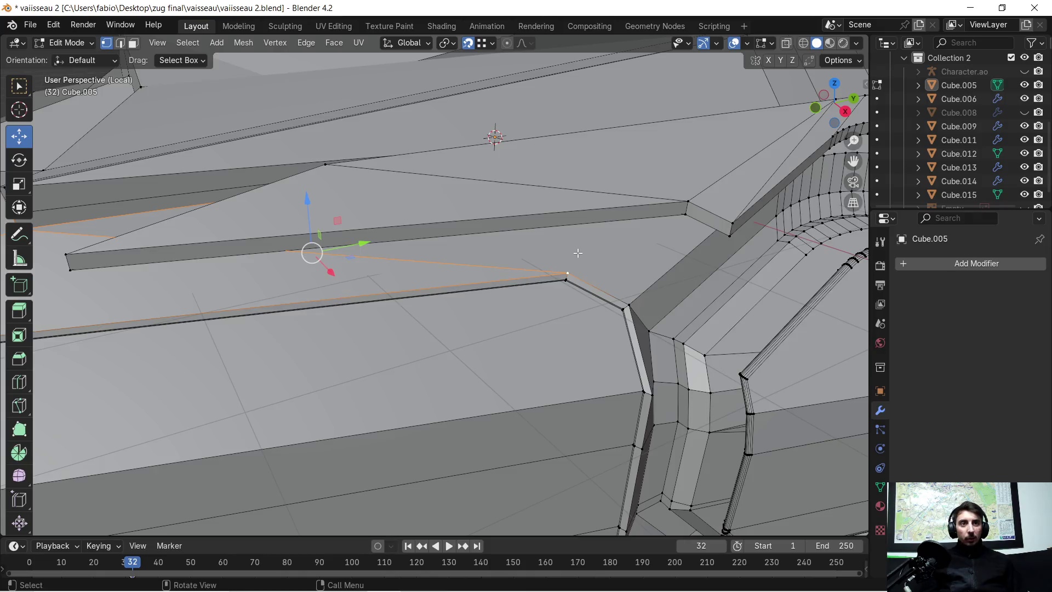
pyautogui.keyDown('shift'); pyautogui.click(650, 341); pyautogui.keyUp('shift')
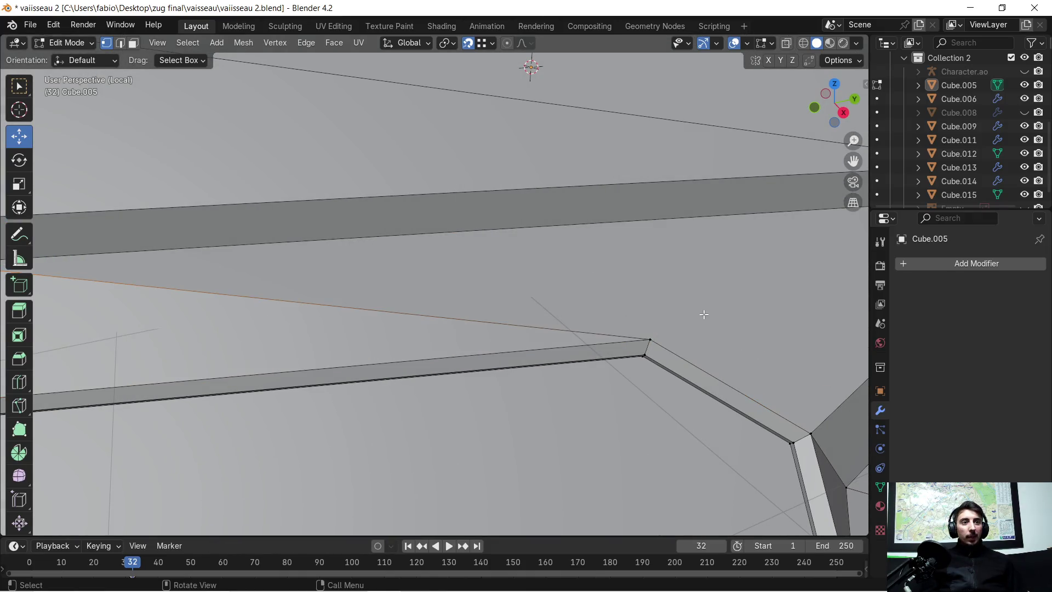
pyautogui.keyDown('shift'); pyautogui.click(651, 339); pyautogui.keyUp('shift')
pyautogui.moveTo(652, 338)
pyautogui.mouseDown(button='middle')
pyautogui.moveTo(734, 301)
pyautogui.moveTo(535, 394)
pyautogui.moveTo(570, 359)
pyautogui.mouseUp(button='middle')
pyautogui.moveTo(643, 247)
pyautogui.mouseDown(button='middle')
pyautogui.moveTo(454, 378)
pyautogui.moveTo(427, 350)
pyautogui.moveTo(435, 330)
pyautogui.mouseUp(button='middle')
# Step: Connect the ledge-corner vertex to the vertex at the arch's top edge with a new edge
pyautogui.scroll(7, 435, 330)
pyautogui.scroll(-2, 425, 252)
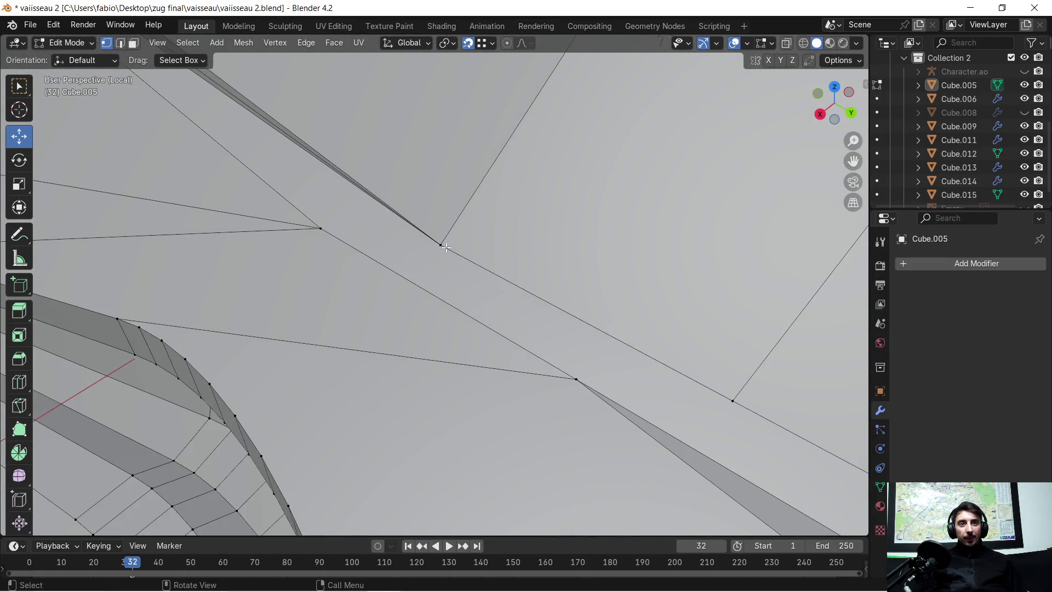
pyautogui.keyDown('shift'); pyautogui.click(373, 262); pyautogui.keyUp('shift')
pyautogui.scroll(-3, 363, 270)
pyautogui.moveTo(364, 270)
pyautogui.mouseDown(button='middle')
pyautogui.moveTo(432, 246)
pyautogui.moveTo(435, 188)
pyautogui.moveTo(425, 195)
pyautogui.moveTo(451, 202)
pyautogui.moveTo(432, 197)
pyautogui.mouseUp(button='middle')
pyautogui.click(97, 234)
pyautogui.moveTo(534, 163)
pyautogui.mouseDown(button='middle')
pyautogui.moveTo(510, 159)
pyautogui.moveTo(634, 106)
pyautogui.moveTo(427, 181)
pyautogui.mouseUp(button='middle')
pyautogui.keyDown('shift'); pyautogui.click(603, 97); pyautogui.keyUp('shift')
pyautogui.moveTo(330, 222); pyautogui.dragTo(321, 240, button='middle')
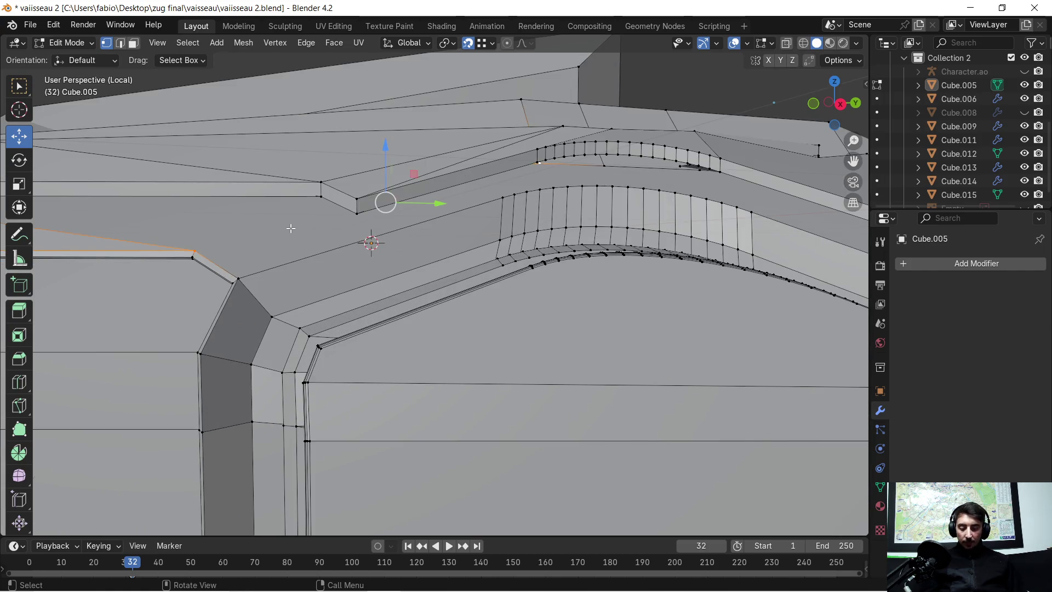
pyautogui.scroll(2, 258, 238)
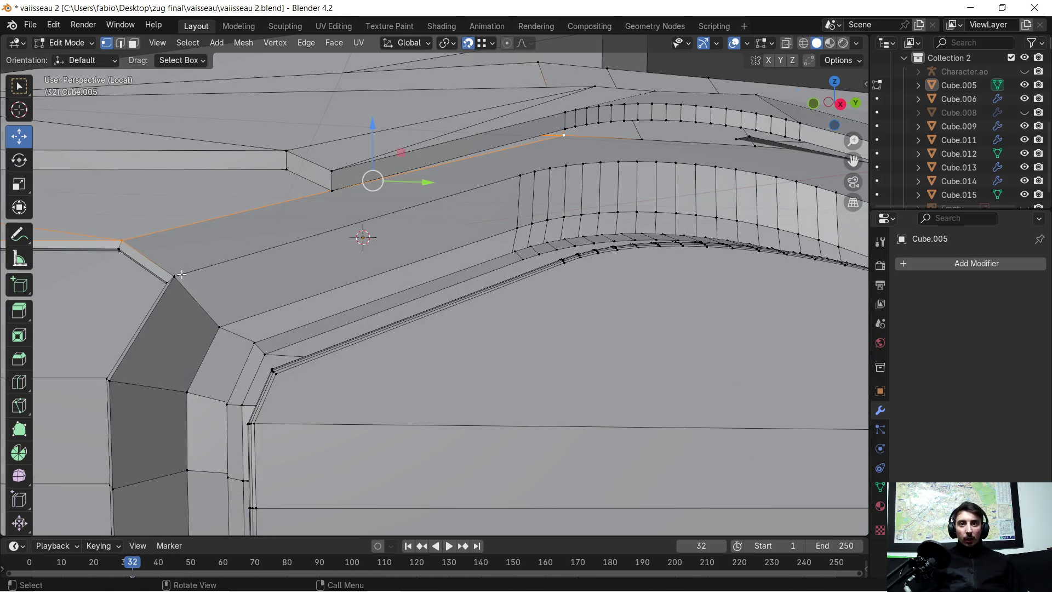
pyautogui.click(177, 274)
pyautogui.keyDown('shift'); pyautogui.click(562, 135); pyautogui.keyUp('shift')
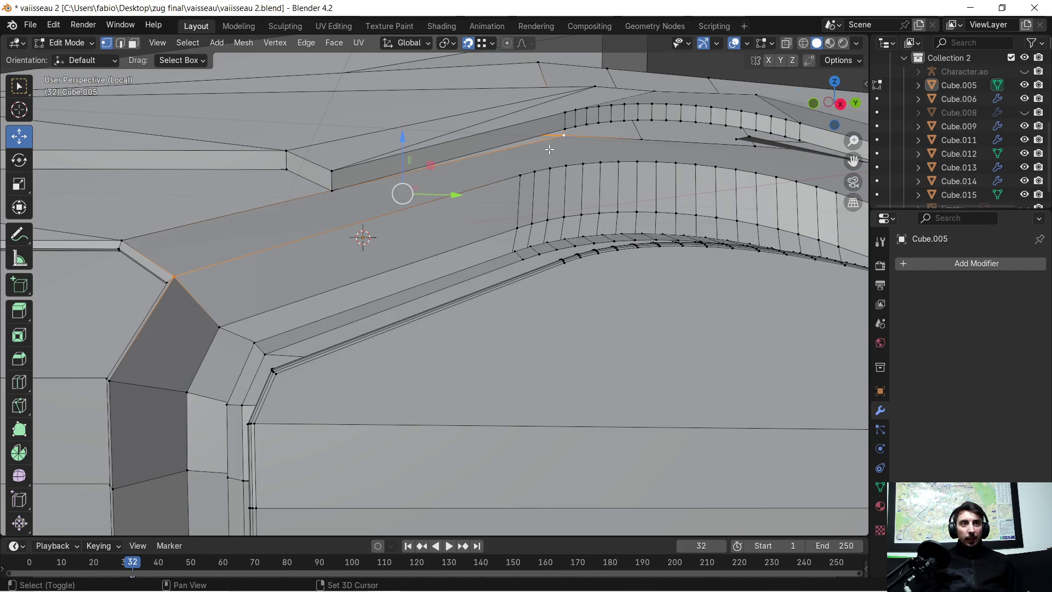
pyautogui.press('j')
# Step: Join an arch-base vertex to the arch-top vertex, then pick another pair beside the arch
pyautogui.keyDown('shift'); pyautogui.moveTo(614, 138); pyautogui.dragTo(440, 266, button='middle'); pyautogui.keyUp('shift')
pyautogui.click(372, 274)
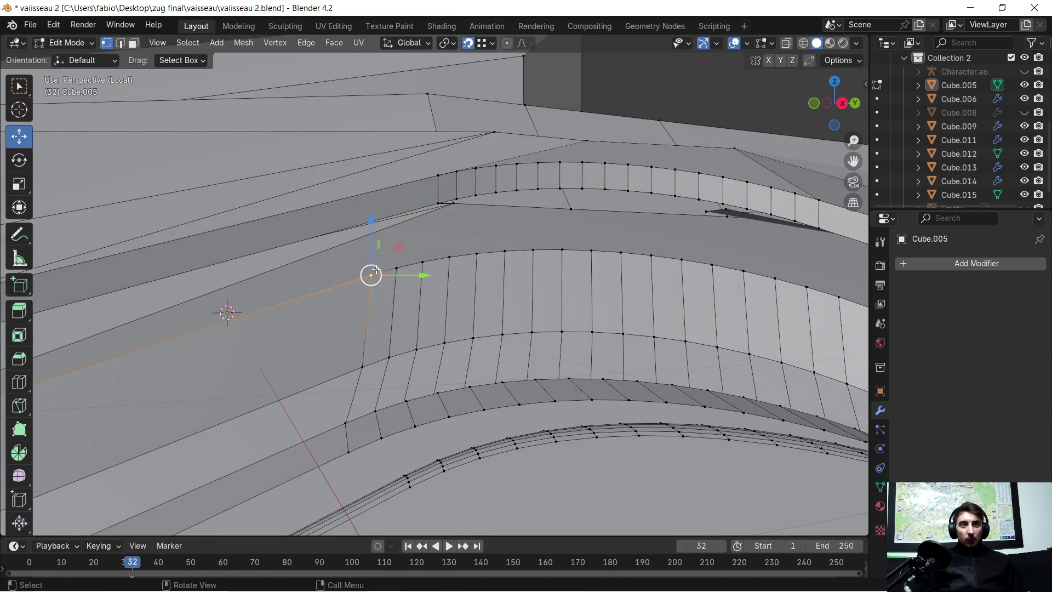
pyautogui.keyDown('shift'); pyautogui.click(454, 203); pyautogui.keyUp('shift')
pyautogui.press('j')
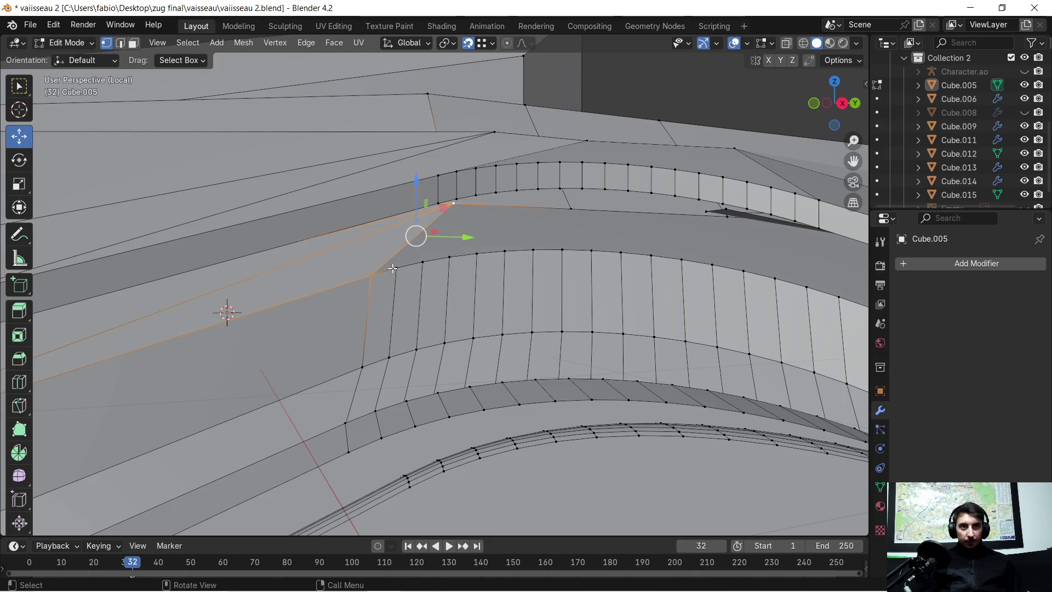
pyautogui.click(396, 269)
pyautogui.keyDown('shift'); pyautogui.click(454, 204); pyautogui.keyUp('shift')
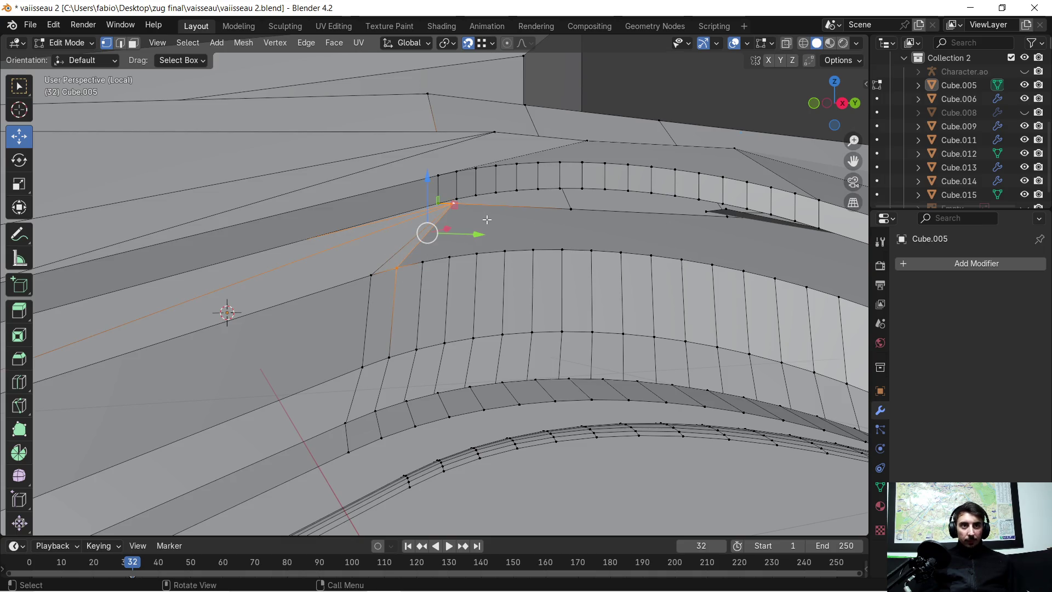
# Step: Select the face strip along the top of the arch in face mode
pyautogui.click(137, 43)
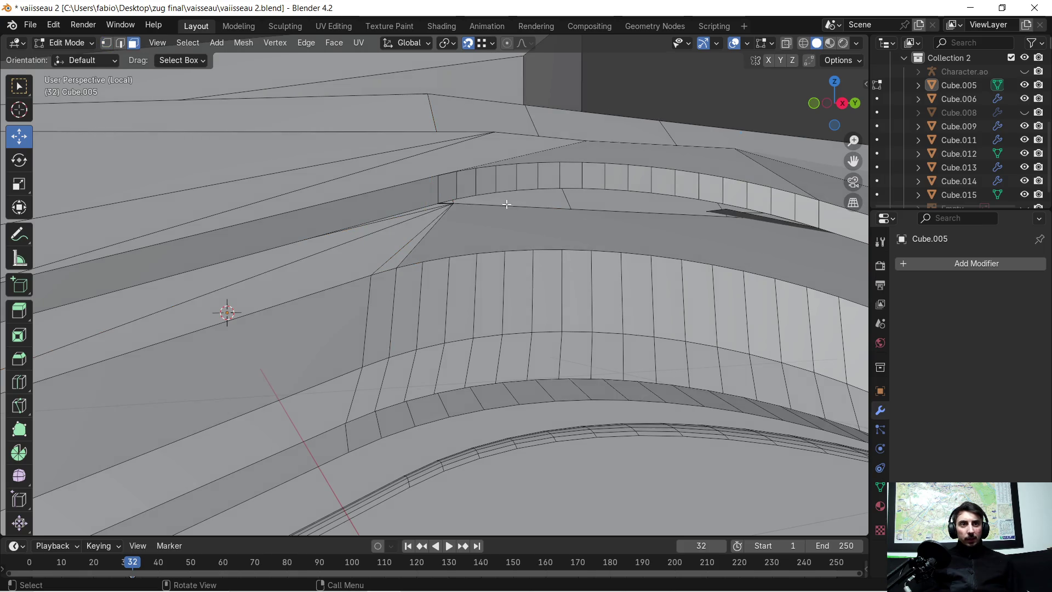
pyautogui.click(495, 218)
pyautogui.rightClick(493, 220)
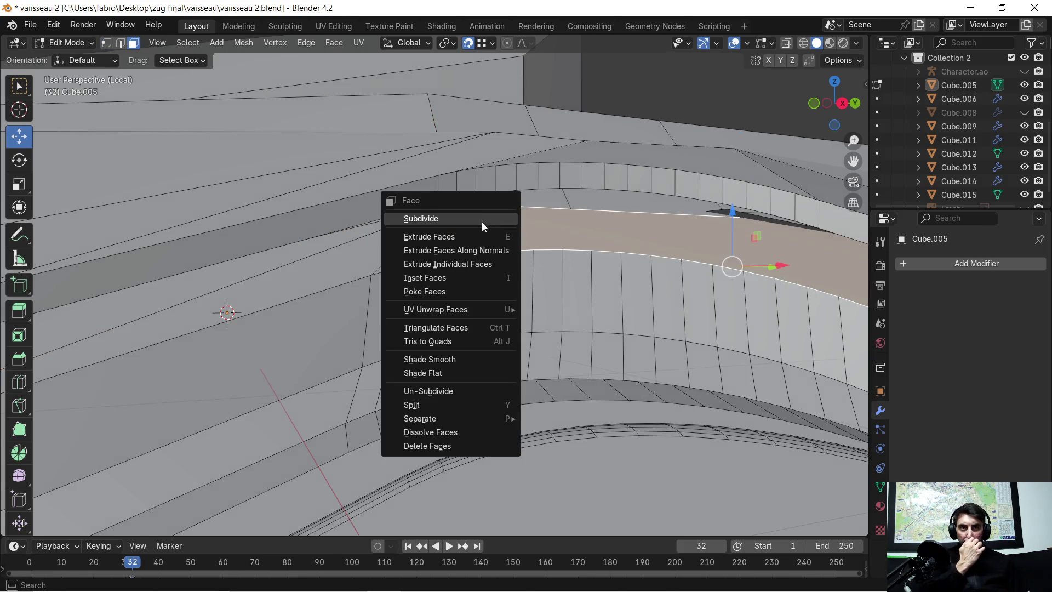
# Step: Triangulate the face strip along Cube.005's arch top using Beauty for quads and n-gons, then deselect
pyautogui.click(450, 328)
pyautogui.moveTo(545, 250); pyautogui.dragTo(593, 249, button='middle')
pyautogui.moveTo(652, 299)
pyautogui.mouseDown(button='middle')
pyautogui.moveTo(550, 289)
pyautogui.moveTo(587, 304)
pyautogui.mouseUp(button='middle')
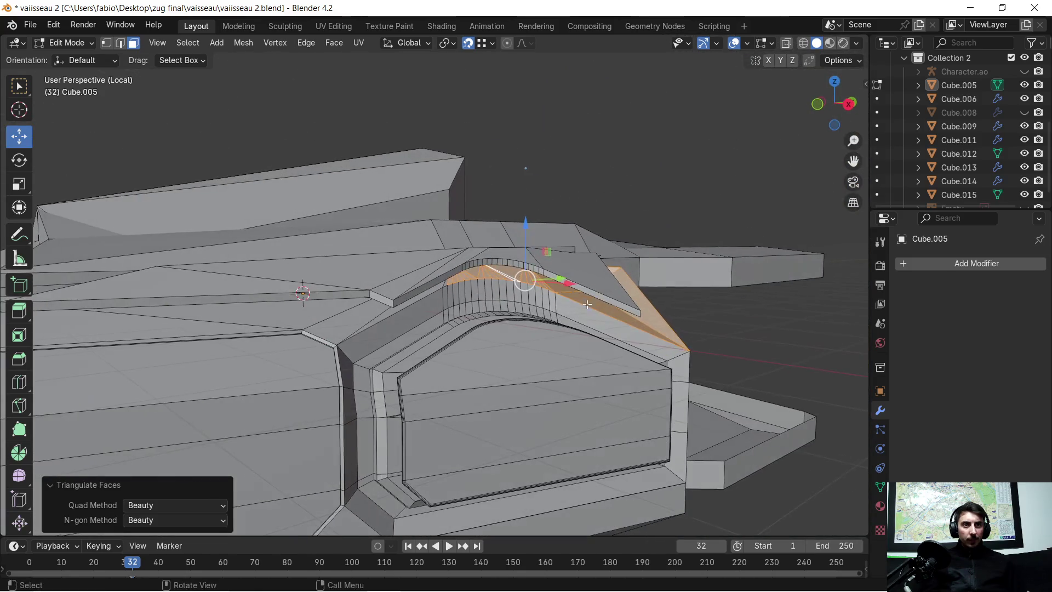
pyautogui.click(719, 136)
pyautogui.moveTo(660, 181)
pyautogui.mouseDown(button='middle')
pyautogui.moveTo(574, 209)
pyautogui.moveTo(481, 347)
pyautogui.moveTo(535, 317)
pyautogui.moveTo(485, 293)
pyautogui.moveTo(604, 236)
pyautogui.moveTo(715, 263)
pyautogui.moveTo(511, 293)
pyautogui.moveTo(471, 310)
pyautogui.moveTo(396, 195)
pyautogui.moveTo(230, 223)
pyautogui.moveTo(508, 287)
pyautogui.moveTo(515, 262)
pyautogui.moveTo(520, 271)
pyautogui.mouseUp(button='middle')
pyautogui.scroll(4, 594, 277)
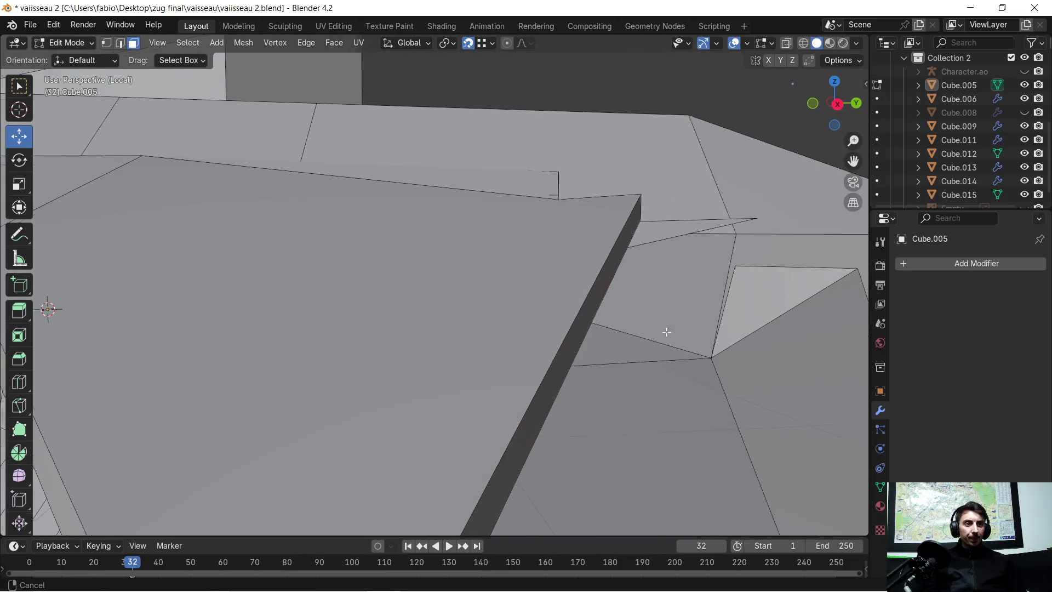
# Step: Switch to vertex select and pick the corner vertex of the quad near the wing edge
pyautogui.scroll(-1, 538, 398)
pyautogui.click(551, 431)
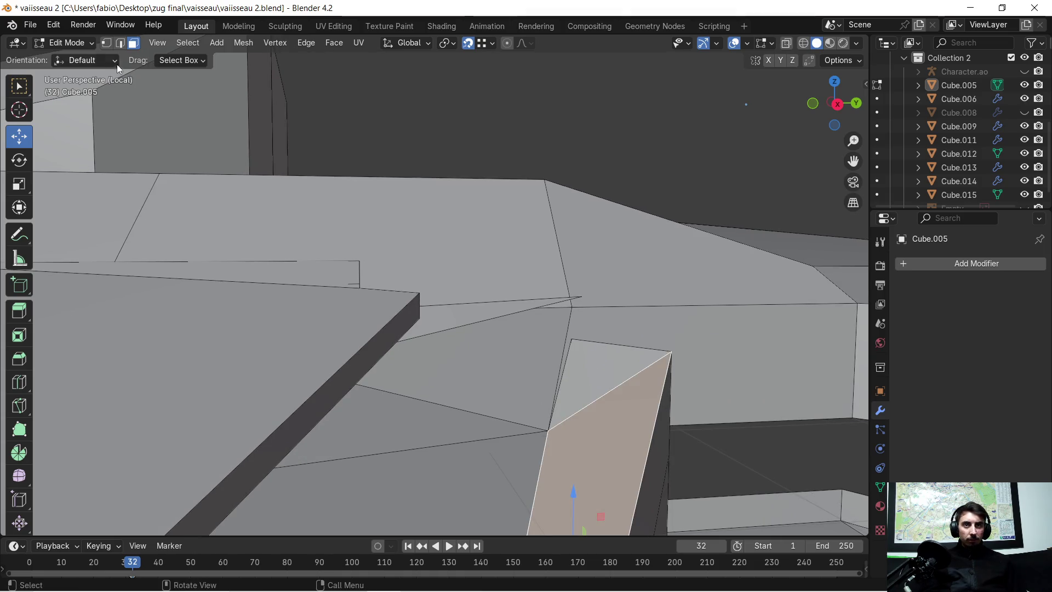
pyautogui.click(106, 43)
pyautogui.click(546, 430)
pyautogui.moveTo(546, 429)
pyautogui.mouseDown(button='middle')
pyautogui.moveTo(510, 382)
pyautogui.moveTo(406, 406)
pyautogui.mouseUp(button='middle')
# Step: Move the vertex to X 0.18, Y 0.089, Z 0.668 m
pyautogui.press('g')
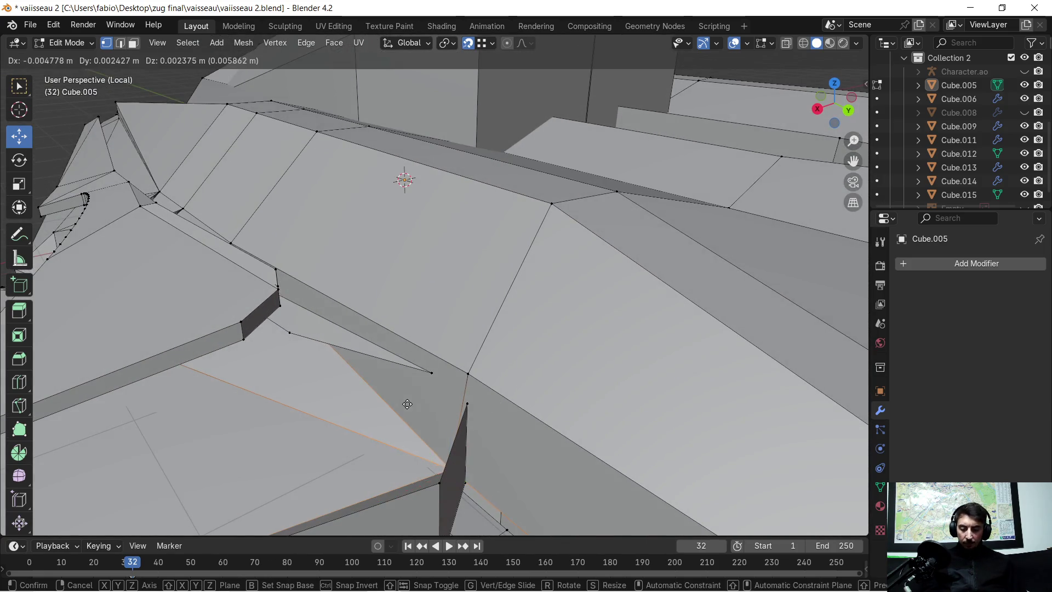
pyautogui.press('z')
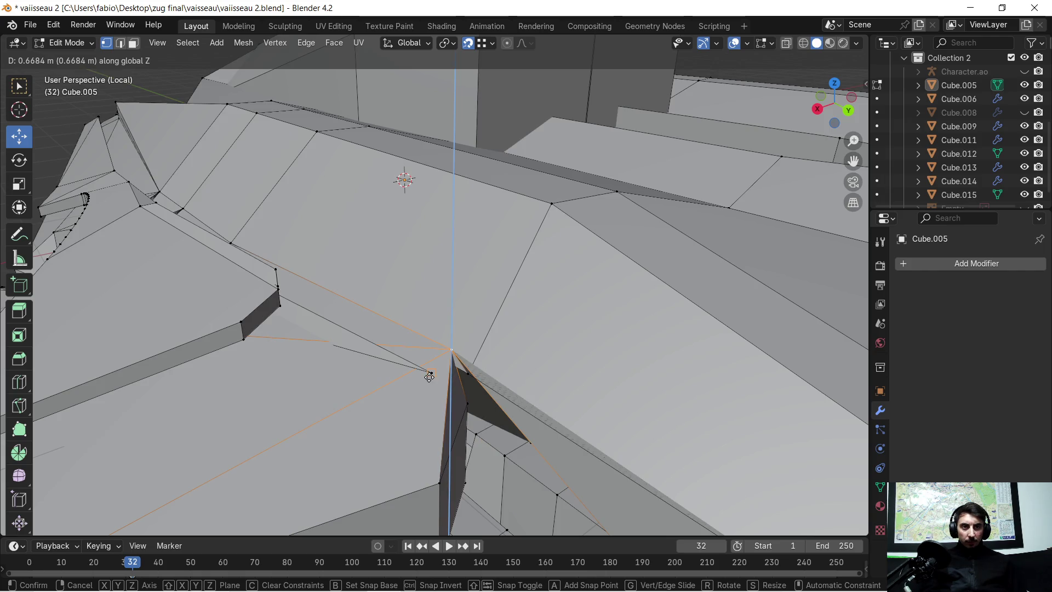
pyautogui.press('z')
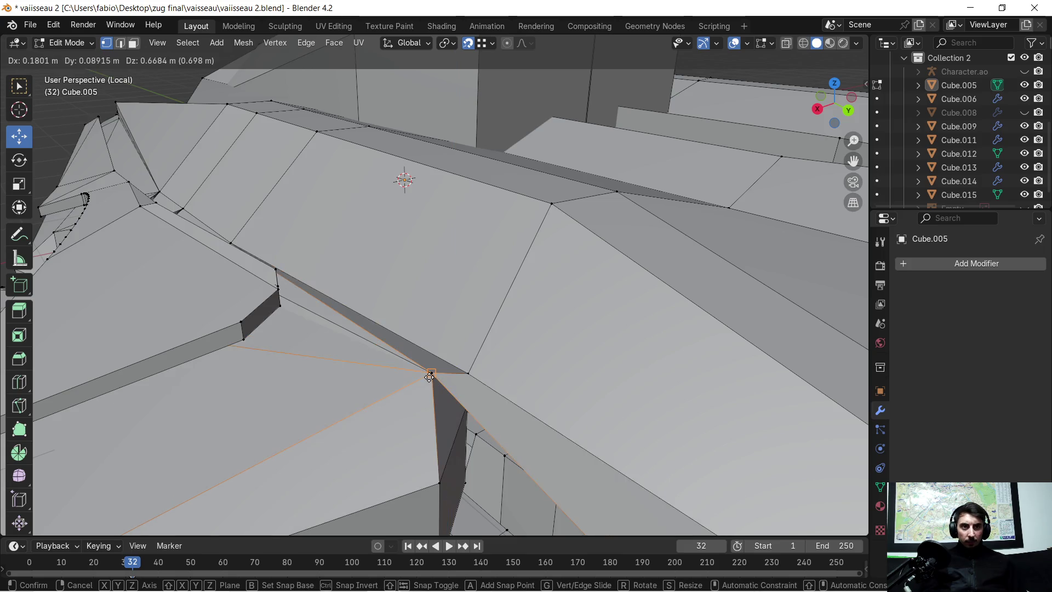
pyautogui.click(429, 376)
pyautogui.moveTo(429, 377)
pyautogui.mouseDown(button='middle')
pyautogui.moveTo(434, 366)
pyautogui.moveTo(541, 404)
pyautogui.moveTo(475, 330)
pyautogui.moveTo(471, 308)
pyautogui.moveTo(301, 332)
pyautogui.moveTo(228, 294)
pyautogui.moveTo(104, 322)
pyautogui.moveTo(470, 310)
pyautogui.mouseUp(button='middle')
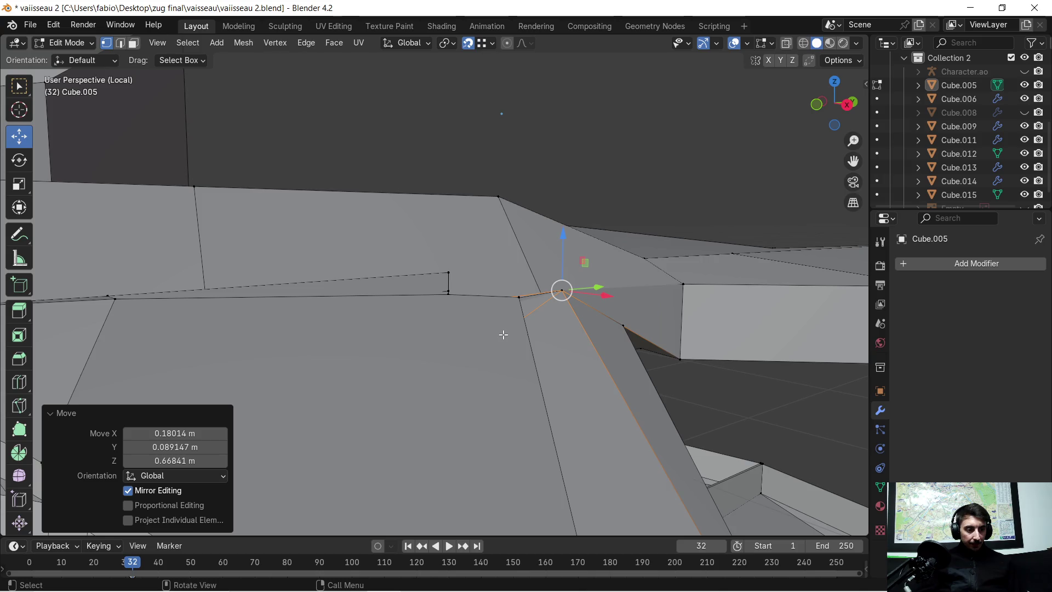
# Step: Clear the selection and inspect the reshaped hull surface from several angles
pyautogui.scroll(-5, 483, 304)
pyautogui.moveTo(487, 296)
pyautogui.mouseDown(button='middle')
pyautogui.moveTo(340, 307)
pyautogui.moveTo(408, 293)
pyautogui.mouseUp(button='middle')
pyautogui.click(685, 277)
pyautogui.moveTo(663, 228); pyautogui.dragTo(528, 264, button='middle')
pyautogui.scroll(3, 345, 273)
pyautogui.moveTo(345, 273)
pyautogui.mouseDown(button='middle')
pyautogui.moveTo(356, 305)
pyautogui.moveTo(624, 394)
pyautogui.moveTo(569, 402)
pyautogui.moveTo(328, 312)
pyautogui.moveTo(385, 345)
pyautogui.moveTo(482, 364)
pyautogui.moveTo(473, 358)
pyautogui.moveTo(451, 369)
pyautogui.moveTo(467, 376)
pyautogui.moveTo(533, 347)
pyautogui.moveTo(603, 333)
pyautogui.moveTo(635, 342)
pyautogui.mouseUp(button='middle')
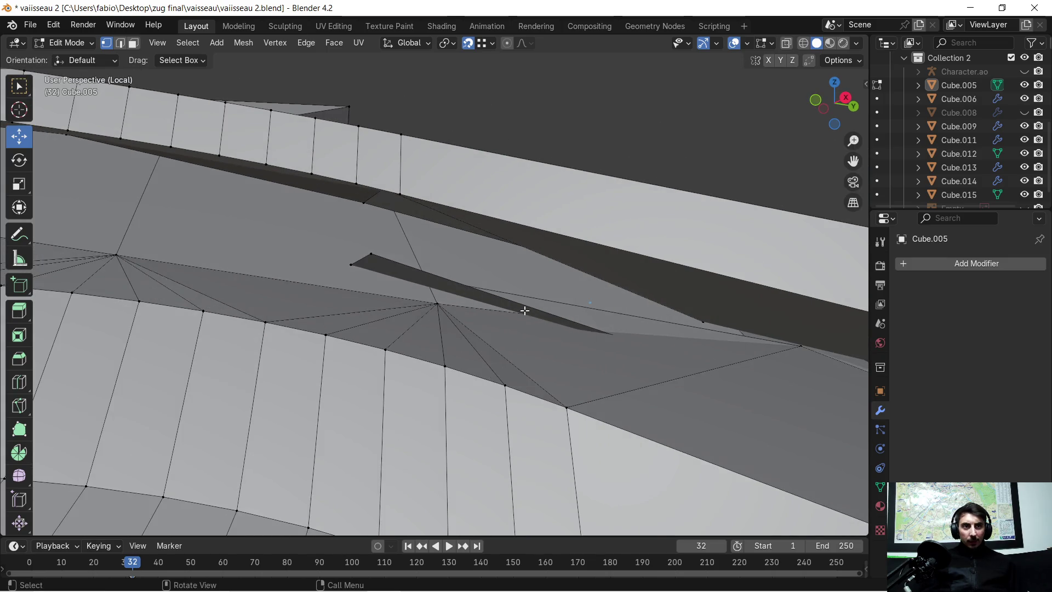
# Step: Delete the thin dark sliver face from the hull
pyautogui.scroll(2, 449, 282)
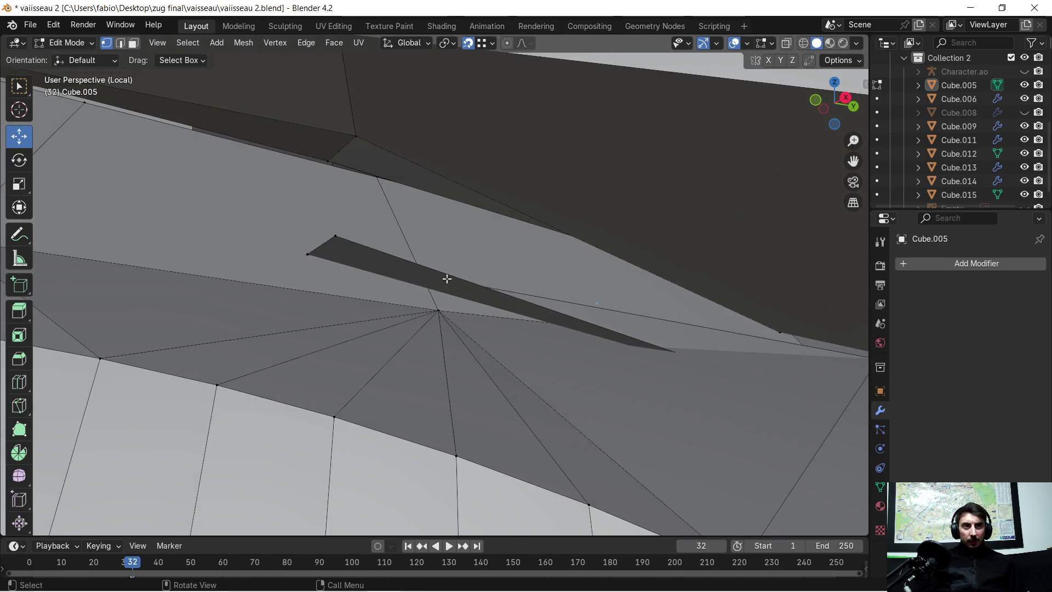
pyautogui.click(376, 242)
pyautogui.moveTo(696, 332)
pyautogui.mouseDown(button='middle')
pyautogui.moveTo(543, 357)
pyautogui.moveTo(578, 383)
pyautogui.moveTo(600, 374)
pyautogui.mouseUp(button='middle')
pyautogui.moveTo(153, 385)
pyautogui.keyDown('shift'); pyautogui.mouseDown(button='middle')
pyautogui.moveTo(252, 383)
pyautogui.moveTo(274, 394)
pyautogui.mouseUp(button='middle'); pyautogui.keyUp('shift')
pyautogui.press('x')
pyautogui.click(277, 426)
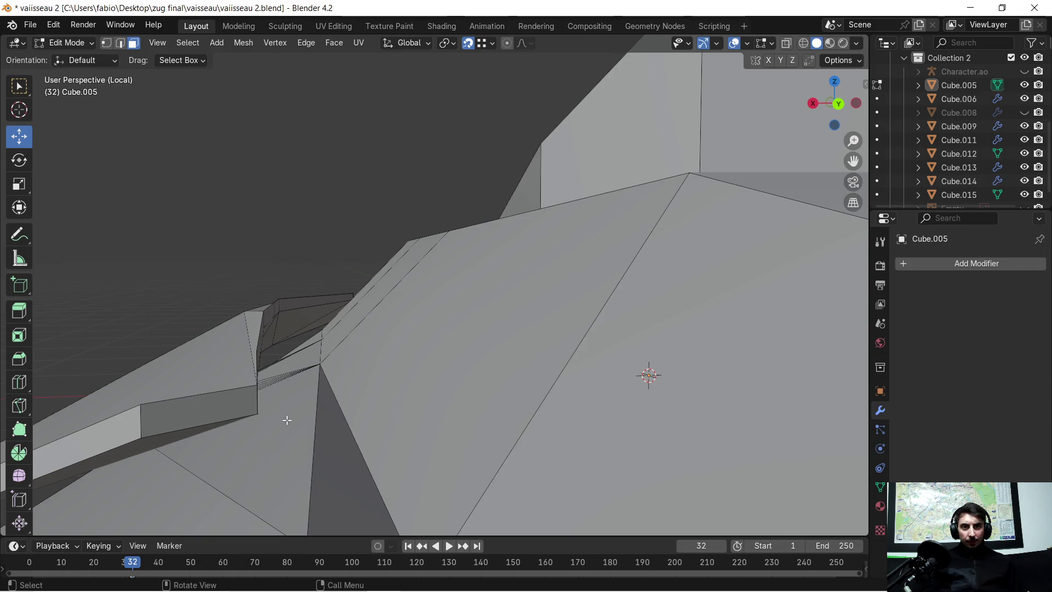
# Step: Delete two more sets of stray sliver faces from the hull
pyautogui.moveTo(290, 374)
pyautogui.mouseDown(button='middle')
pyautogui.moveTo(525, 207)
pyautogui.moveTo(437, 141)
pyautogui.moveTo(469, 360)
pyautogui.mouseUp(button='middle')
pyautogui.scroll(-1, 468, 359)
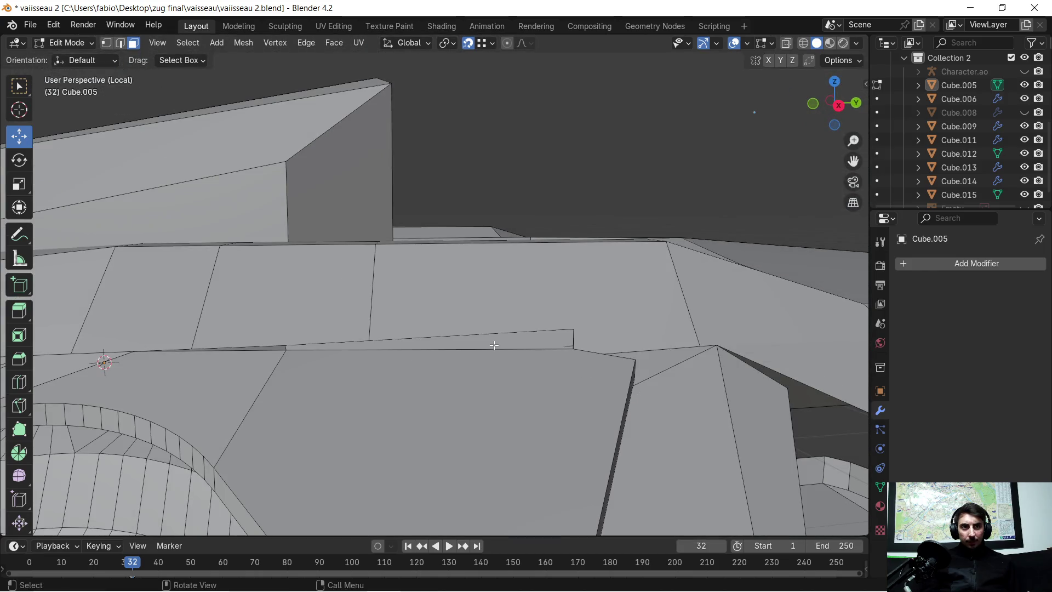
pyautogui.press('x')
pyautogui.click(521, 341)
pyautogui.moveTo(521, 341)
pyautogui.mouseDown(button='middle')
pyautogui.moveTo(531, 359)
pyautogui.moveTo(380, 313)
pyautogui.moveTo(427, 352)
pyautogui.moveTo(343, 363)
pyautogui.mouseUp(button='middle')
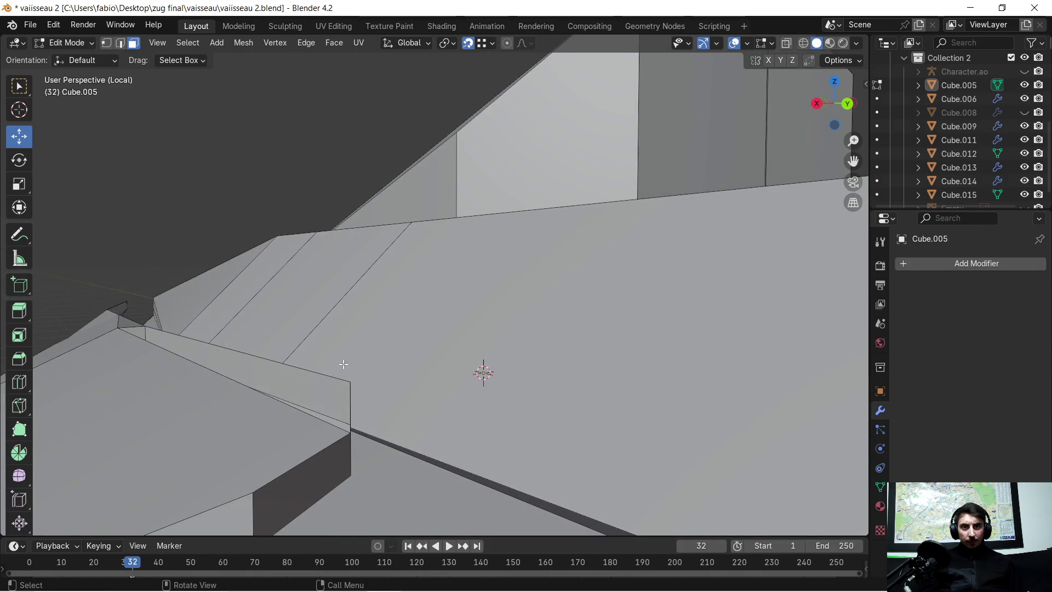
pyautogui.press('x')
pyautogui.click(269, 376)
pyautogui.moveTo(268, 375)
pyautogui.mouseDown(button='middle')
pyautogui.moveTo(258, 369)
pyautogui.moveTo(589, 244)
pyautogui.moveTo(237, 226)
pyautogui.moveTo(443, 386)
pyautogui.moveTo(524, 371)
pyautogui.mouseUp(button='middle')
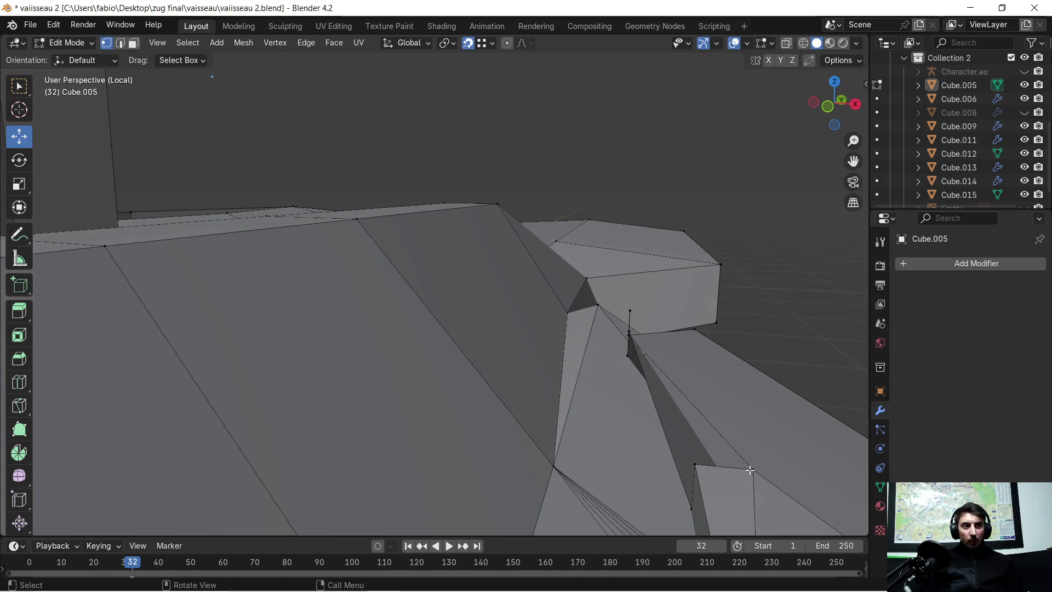
# Step: Lower the corner vertex 0.017 m along Z, then select the vertical edge's top vertex
pyautogui.scroll(3, 723, 462)
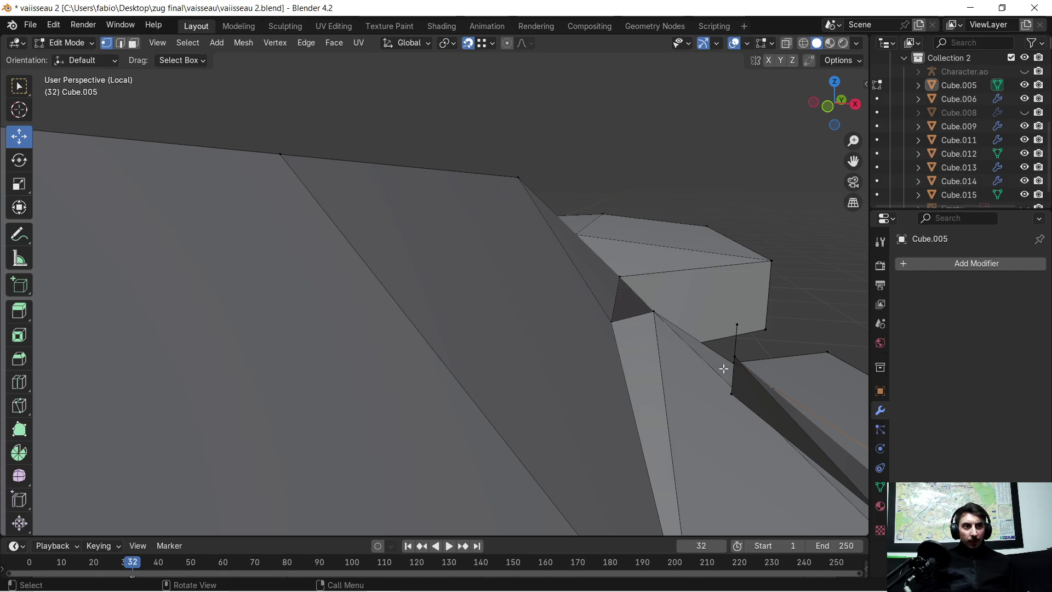
pyautogui.moveTo(787, 372)
pyautogui.mouseDown(button='middle')
pyautogui.moveTo(739, 364)
pyautogui.moveTo(683, 373)
pyautogui.moveTo(567, 355)
pyautogui.moveTo(529, 333)
pyautogui.moveTo(601, 364)
pyautogui.mouseUp(button='middle')
pyautogui.keyDown('shift'); pyautogui.click(625, 397); pyautogui.keyUp('shift')
pyautogui.moveTo(660, 368)
pyautogui.mouseDown(button='middle')
pyautogui.moveTo(688, 389)
pyautogui.moveTo(546, 373)
pyautogui.mouseUp(button='middle')
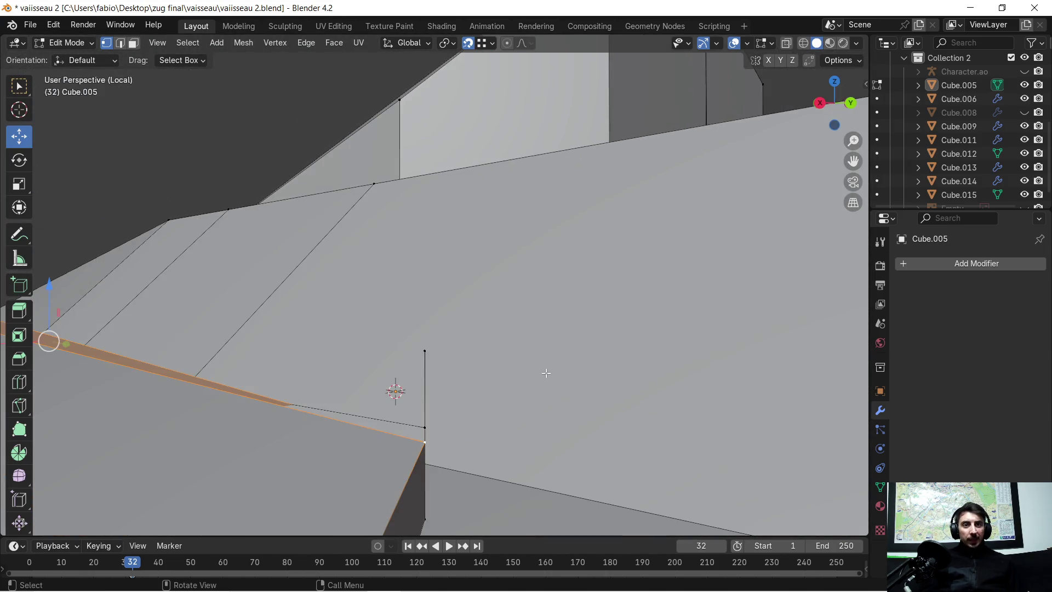
pyautogui.moveTo(476, 423)
pyautogui.keyDown('shift'); pyautogui.mouseDown(button='middle')
pyautogui.moveTo(471, 315)
pyautogui.moveTo(476, 331)
pyautogui.moveTo(460, 323)
pyautogui.mouseUp(button='middle'); pyautogui.keyUp('shift')
pyautogui.scroll(1, 460, 329)
pyautogui.click(459, 339)
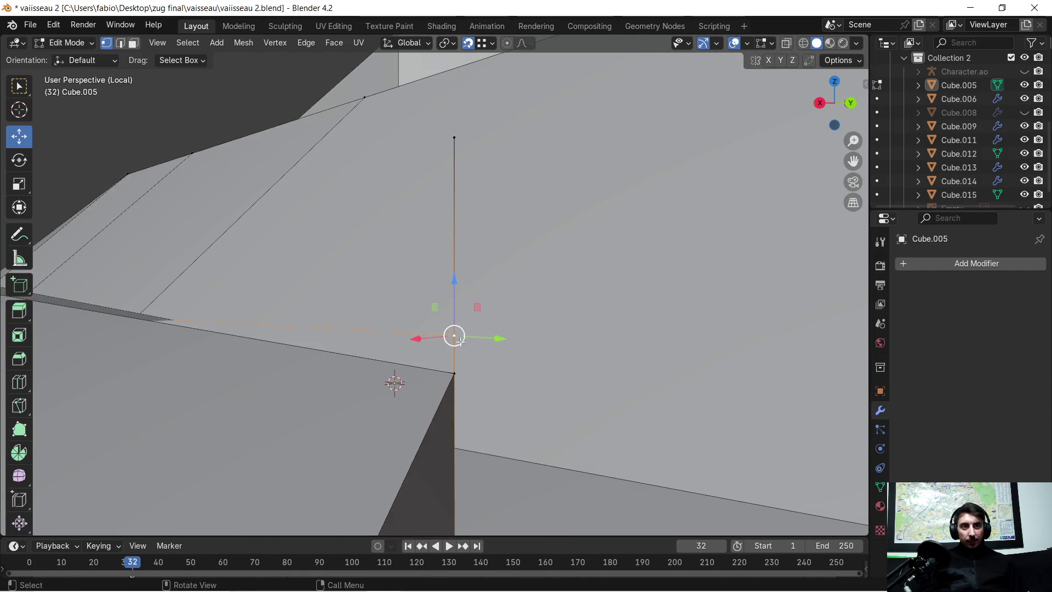
pyautogui.press('g')
pyautogui.press('z')
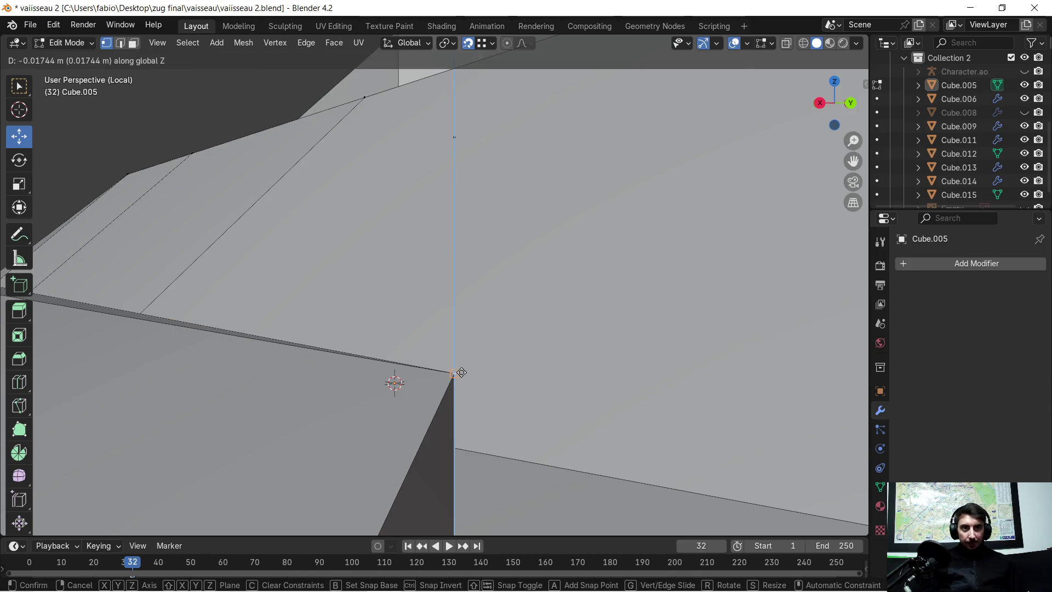
pyautogui.click(460, 371)
pyautogui.scroll(-1, 474, 253)
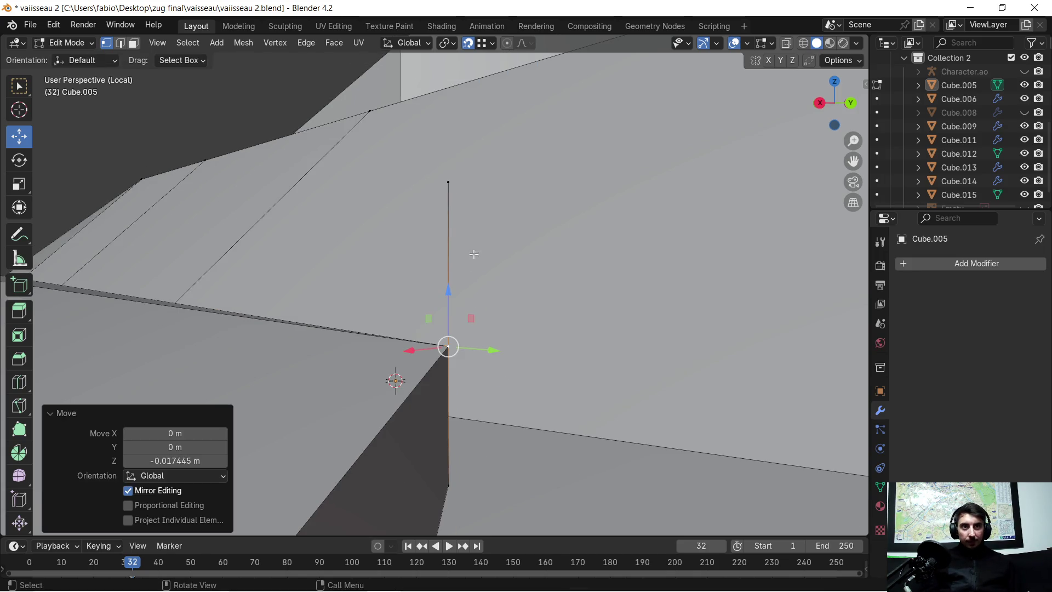
pyautogui.click(448, 180)
# Step: Delete the stray top vertex together with its vertical edge
pyautogui.press('x')
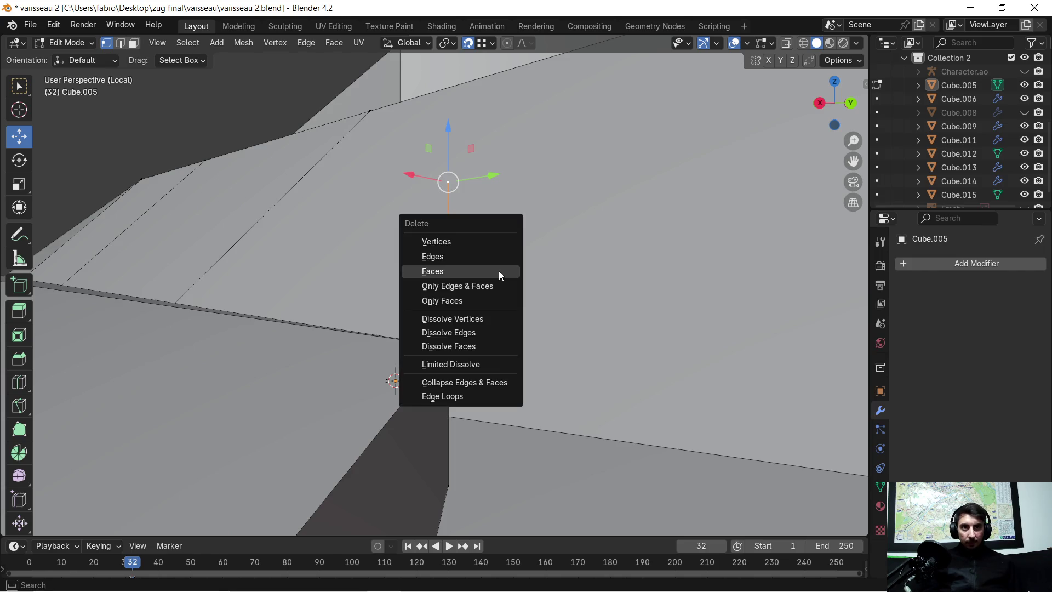
pyautogui.click(485, 241)
pyautogui.moveTo(460, 281)
pyautogui.mouseDown(button='middle')
pyautogui.moveTo(692, 287)
pyautogui.moveTo(852, 357)
pyautogui.moveTo(363, 288)
pyautogui.moveTo(366, 278)
pyautogui.moveTo(277, 312)
pyautogui.mouseUp(button='middle')
# Step: Select three hull vertices, inspect the curved section, and return to Object Mode
pyautogui.click(131, 342)
pyautogui.keyDown('shift'); pyautogui.click(423, 240); pyautogui.keyUp('shift')
pyautogui.keyDown('shift'); pyautogui.click(425, 262); pyautogui.keyUp('shift')
pyautogui.moveTo(435, 256)
pyautogui.mouseDown(button='middle')
pyautogui.moveTo(326, 223)
pyautogui.moveTo(409, 234)
pyautogui.moveTo(309, 251)
pyautogui.mouseUp(button='middle')
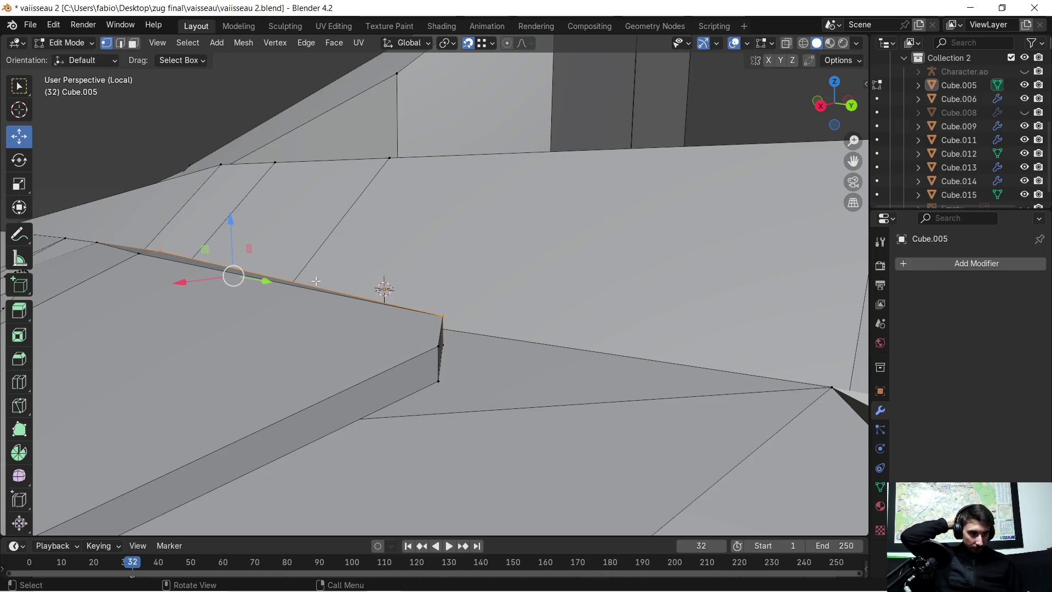
pyautogui.moveTo(317, 273)
pyautogui.mouseDown(button='middle')
pyautogui.moveTo(329, 285)
pyautogui.moveTo(357, 252)
pyautogui.moveTo(409, 310)
pyautogui.moveTo(318, 285)
pyautogui.moveTo(322, 312)
pyautogui.moveTo(420, 321)
pyautogui.mouseUp(button='middle')
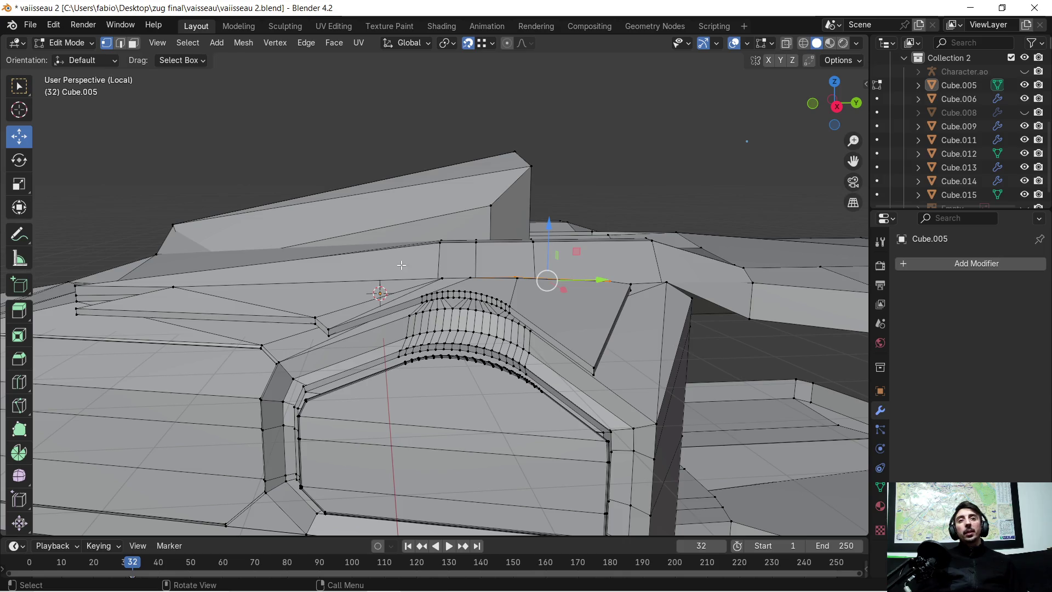
pyautogui.moveTo(425, 352)
pyautogui.mouseDown(button='middle')
pyautogui.moveTo(441, 338)
pyautogui.moveTo(430, 342)
pyautogui.mouseUp(button='middle')
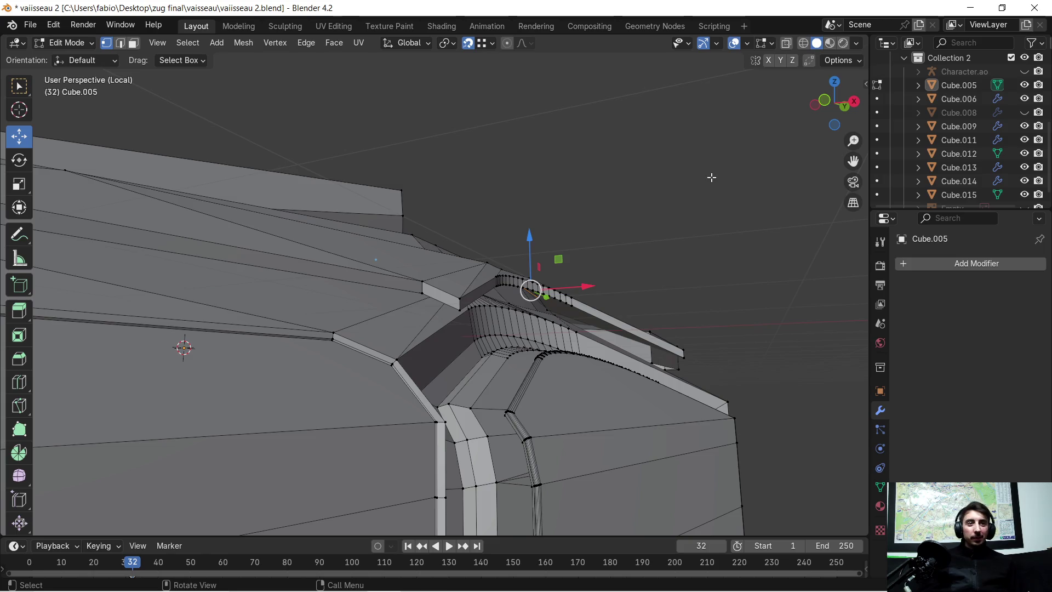
pyautogui.scroll(2, 700, 230)
pyautogui.moveTo(702, 244)
pyautogui.mouseDown(button='middle')
pyautogui.moveTo(693, 251)
pyautogui.moveTo(627, 212)
pyautogui.moveTo(514, 227)
pyautogui.moveTo(467, 261)
pyautogui.moveTo(476, 279)
pyautogui.moveTo(460, 272)
pyautogui.mouseUp(button='middle')
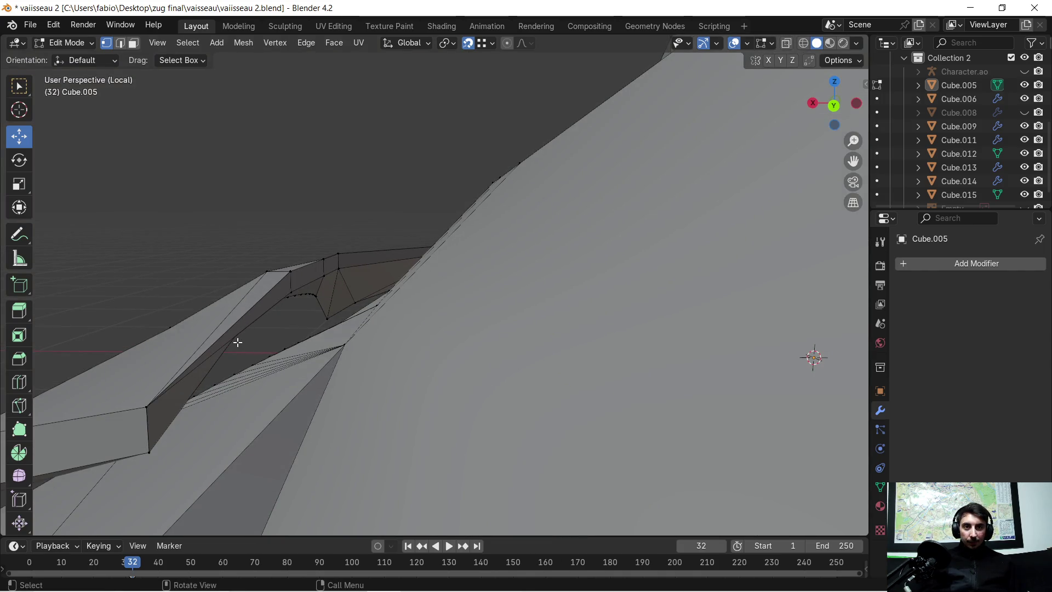
pyautogui.scroll(1, 237, 341)
pyautogui.scroll(-1, 234, 347)
pyautogui.moveTo(206, 347)
pyautogui.mouseDown(button='middle')
pyautogui.moveTo(470, 263)
pyautogui.moveTo(420, 343)
pyautogui.moveTo(566, 280)
pyautogui.mouseUp(button='middle')
pyautogui.press('Tab')
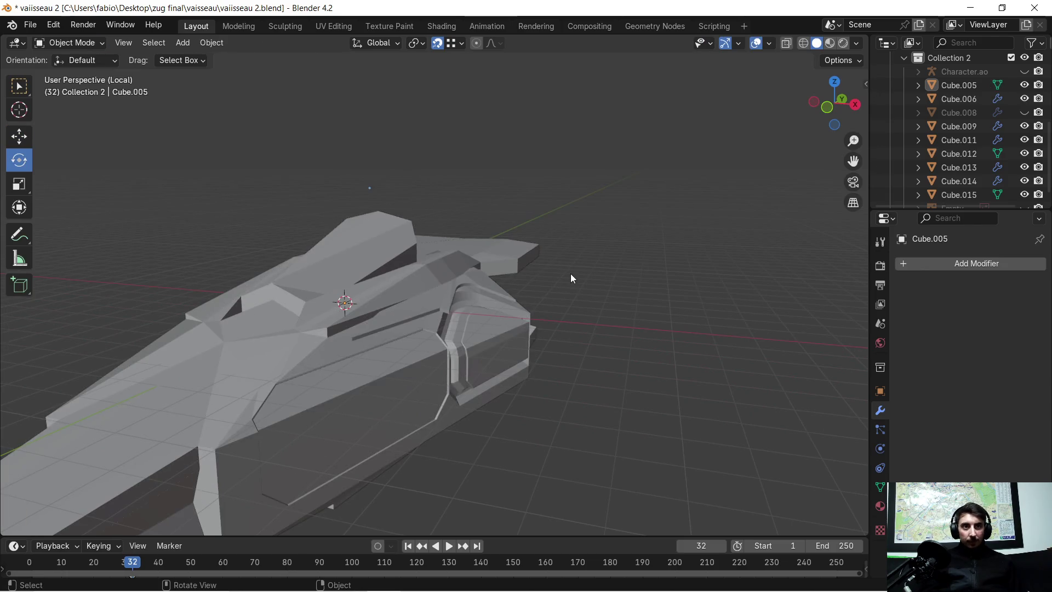
# Step: Turn on the Face Orientation overlay to reveal the red inward-facing panel
pyautogui.scroll(3, 577, 273)
pyautogui.moveTo(607, 281)
pyautogui.mouseDown(button='middle')
pyautogui.moveTo(550, 252)
pyautogui.moveTo(504, 248)
pyautogui.moveTo(486, 292)
pyautogui.moveTo(553, 285)
pyautogui.mouseUp(button='middle')
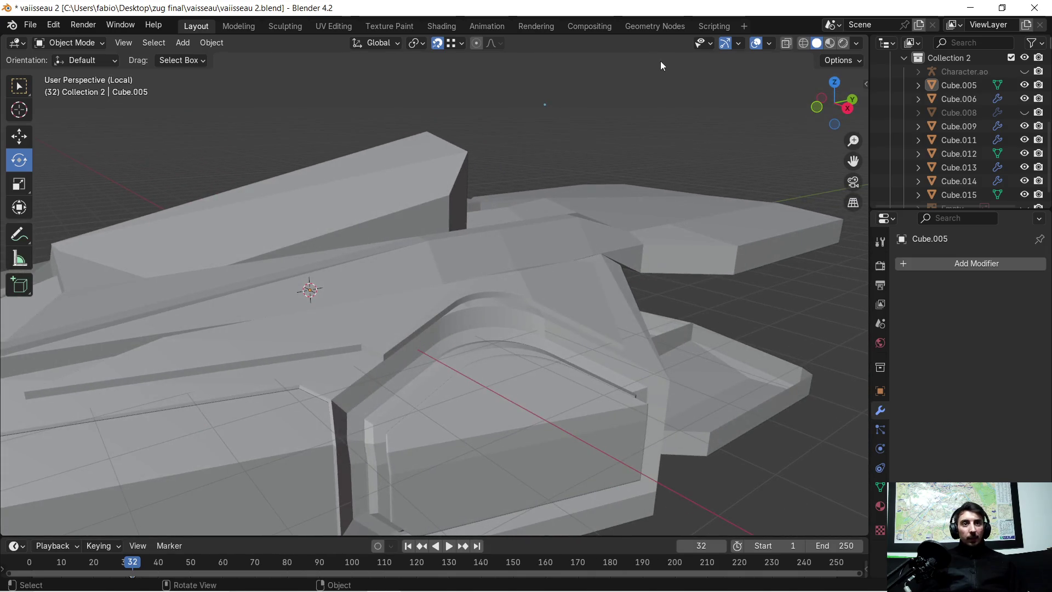
pyautogui.click(768, 44)
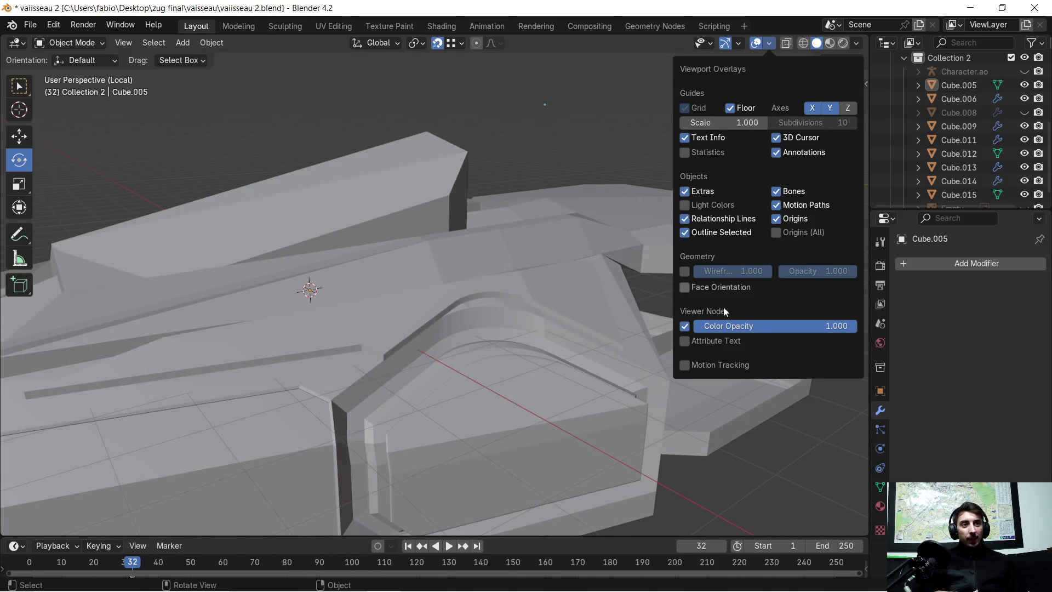
pyautogui.click(685, 288)
pyautogui.moveTo(512, 140); pyautogui.dragTo(510, 373, button='middle')
pyautogui.scroll(5, 511, 372)
pyautogui.moveTo(520, 222)
pyautogui.mouseDown(button='middle')
pyautogui.moveTo(495, 222)
pyautogui.moveTo(497, 247)
pyautogui.moveTo(558, 222)
pyautogui.moveTo(511, 238)
pyautogui.moveTo(495, 228)
pyautogui.moveTo(549, 216)
pyautogui.moveTo(516, 223)
pyautogui.moveTo(522, 207)
pyautogui.mouseUp(button='middle')
# Step: In Edit Mode, select the linked red rear panel with L and flip its normals
pyautogui.press('Tab')
pyautogui.press('Tab')
pyautogui.press('Tab')
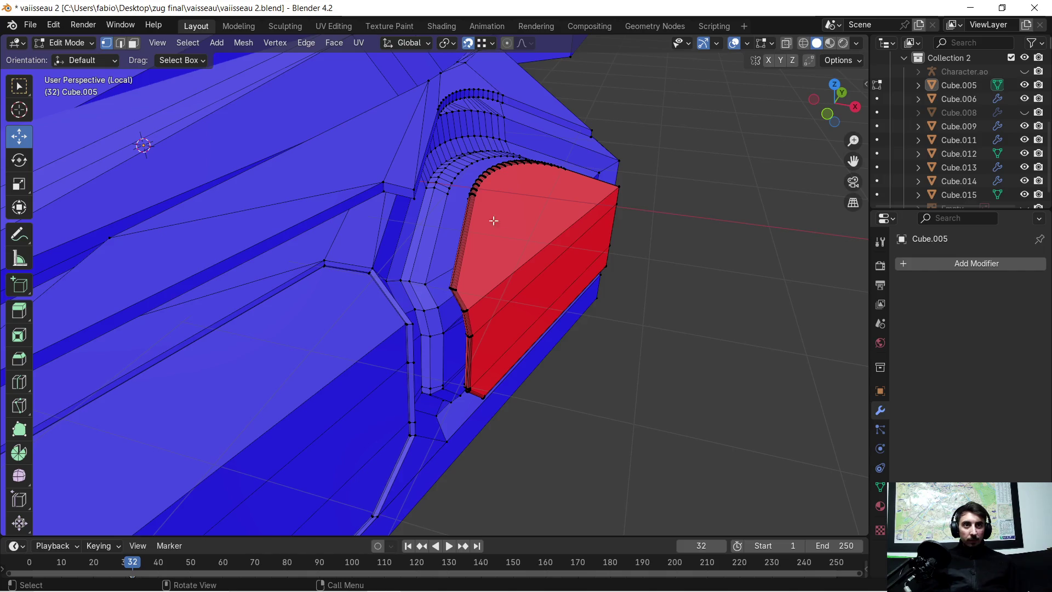
pyautogui.click(133, 43)
pyautogui.press('l')
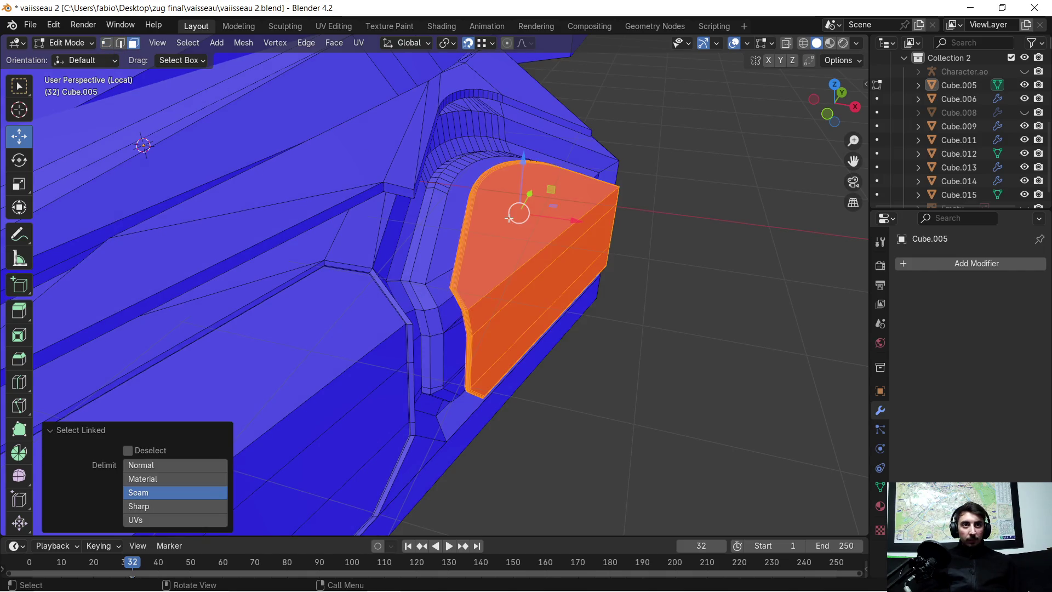
pyautogui.hotkey('alt', 'n')
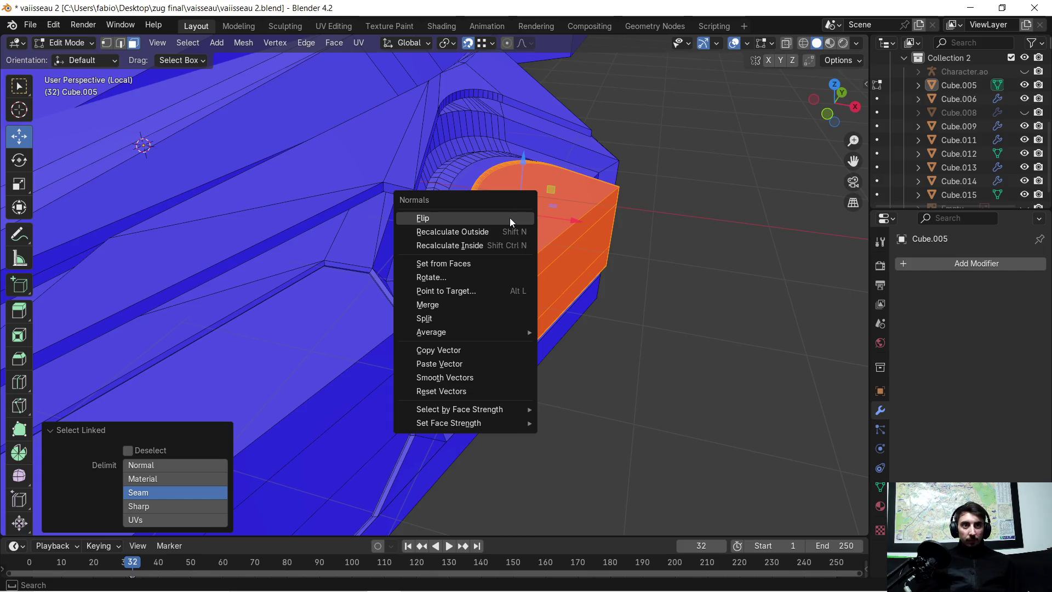
pyautogui.click(509, 218)
pyautogui.click(651, 300)
# Step: Select the red triangular side face and flip its normal outward
pyautogui.moveTo(647, 298); pyautogui.dragTo(428, 339, button='middle')
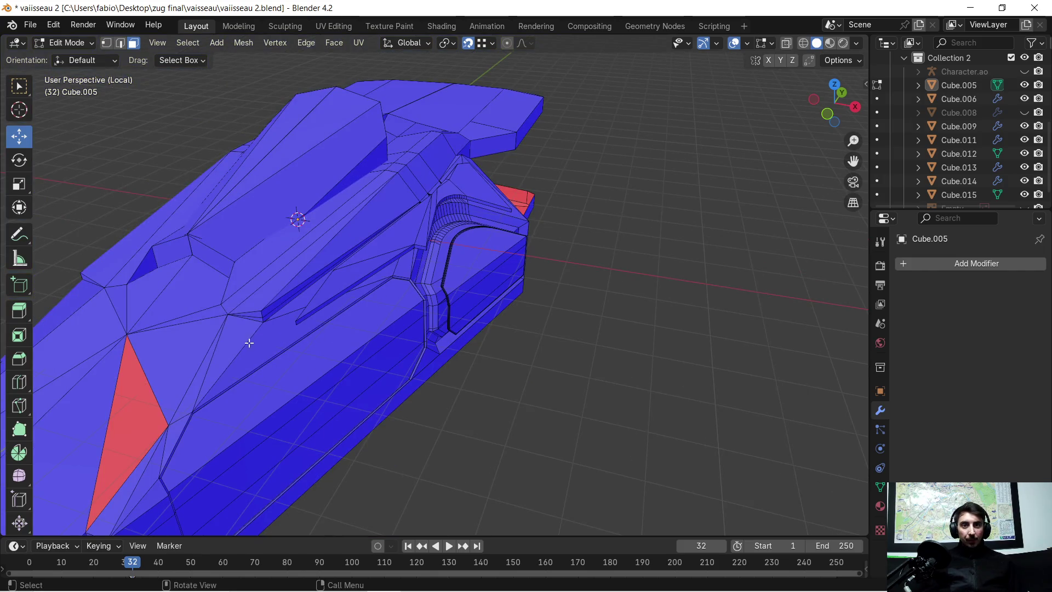
pyautogui.keyDown('shift'); pyautogui.moveTo(250, 343); pyautogui.dragTo(481, 187, button='middle'); pyautogui.keyUp('shift')
pyautogui.click(541, 168)
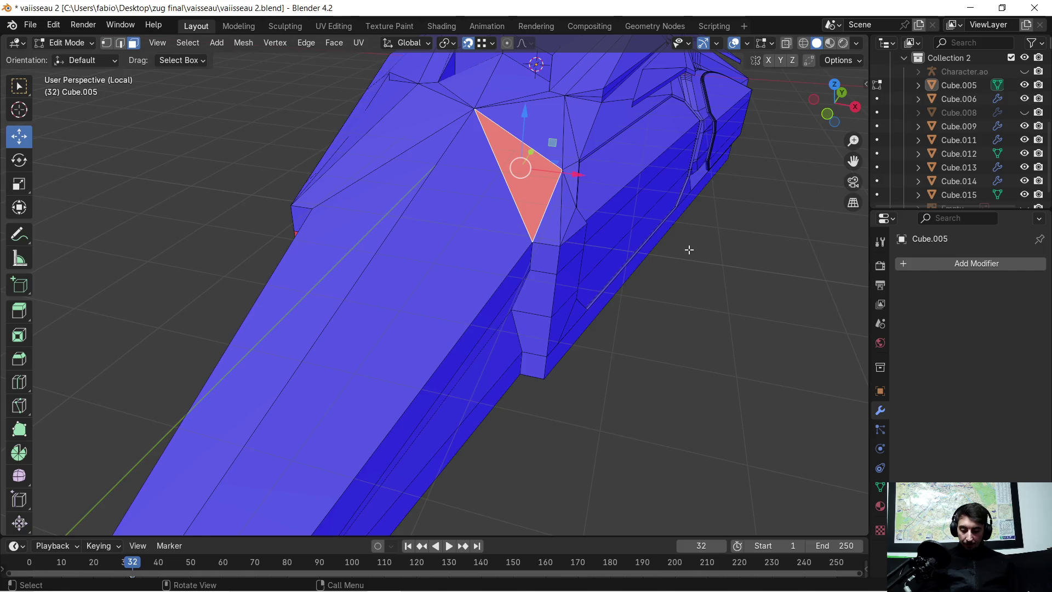
pyautogui.hotkey('alt', 'n')
pyautogui.click(688, 250)
# Step: Turn the Face Orientation overlay back off
pyautogui.moveTo(689, 251)
pyautogui.mouseDown(button='middle')
pyautogui.moveTo(603, 307)
pyautogui.moveTo(516, 300)
pyautogui.moveTo(526, 276)
pyautogui.moveTo(568, 284)
pyautogui.moveTo(600, 255)
pyautogui.mouseUp(button='middle')
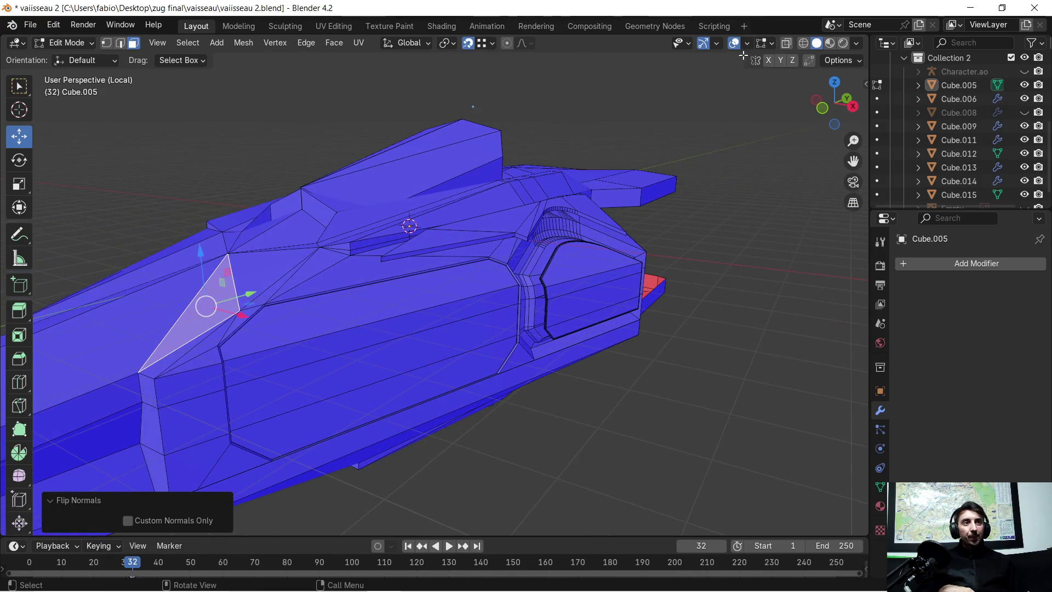
pyautogui.click(746, 43)
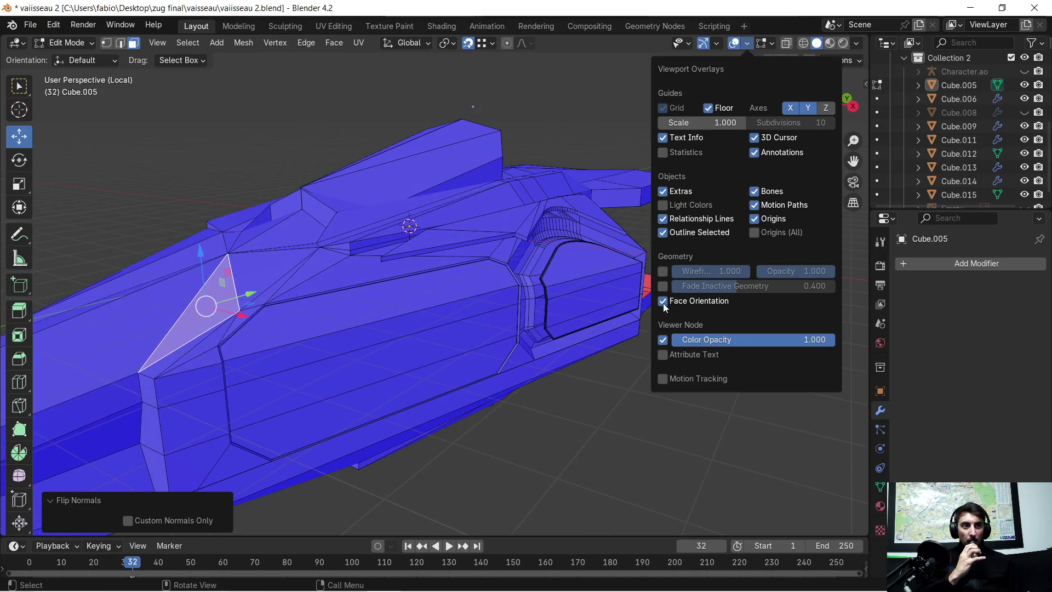
pyautogui.click(663, 301)
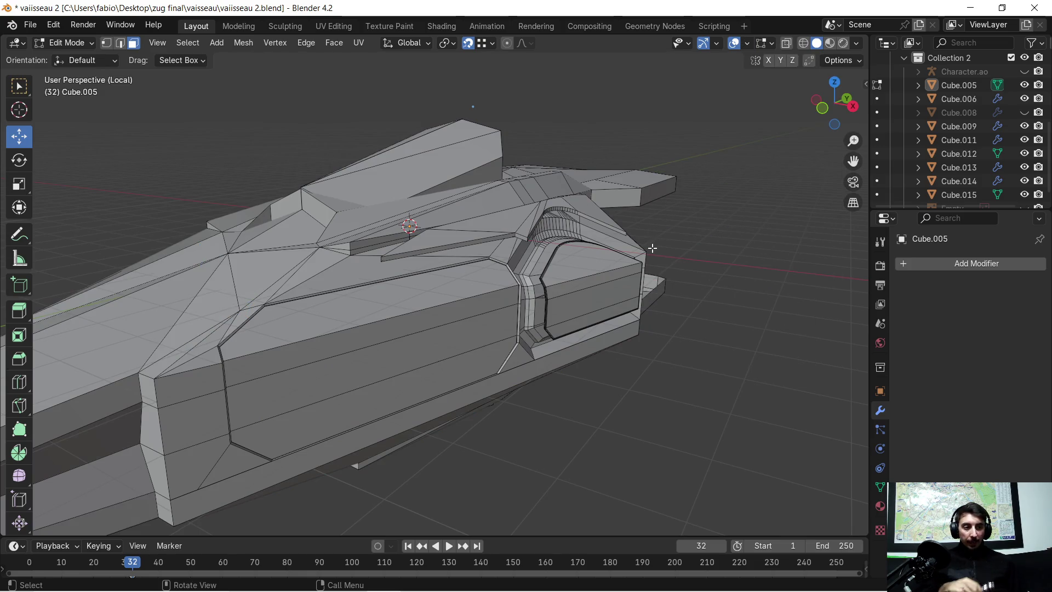
# Step: Exit Edit Mode and leave Local View with numpad / to show the full spaceship
pyautogui.press('Tab')
pyautogui.moveTo(700, 245)
pyautogui.mouseDown(button='middle')
pyautogui.moveTo(696, 237)
pyautogui.moveTo(505, 302)
pyautogui.moveTo(567, 299)
pyautogui.moveTo(532, 298)
pyautogui.moveTo(536, 268)
pyautogui.moveTo(513, 260)
pyautogui.moveTo(524, 258)
pyautogui.mouseUp(button='middle')
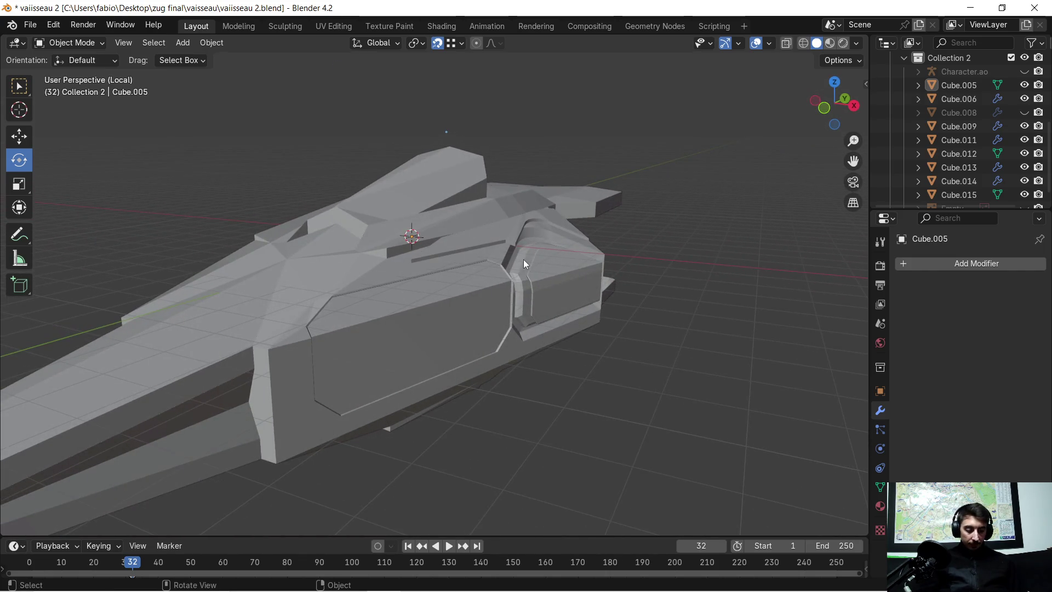
pyautogui.press('KP_Divide')
pyautogui.moveTo(400, 273)
pyautogui.mouseDown(button='middle')
pyautogui.moveTo(511, 278)
pyautogui.moveTo(454, 295)
pyautogui.moveTo(569, 255)
pyautogui.moveTo(560, 257)
pyautogui.moveTo(609, 256)
pyautogui.mouseUp(button='middle')
pyautogui.press('super')
pyautogui.press('Escape')
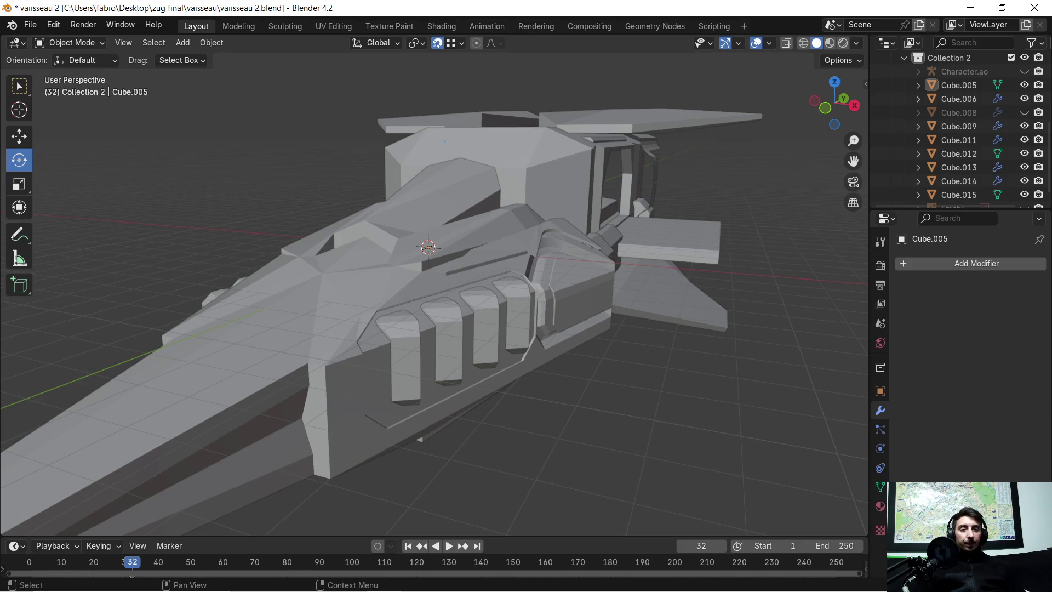
# Step: Select Cube.005, Tab into Edit Mode, and orbit close to the hull's side
pyautogui.scroll(2, 522, 260)
pyautogui.scroll(4, 619, 261)
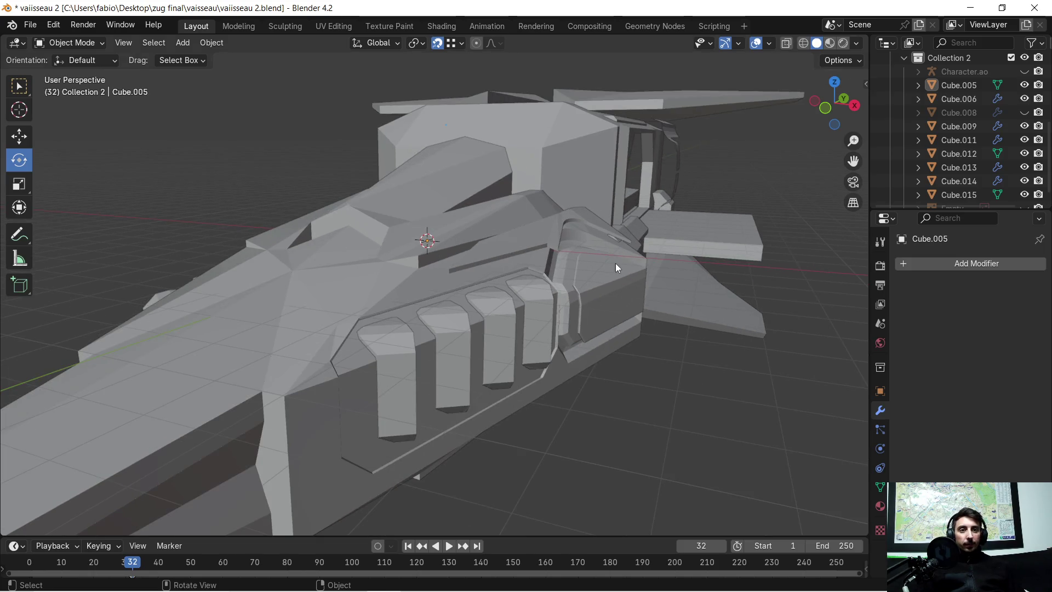
pyautogui.moveTo(623, 258)
pyautogui.mouseDown(button='middle')
pyautogui.moveTo(607, 266)
pyautogui.moveTo(573, 238)
pyautogui.moveTo(630, 228)
pyautogui.moveTo(405, 305)
pyautogui.moveTo(467, 300)
pyautogui.moveTo(679, 215)
pyautogui.moveTo(505, 316)
pyautogui.moveTo(531, 329)
pyautogui.moveTo(550, 319)
pyautogui.moveTo(543, 327)
pyautogui.moveTo(557, 333)
pyautogui.moveTo(537, 349)
pyautogui.moveTo(528, 343)
pyautogui.moveTo(540, 338)
pyautogui.mouseUp(button='middle')
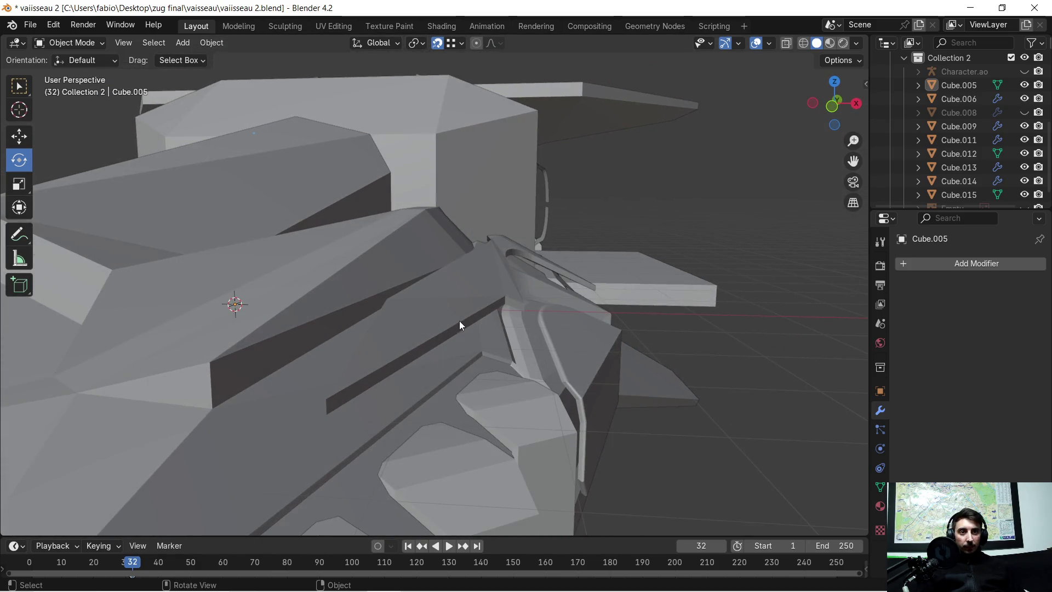
pyautogui.click(454, 323)
pyautogui.press('Tab')
pyautogui.moveTo(418, 346)
pyautogui.mouseDown(button='middle')
pyautogui.moveTo(399, 368)
pyautogui.moveTo(421, 357)
pyautogui.moveTo(473, 368)
pyautogui.mouseUp(button='middle')
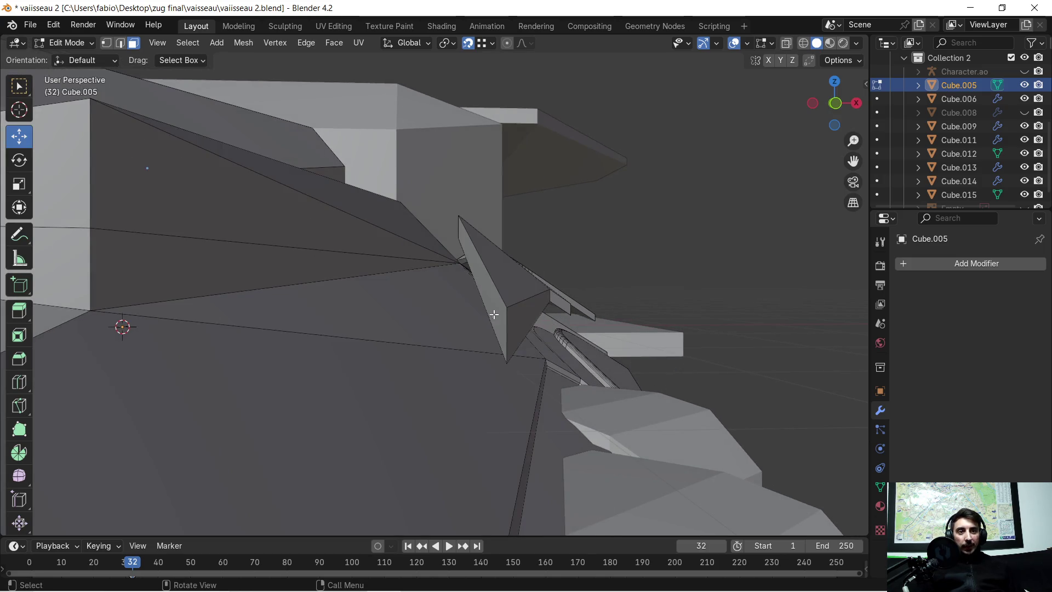
# Step: Switch to edge select and pick the short end edge of the top ridge
pyautogui.click(512, 316)
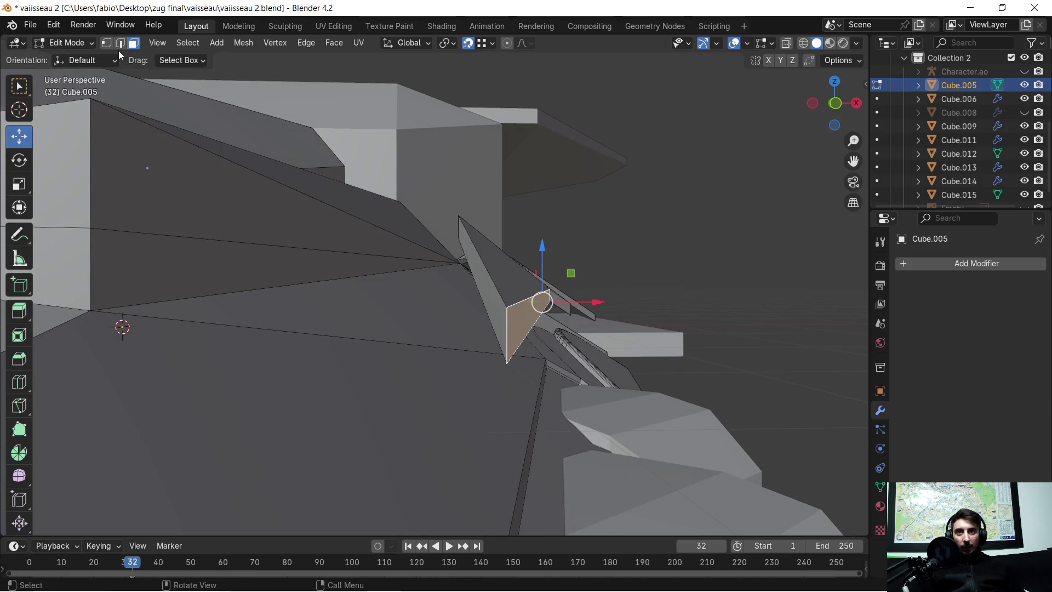
pyautogui.click(120, 45)
pyautogui.click(506, 321)
pyautogui.moveTo(507, 331)
pyautogui.mouseDown(button='middle')
pyautogui.moveTo(584, 277)
pyautogui.moveTo(406, 329)
pyautogui.moveTo(480, 316)
pyautogui.mouseUp(button='middle')
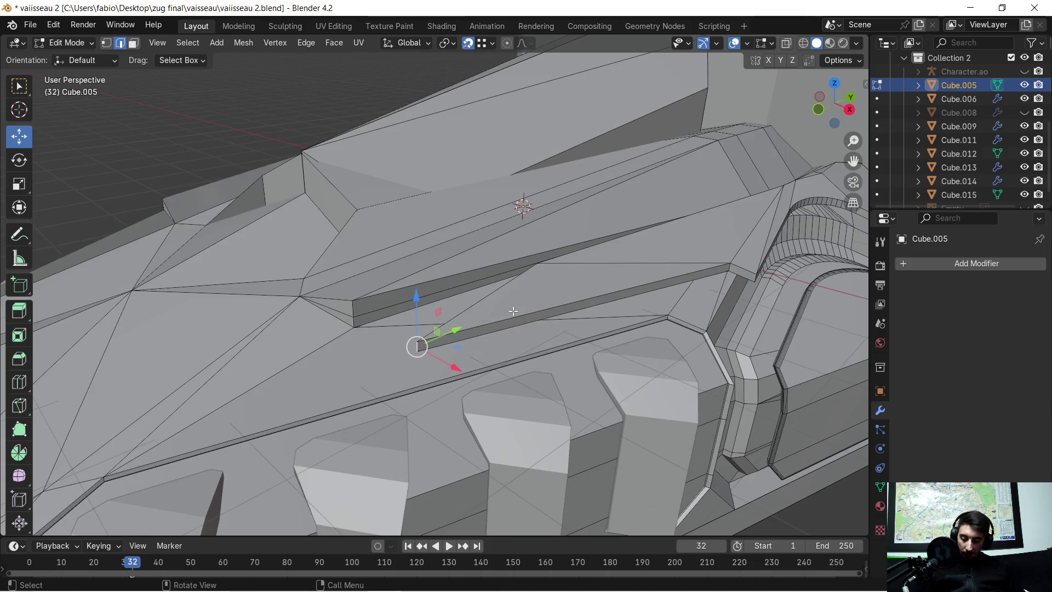
# Step: Bevel the ridge end edge 0.0996 m wide with 12 segments
pyautogui.hotkey('ctrl', 'b')
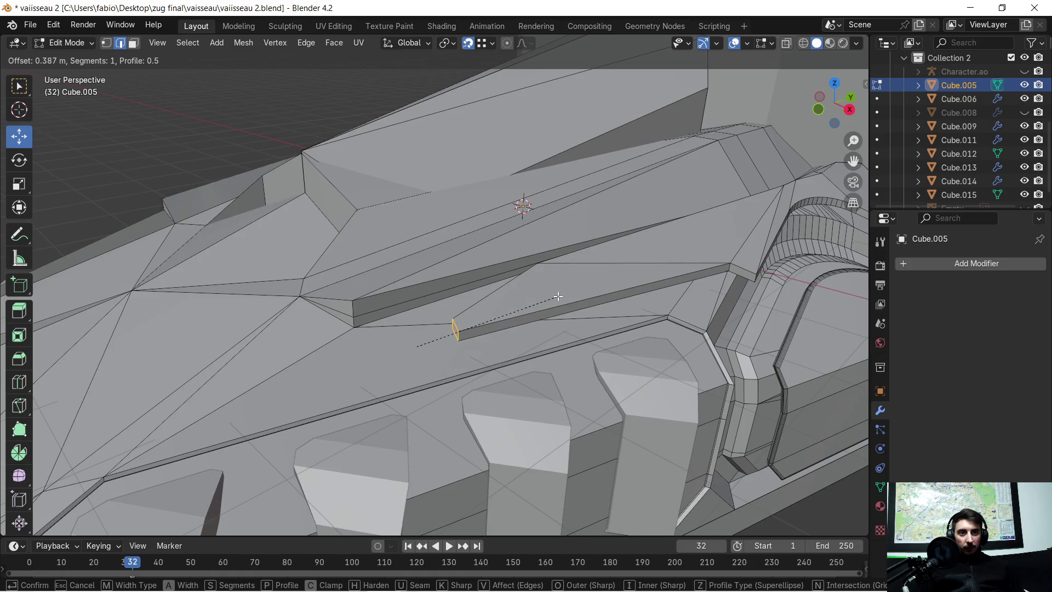
pyautogui.click(526, 310)
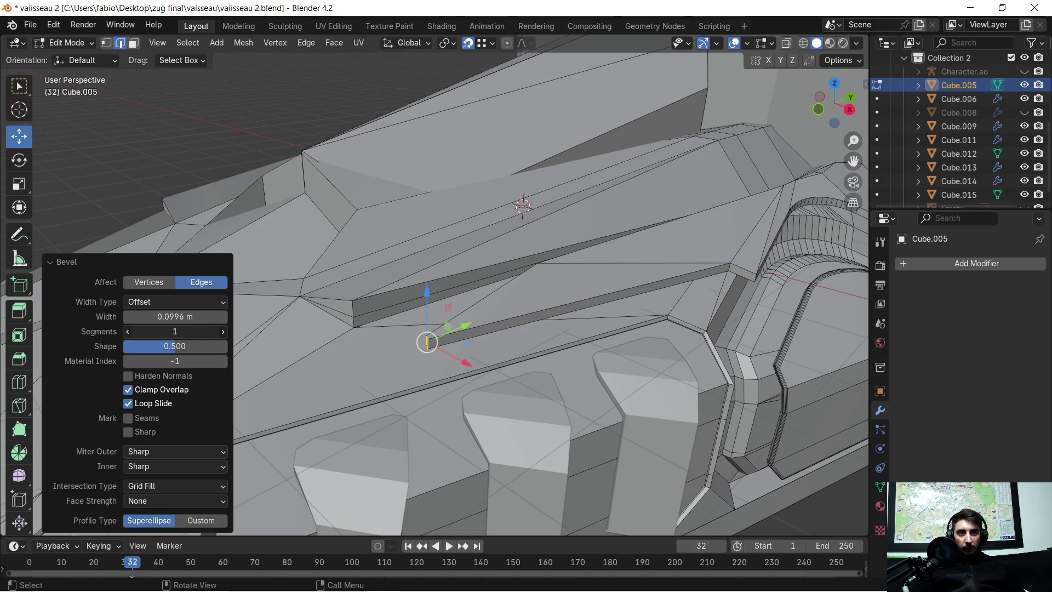
pyautogui.moveTo(428, 373)
pyautogui.mouseDown(button='middle')
pyautogui.moveTo(425, 403)
pyautogui.moveTo(559, 405)
pyautogui.moveTo(543, 402)
pyautogui.mouseUp(button='middle')
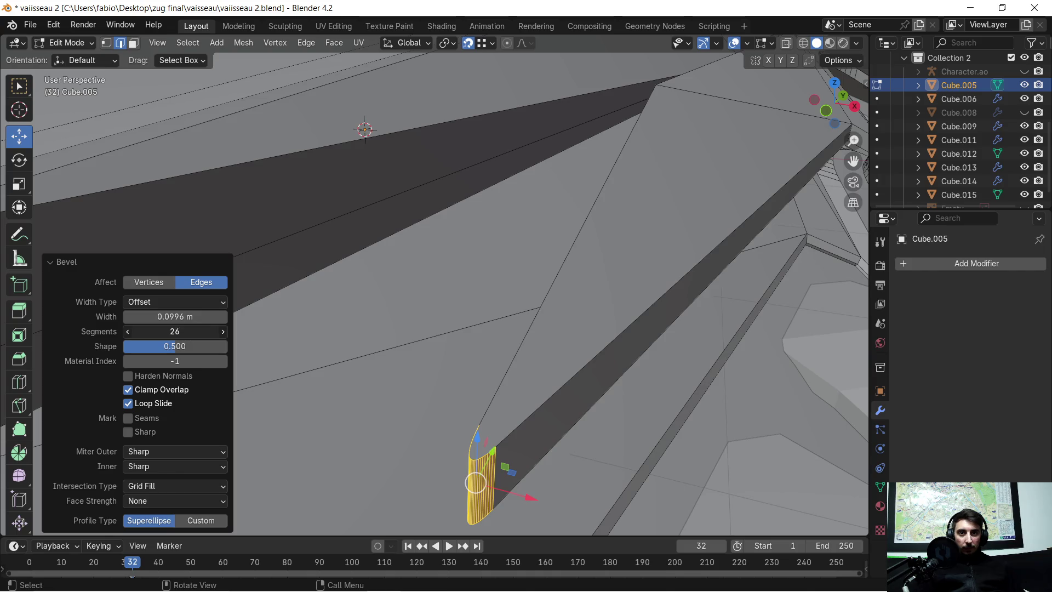
pyautogui.keyDown('ctrl'); pyautogui.scroll(-15, 175, 331); pyautogui.keyUp('ctrl')
pyautogui.keyDown('ctrl'); pyautogui.scroll(4, 175, 331); pyautogui.keyUp('ctrl')
pyautogui.scroll(-10, 420, 311)
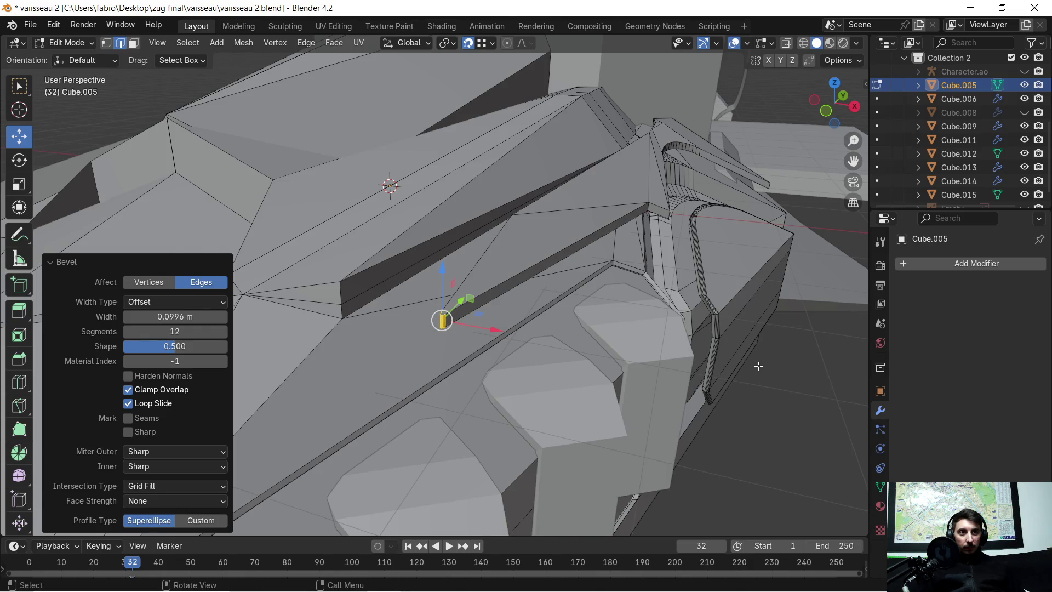
pyautogui.scroll(2, 759, 365)
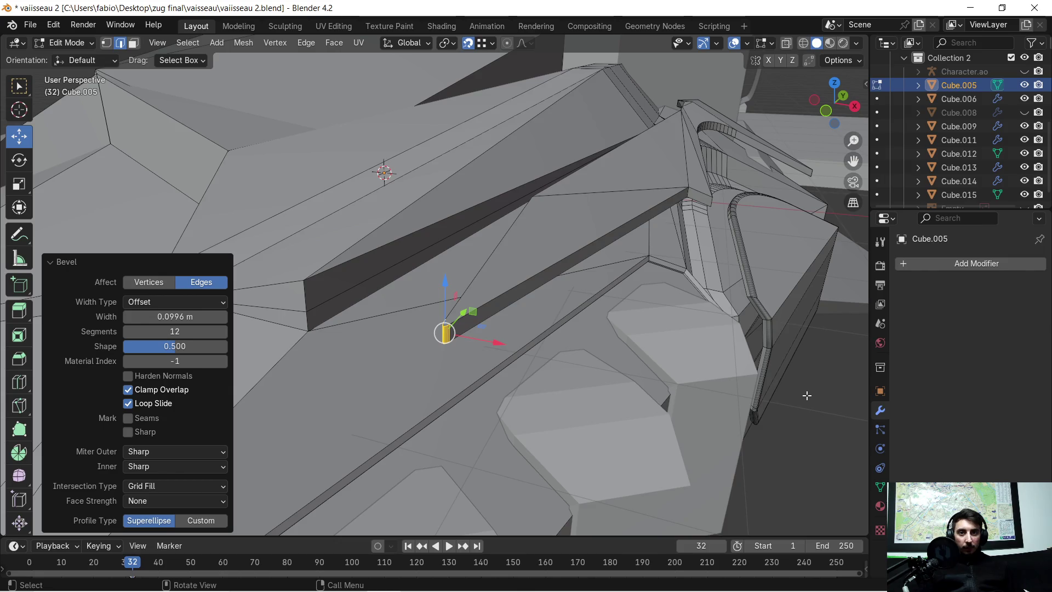
pyautogui.click(806, 395)
pyautogui.moveTo(785, 387)
pyautogui.mouseDown(button='middle')
pyautogui.moveTo(540, 354)
pyautogui.moveTo(677, 339)
pyautogui.moveTo(664, 345)
pyautogui.moveTo(728, 362)
pyautogui.moveTo(664, 347)
pyautogui.moveTo(650, 290)
pyautogui.moveTo(603, 329)
pyautogui.moveTo(532, 339)
pyautogui.moveTo(511, 328)
pyautogui.mouseUp(button='middle')
# Step: Select an edge on the dark strip and bring the curved arch top into view
pyautogui.click(471, 318)
pyautogui.moveTo(568, 273)
pyautogui.mouseDown(button='middle')
pyautogui.moveTo(521, 205)
pyautogui.moveTo(664, 230)
pyautogui.moveTo(609, 319)
pyautogui.moveTo(579, 325)
pyautogui.mouseUp(button='middle')
pyautogui.moveTo(714, 285)
pyautogui.keyDown('shift'); pyautogui.mouseDown(button='middle')
pyautogui.moveTo(529, 358)
pyautogui.moveTo(475, 275)
pyautogui.mouseUp(button='middle'); pyautogui.keyUp('shift')
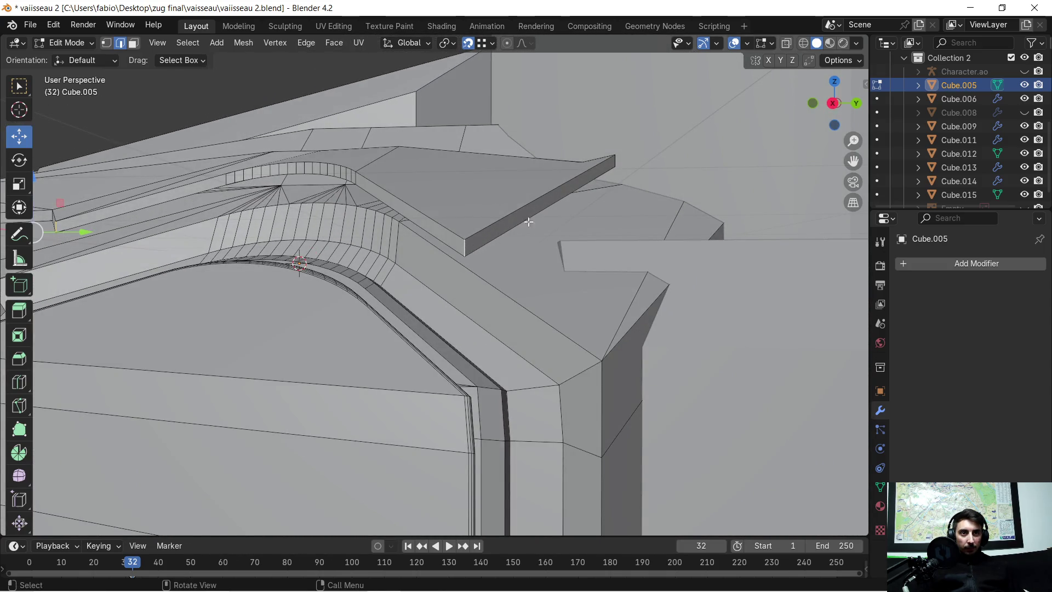
pyautogui.moveTo(581, 165)
pyautogui.mouseDown(button='middle')
pyautogui.moveTo(519, 225)
pyautogui.moveTo(481, 375)
pyautogui.moveTo(463, 378)
pyautogui.moveTo(430, 266)
pyautogui.moveTo(329, 284)
pyautogui.moveTo(361, 308)
pyautogui.moveTo(598, 277)
pyautogui.moveTo(392, 281)
pyautogui.moveTo(336, 300)
pyautogui.moveTo(467, 359)
pyautogui.moveTo(424, 317)
pyautogui.mouseUp(button='middle')
pyautogui.scroll(3, 565, 283)
pyautogui.scroll(-3, 445, 312)
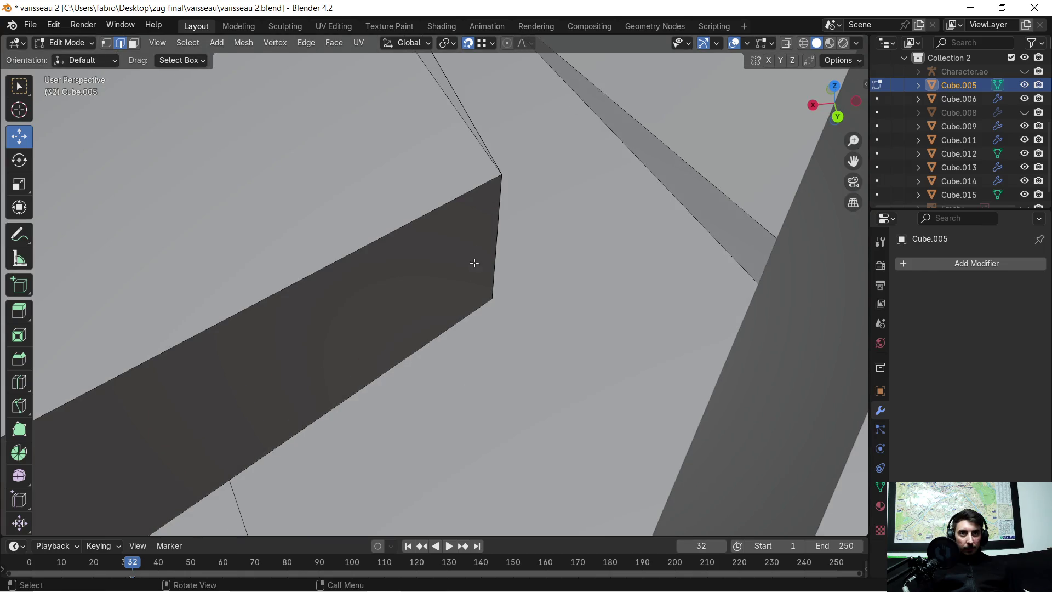
pyautogui.moveTo(489, 220)
pyautogui.mouseDown(button='middle')
pyautogui.moveTo(359, 197)
pyautogui.moveTo(498, 219)
pyautogui.moveTo(614, 210)
pyautogui.moveTo(646, 181)
pyautogui.moveTo(605, 263)
pyautogui.moveTo(590, 342)
pyautogui.moveTo(574, 357)
pyautogui.moveTo(529, 356)
pyautogui.moveTo(548, 328)
pyautogui.moveTo(526, 339)
pyautogui.moveTo(544, 355)
pyautogui.moveTo(506, 354)
pyautogui.moveTo(567, 330)
pyautogui.mouseUp(button='middle')
pyautogui.scroll(-1, 560, 343)
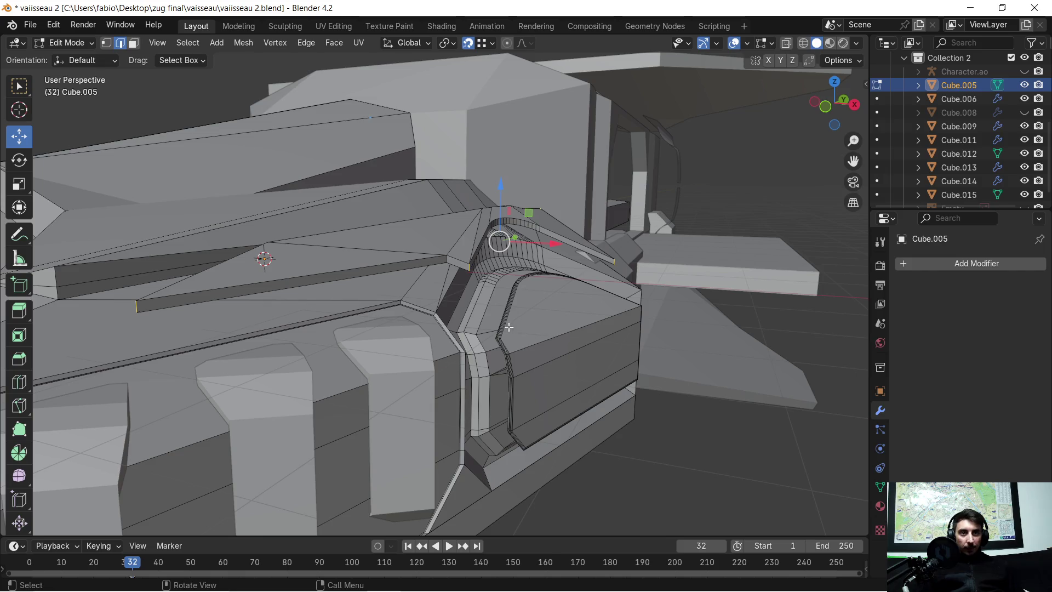
# Step: Bevel the arch top edges 0.0676 m wide with 12 segments, then deselect
pyautogui.hotkey('ctrl', 'b')
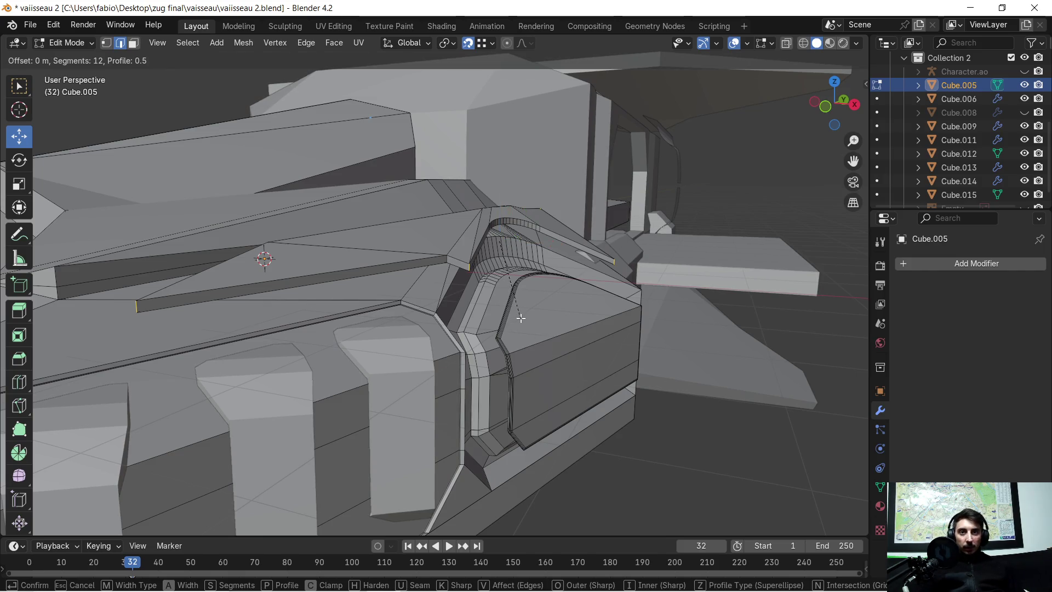
pyautogui.click(566, 303)
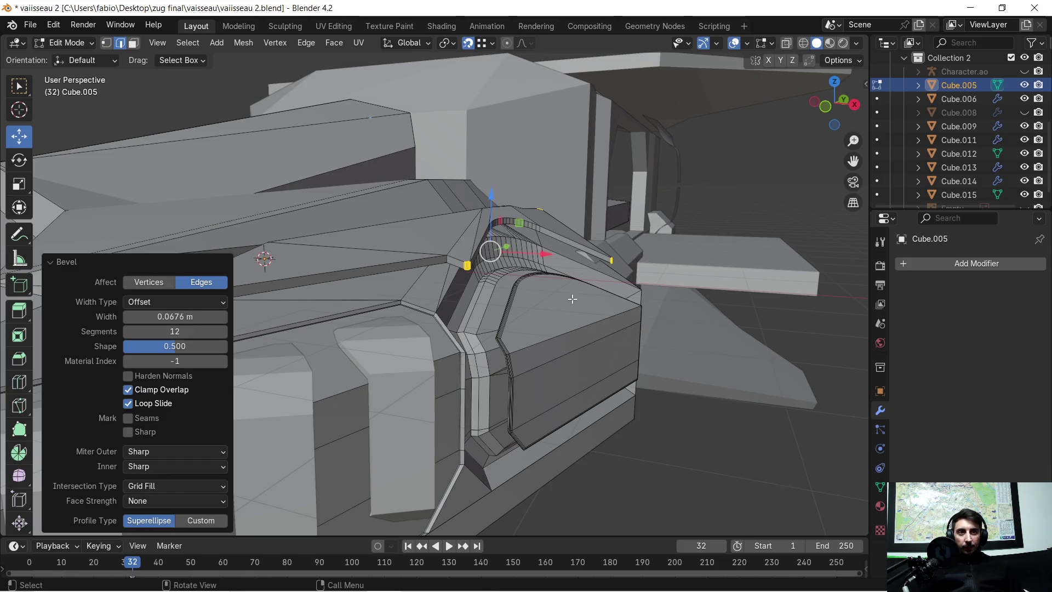
pyautogui.click(681, 414)
pyautogui.moveTo(666, 392)
pyautogui.mouseDown(button='middle')
pyautogui.moveTo(634, 344)
pyautogui.moveTo(633, 322)
pyautogui.moveTo(553, 328)
pyautogui.moveTo(509, 314)
pyautogui.mouseUp(button='middle')
pyautogui.press('Tab')
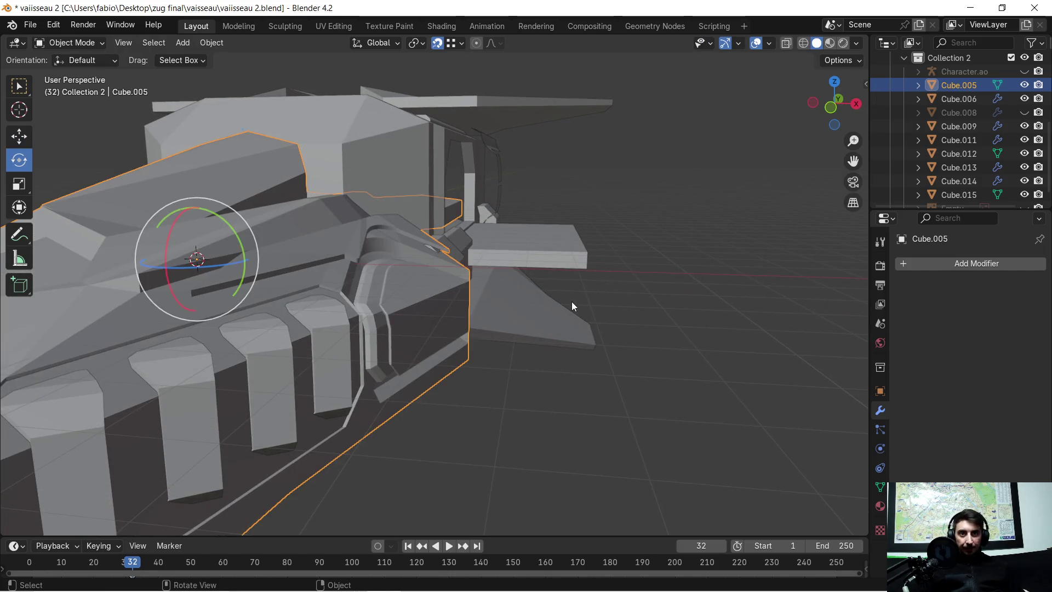
pyautogui.scroll(5, 574, 298)
pyautogui.moveTo(584, 291)
pyautogui.mouseDown(button='middle')
pyautogui.moveTo(549, 299)
pyautogui.moveTo(492, 287)
pyautogui.moveTo(452, 294)
pyautogui.moveTo(521, 290)
pyautogui.moveTo(442, 303)
pyautogui.moveTo(468, 294)
pyautogui.mouseUp(button='middle')
pyautogui.scroll(-3, 524, 289)
pyautogui.scroll(-4, 468, 295)
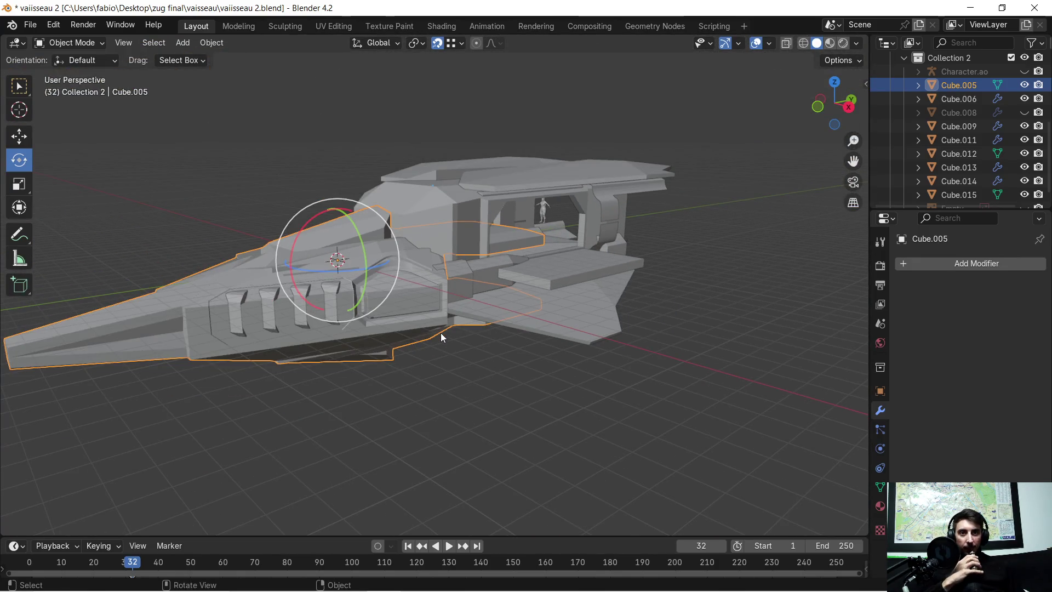
pyautogui.scroll(3, 459, 353)
pyautogui.click(487, 376)
pyautogui.scroll(1, 460, 376)
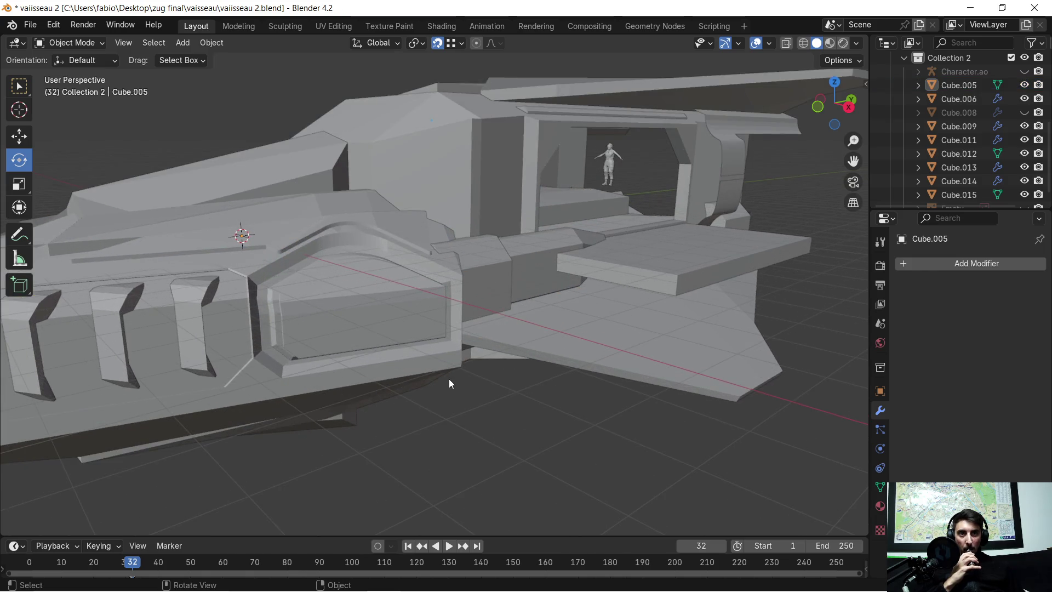
pyautogui.moveTo(443, 383)
pyautogui.mouseDown(button='middle')
pyautogui.moveTo(516, 377)
pyautogui.moveTo(428, 373)
pyautogui.moveTo(650, 393)
pyautogui.mouseUp(button='middle')
pyautogui.scroll(-3, 650, 393)
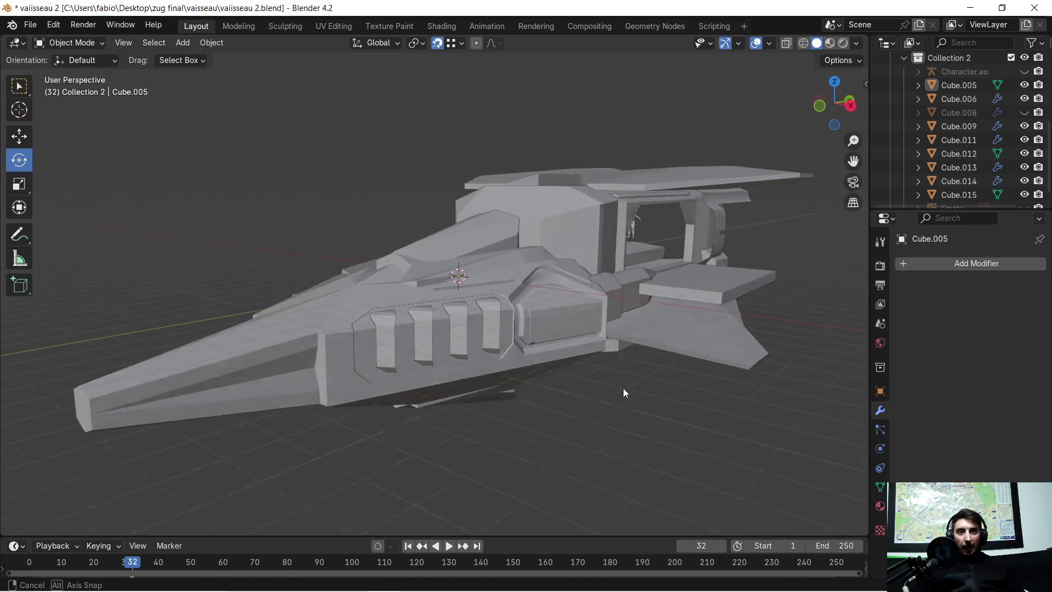
pyautogui.scroll(1, 277, 320)
pyautogui.moveTo(303, 330)
pyautogui.mouseDown(button='middle')
pyautogui.moveTo(294, 342)
pyautogui.moveTo(344, 350)
pyautogui.moveTo(368, 336)
pyautogui.moveTo(286, 359)
pyautogui.moveTo(507, 337)
pyautogui.mouseUp(button='middle')
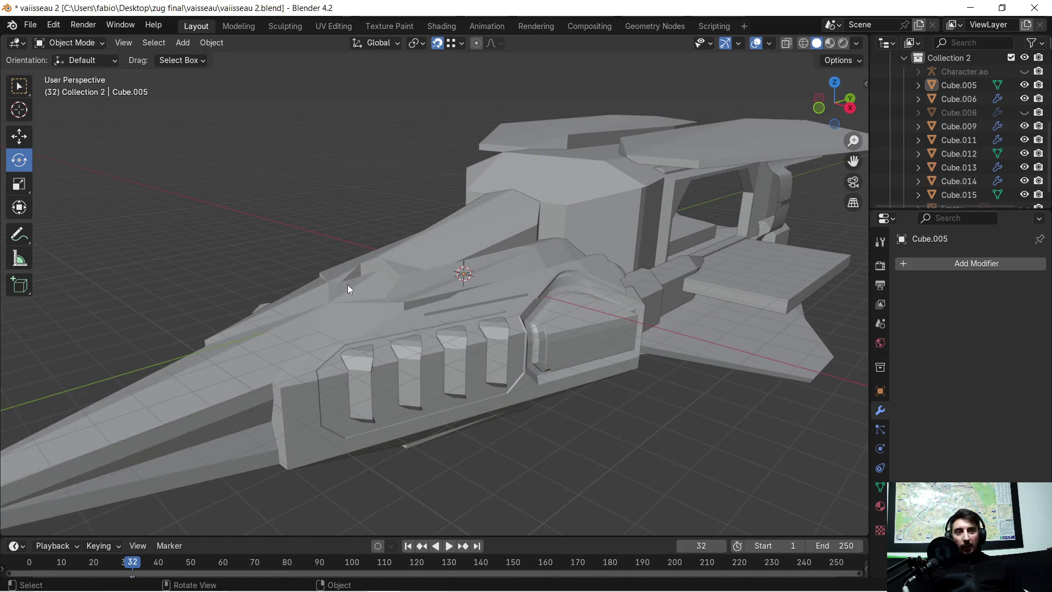
pyautogui.scroll(3, 552, 344)
pyautogui.moveTo(577, 344)
pyautogui.mouseDown(button='middle')
pyautogui.moveTo(521, 321)
pyautogui.moveTo(572, 324)
pyautogui.moveTo(569, 340)
pyautogui.moveTo(541, 316)
pyautogui.moveTo(505, 316)
pyautogui.moveTo(587, 291)
pyautogui.moveTo(527, 330)
pyautogui.moveTo(497, 337)
pyautogui.moveTo(519, 323)
pyautogui.moveTo(522, 306)
pyautogui.moveTo(491, 328)
pyautogui.moveTo(534, 328)
pyautogui.mouseUp(button='middle')
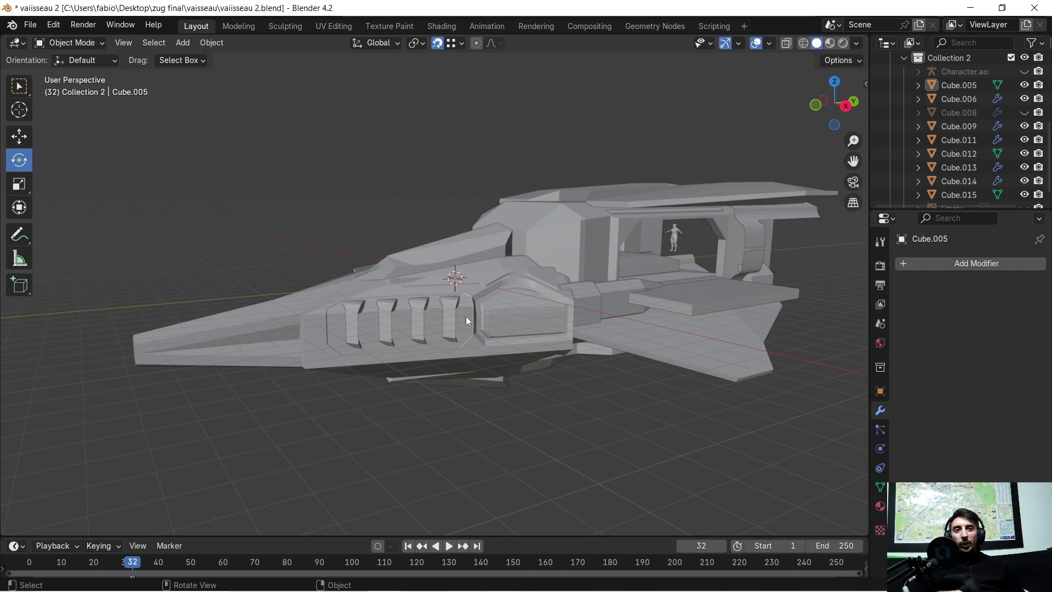
pyautogui.scroll(3, 356, 334)
pyautogui.scroll(-1, 355, 335)
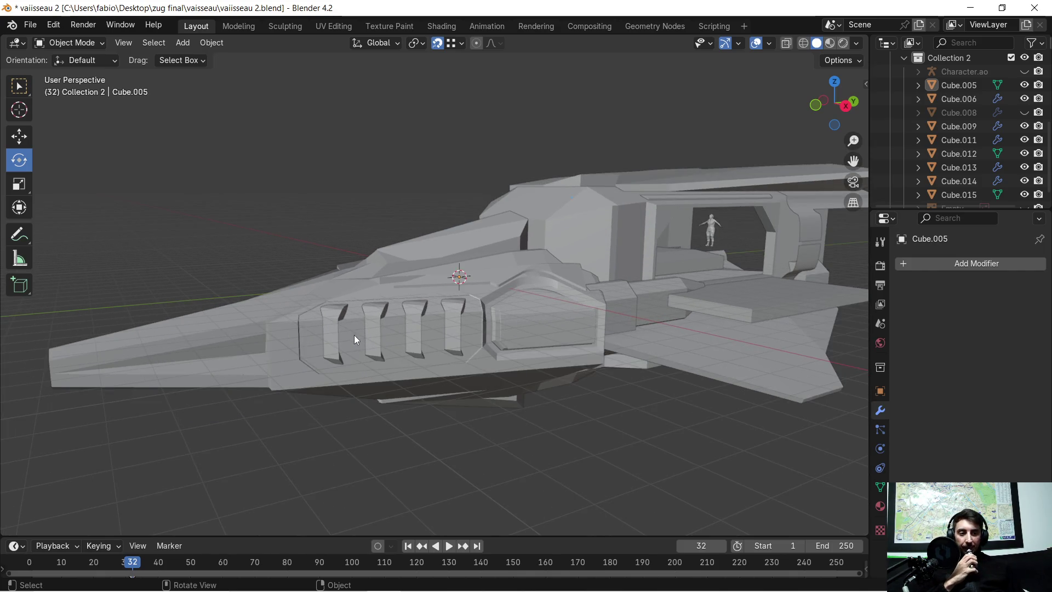
pyautogui.moveTo(354, 339)
pyautogui.mouseDown(button='middle')
pyautogui.moveTo(411, 335)
pyautogui.moveTo(382, 350)
pyautogui.moveTo(408, 333)
pyautogui.mouseUp(button='middle')
pyautogui.press('Tab')
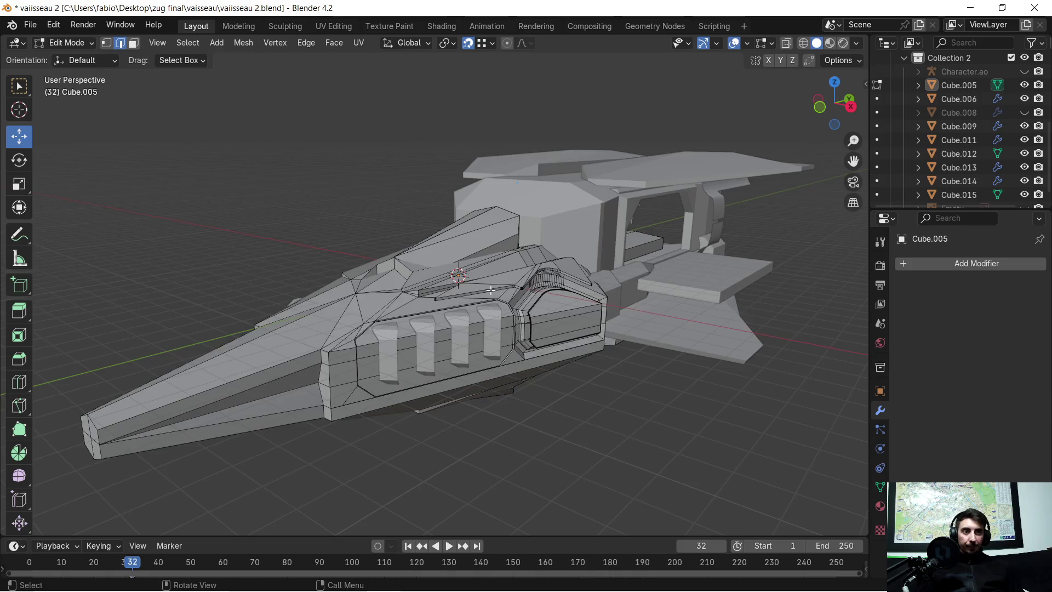
pyautogui.scroll(4, 479, 324)
pyautogui.moveTo(480, 323)
pyautogui.mouseDown(button='middle')
pyautogui.moveTo(416, 312)
pyautogui.moveTo(356, 331)
pyautogui.moveTo(365, 325)
pyautogui.moveTo(352, 345)
pyautogui.moveTo(363, 337)
pyautogui.mouseUp(button='middle')
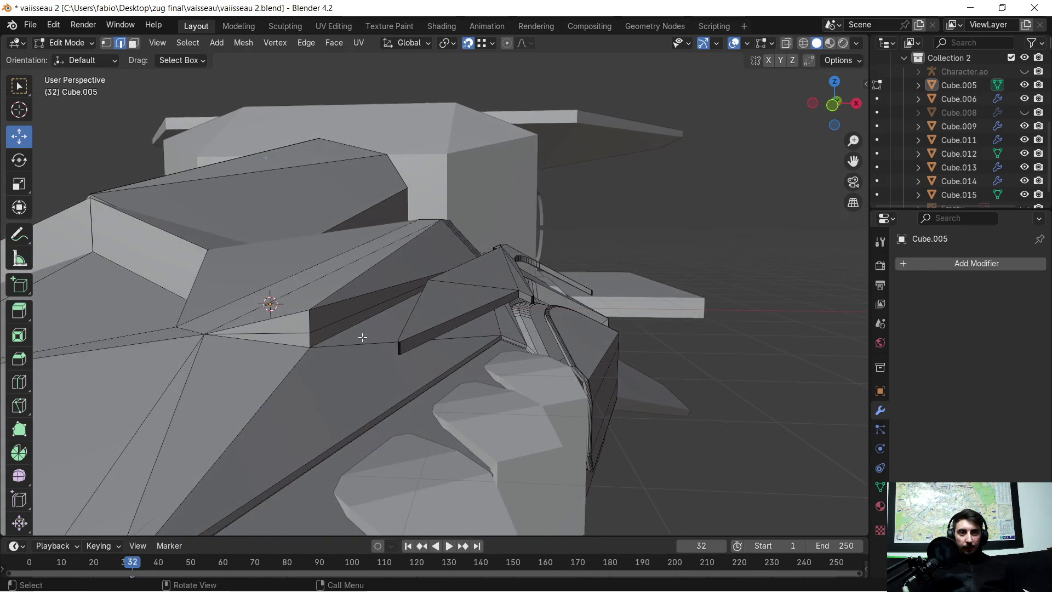
# Step: In vertex select, drag the upper-hull ridge vertex down 0.15393 m on Z, then deselect
pyautogui.click(106, 43)
pyautogui.click(309, 312)
pyautogui.moveTo(310, 312); pyautogui.dragTo(316, 326)
pyautogui.moveTo(316, 325); pyautogui.dragTo(518, 334, button='middle')
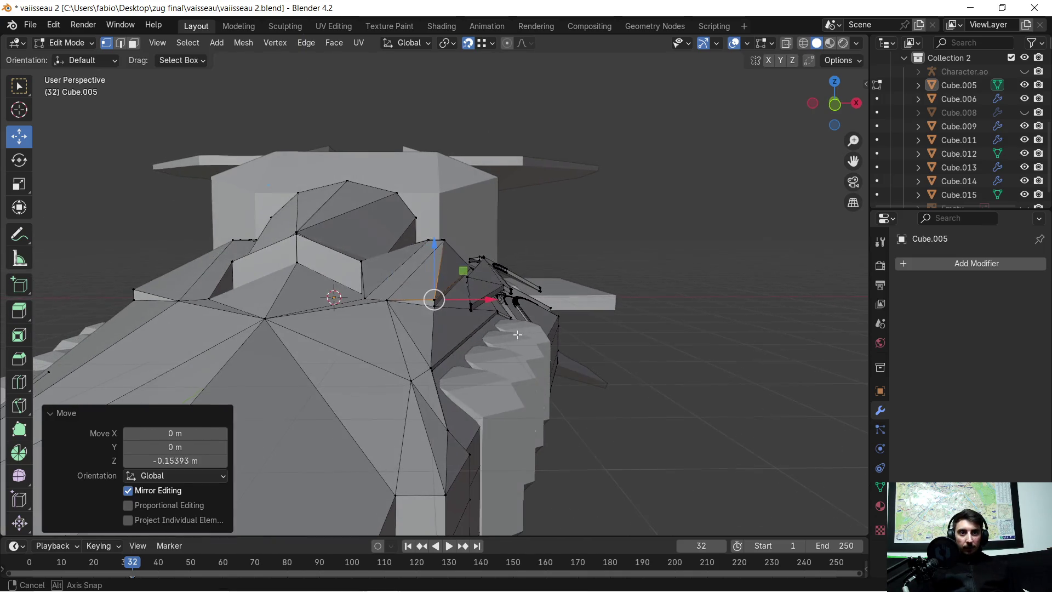
pyautogui.click(646, 312)
pyautogui.scroll(4, 684, 326)
pyautogui.moveTo(681, 328)
pyautogui.mouseDown(button='middle')
pyautogui.moveTo(602, 323)
pyautogui.moveTo(683, 320)
pyautogui.moveTo(666, 340)
pyautogui.mouseUp(button='middle')
# Step: Slide the top panel's corner vertex 0.7003 m along the Y axis
pyautogui.moveTo(691, 338)
pyautogui.mouseDown(button='middle')
pyautogui.moveTo(702, 327)
pyautogui.moveTo(671, 350)
pyautogui.moveTo(609, 366)
pyautogui.moveTo(649, 338)
pyautogui.moveTo(567, 353)
pyautogui.moveTo(594, 369)
pyautogui.moveTo(504, 371)
pyautogui.moveTo(258, 254)
pyautogui.moveTo(381, 269)
pyautogui.moveTo(248, 282)
pyautogui.mouseUp(button='middle')
pyautogui.scroll(2, 249, 282)
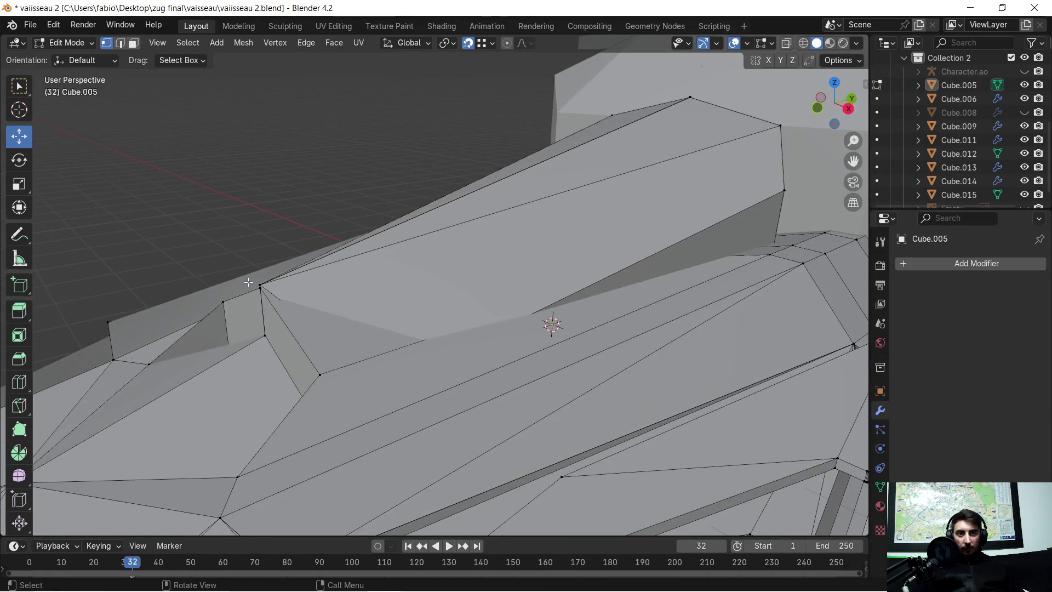
pyautogui.click(262, 285)
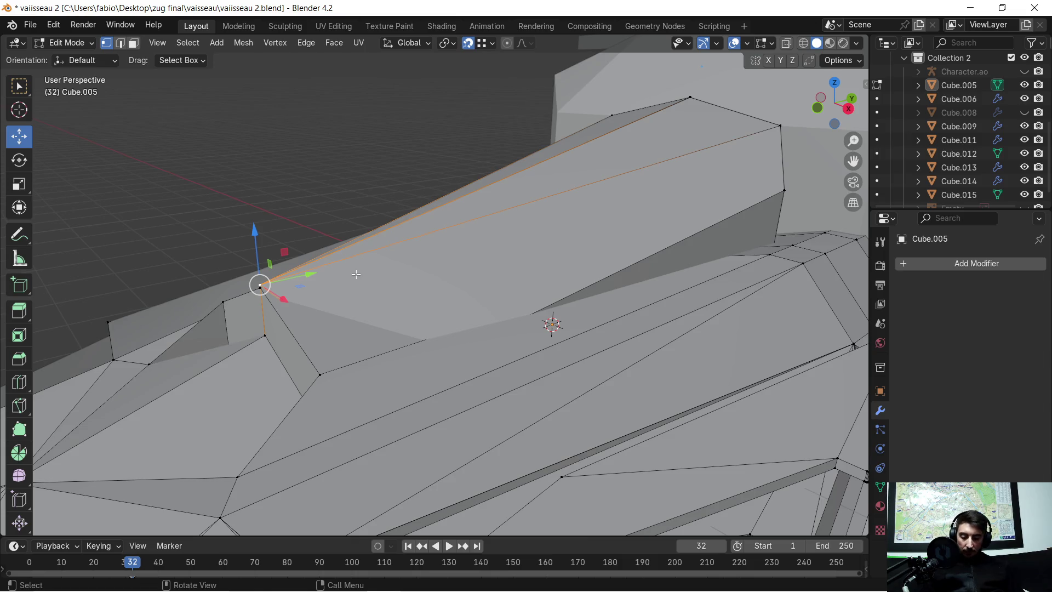
pyautogui.press('g')
pyautogui.press('y')
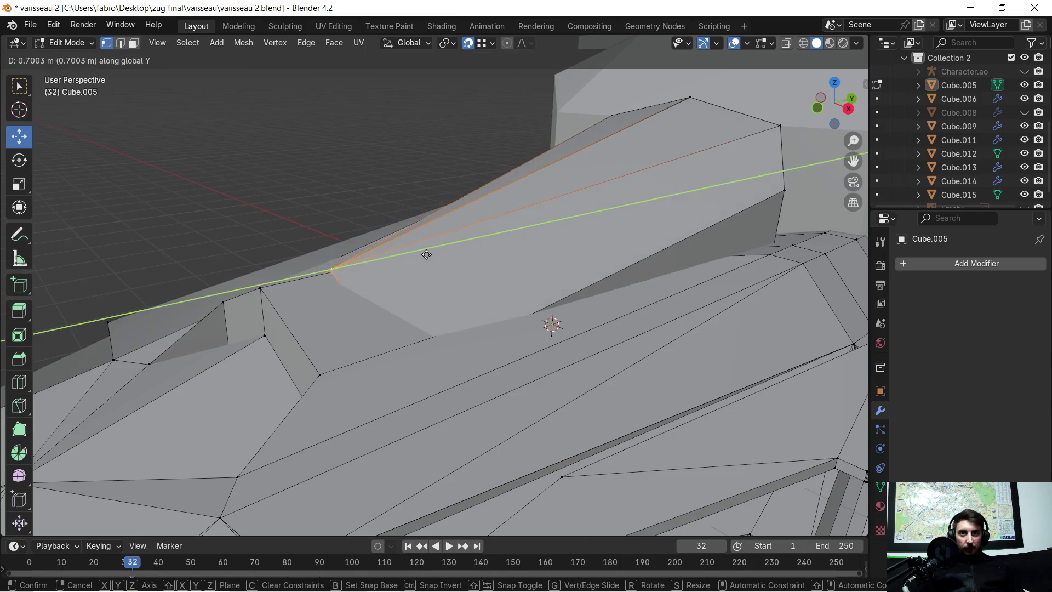
pyautogui.click(439, 251)
# Step: Try moving a second panel vertex 0.3316 m along Y, then undo it
pyautogui.moveTo(439, 251)
pyautogui.mouseDown(button='middle')
pyautogui.moveTo(500, 300)
pyautogui.moveTo(454, 285)
pyautogui.moveTo(332, 285)
pyautogui.moveTo(307, 302)
pyautogui.moveTo(320, 310)
pyautogui.mouseUp(button='middle')
pyautogui.scroll(2, 332, 286)
pyautogui.click(331, 315)
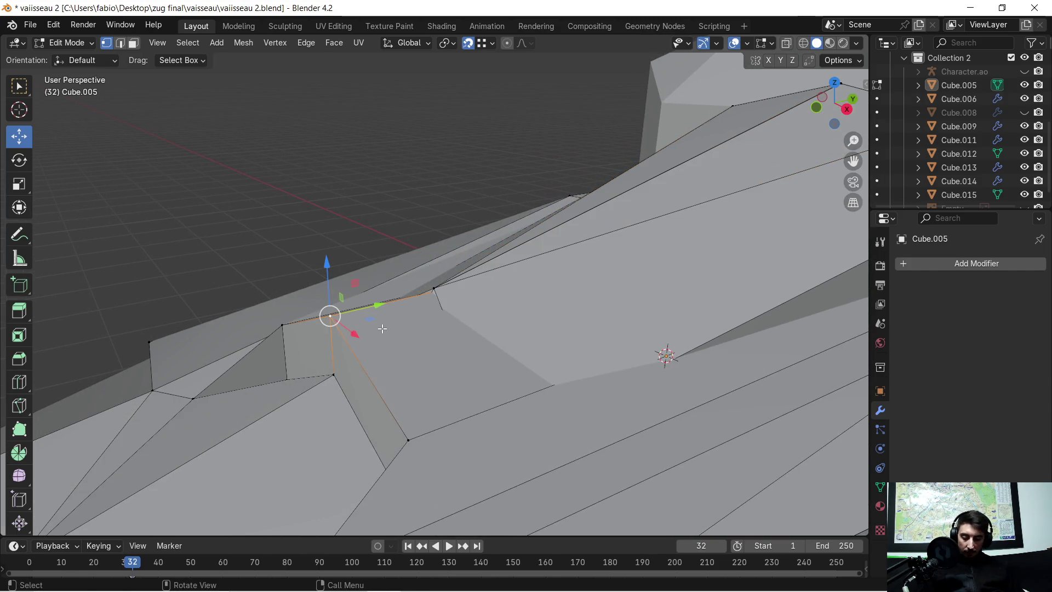
pyautogui.press('g')
pyautogui.press('y')
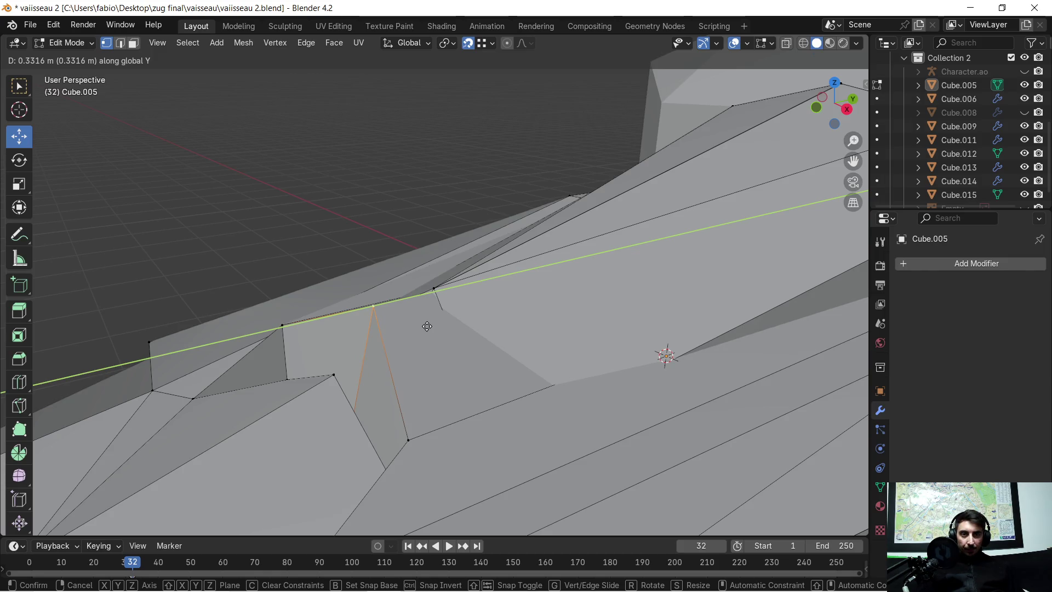
pyautogui.click(427, 326)
pyautogui.hotkey('ctrl', 'z')
# Step: Lower that second panel vertex about 0.1 m along Z
pyautogui.moveTo(367, 338); pyautogui.dragTo(419, 371, button='middle')
pyautogui.moveTo(502, 398)
pyautogui.mouseDown(button='middle')
pyautogui.moveTo(528, 411)
pyautogui.moveTo(488, 252)
pyautogui.mouseUp(button='middle')
pyautogui.press('g')
pyautogui.press('z')
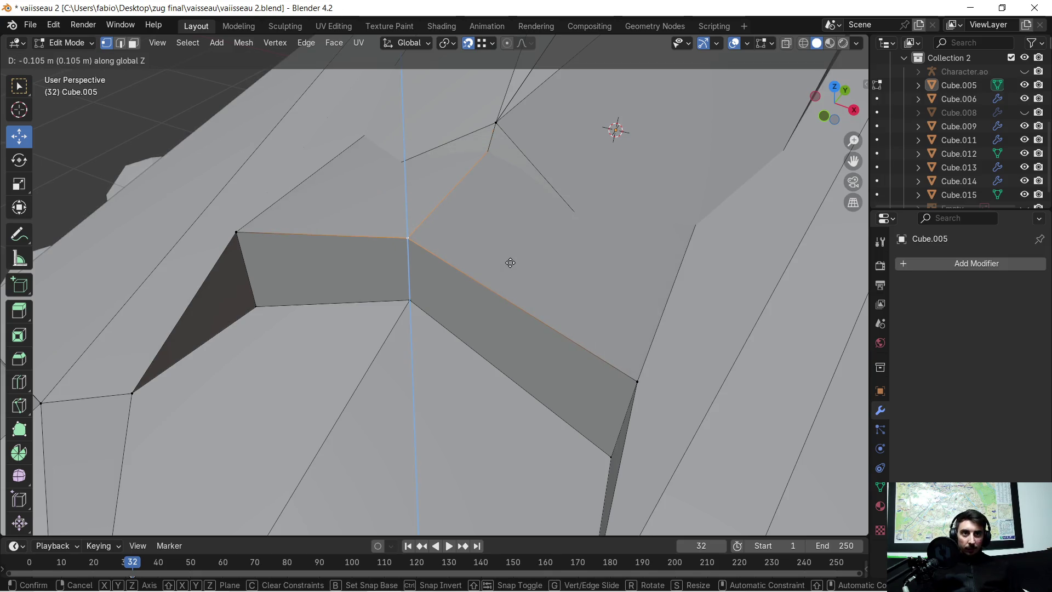
pyautogui.click(510, 263)
pyautogui.moveTo(501, 261)
pyautogui.mouseDown(button='middle')
pyautogui.moveTo(357, 195)
pyautogui.moveTo(657, 146)
pyautogui.moveTo(420, 205)
pyautogui.moveTo(439, 204)
pyautogui.mouseUp(button='middle')
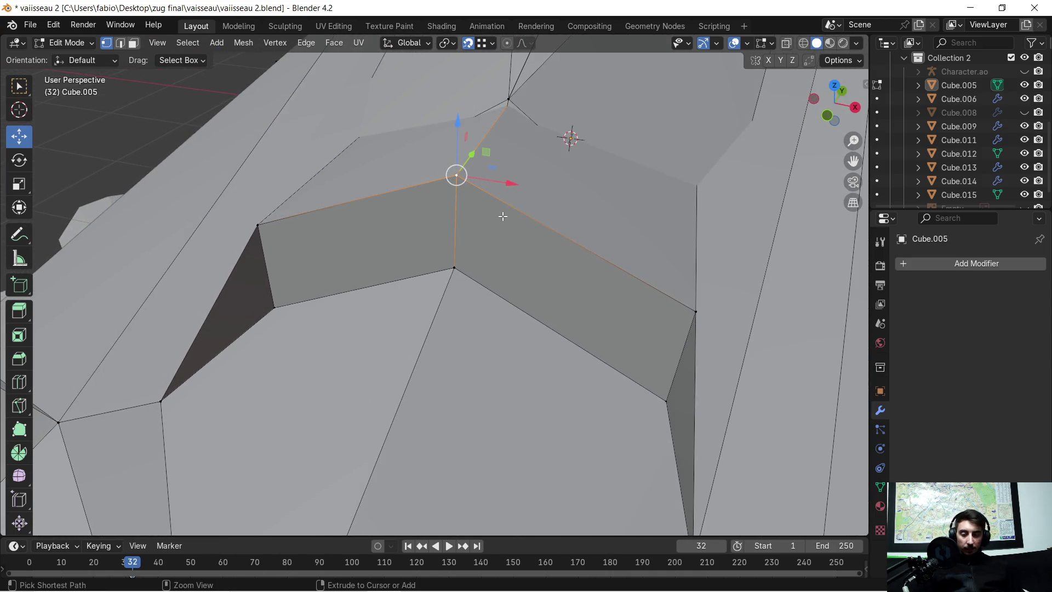
pyautogui.hotkey('ctrl', 'b')
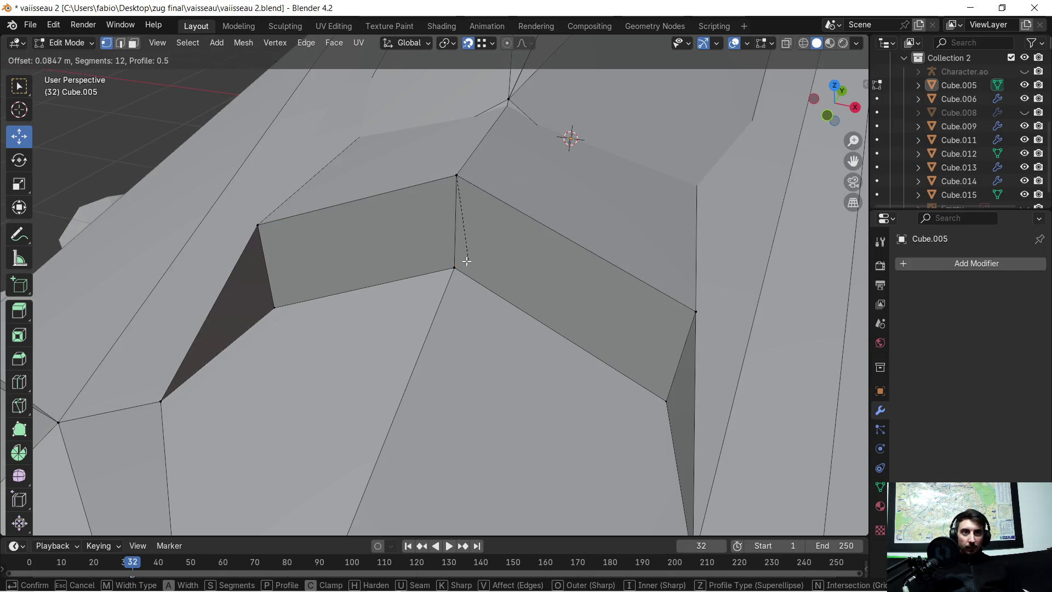
# Step: Undo the single-vertex bevel and select the vertical edge joining the two top panels
pyautogui.click(408, 283)
pyautogui.hotkey('ctrl', 'z')
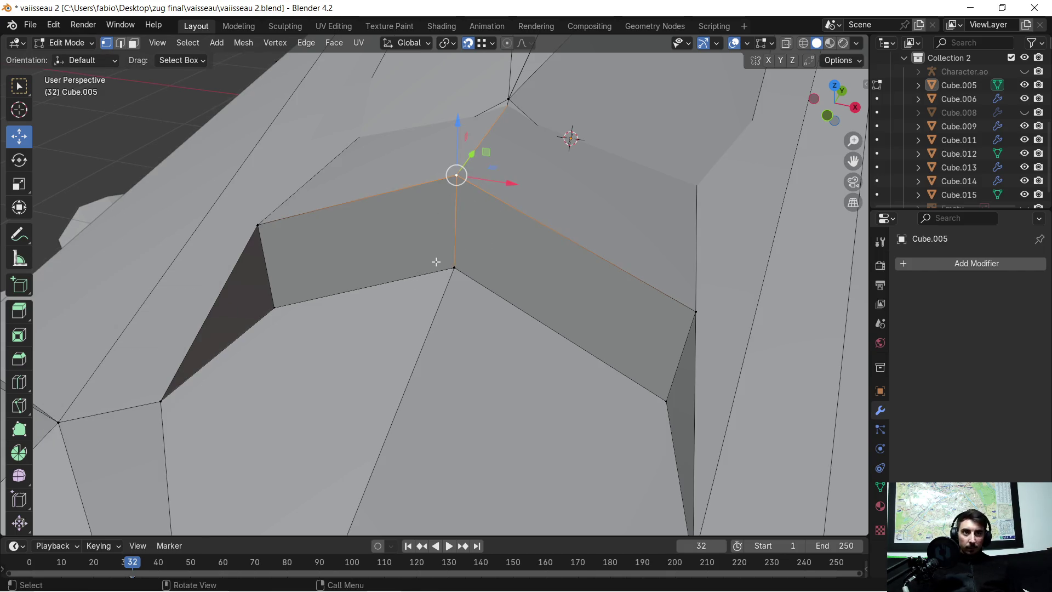
pyautogui.click(121, 45)
pyautogui.keyDown('shift'); pyautogui.click(471, 161); pyautogui.keyUp('shift')
# Step: Apply a 12-segment bevel to the vertical edge where the top panels meet
pyautogui.hotkey('ctrl', 'b')
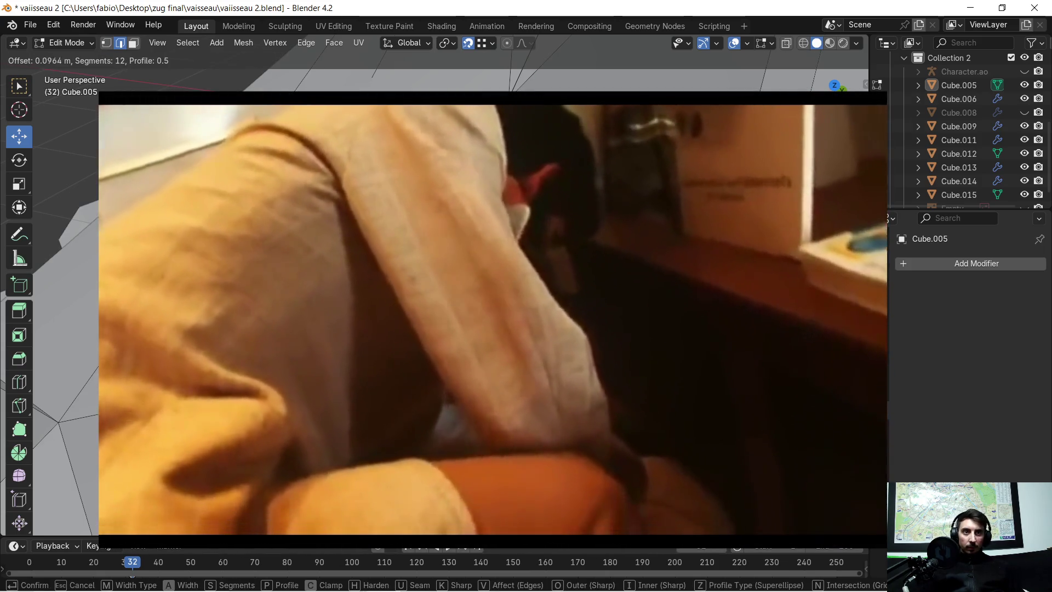
pyautogui.press('Return')
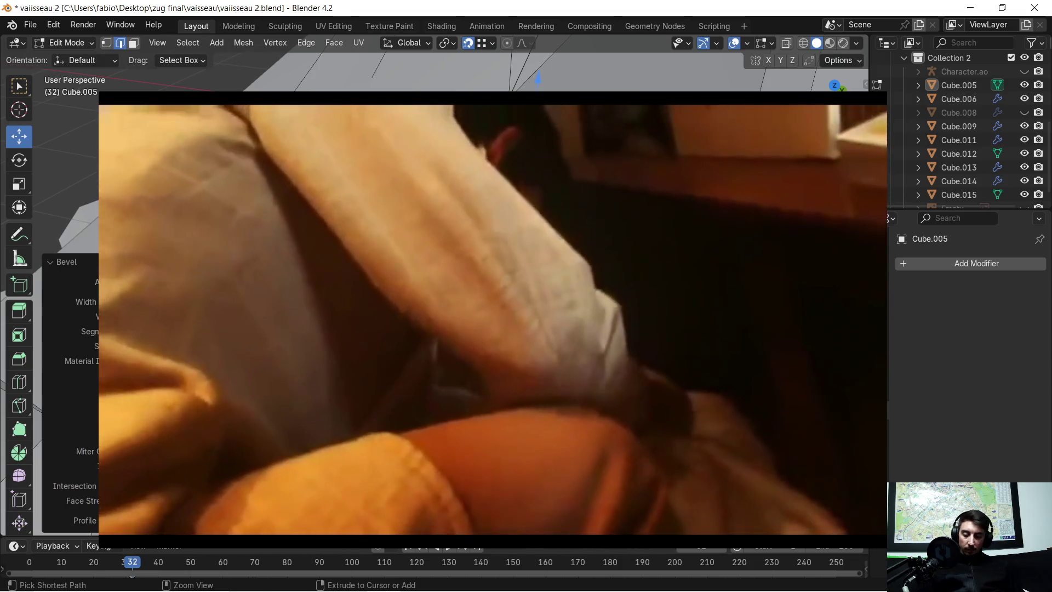
pyautogui.scroll(-2, 518, 190)
pyautogui.scroll(5, 518, 191)
pyautogui.press('super')
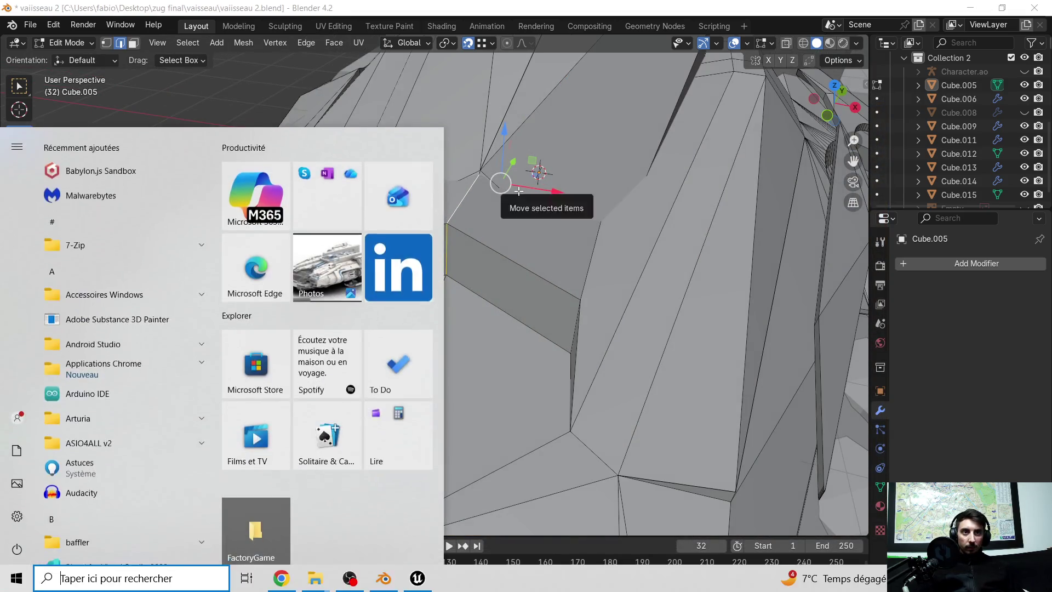
pyautogui.press('super')
pyautogui.scroll(-5, 520, 208)
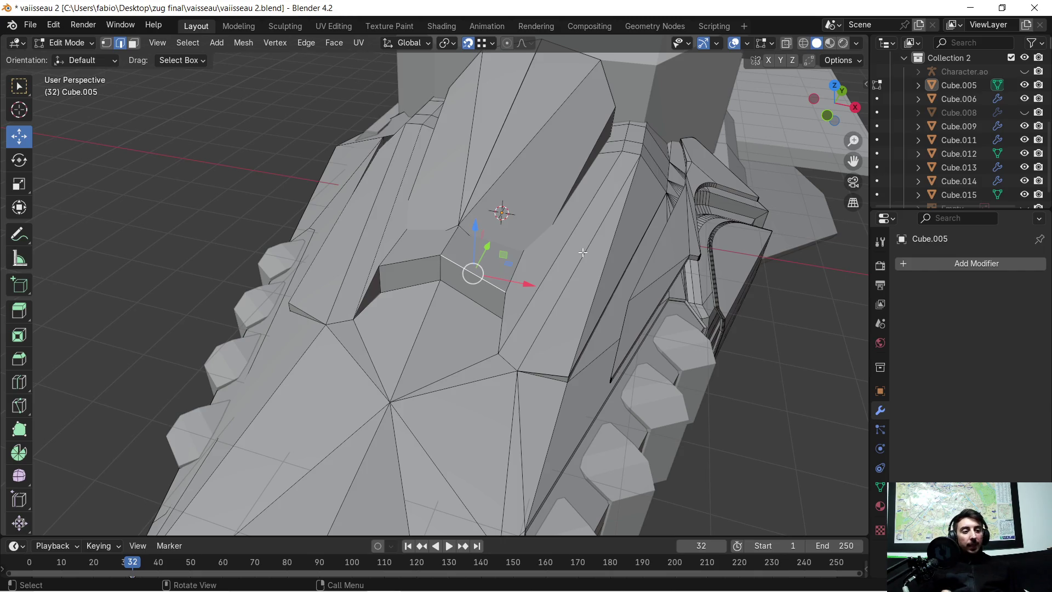
pyautogui.moveTo(596, 274)
pyautogui.mouseDown(button='middle')
pyautogui.moveTo(625, 273)
pyautogui.moveTo(600, 281)
pyautogui.moveTo(581, 241)
pyautogui.moveTo(605, 249)
pyautogui.moveTo(599, 233)
pyautogui.mouseUp(button='middle')
pyautogui.moveTo(599, 282)
pyautogui.mouseDown(button='middle')
pyautogui.moveTo(545, 198)
pyautogui.moveTo(491, 219)
pyautogui.moveTo(480, 186)
pyautogui.moveTo(519, 198)
pyautogui.mouseUp(button='middle')
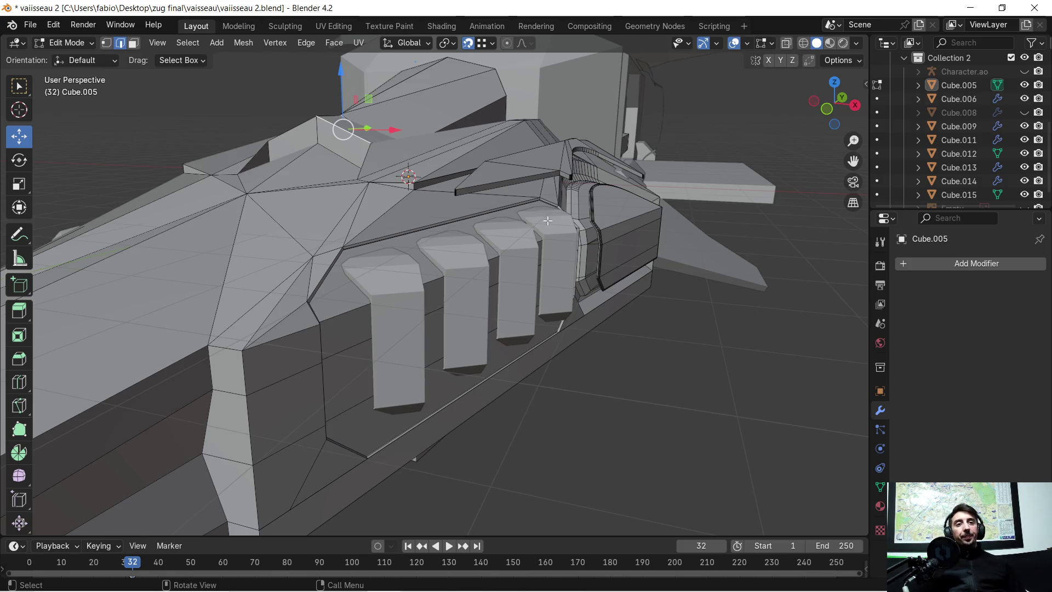
pyautogui.moveTo(565, 242)
pyautogui.mouseDown(button='middle')
pyautogui.moveTo(612, 223)
pyautogui.moveTo(457, 289)
pyautogui.moveTo(330, 196)
pyautogui.mouseUp(button='middle')
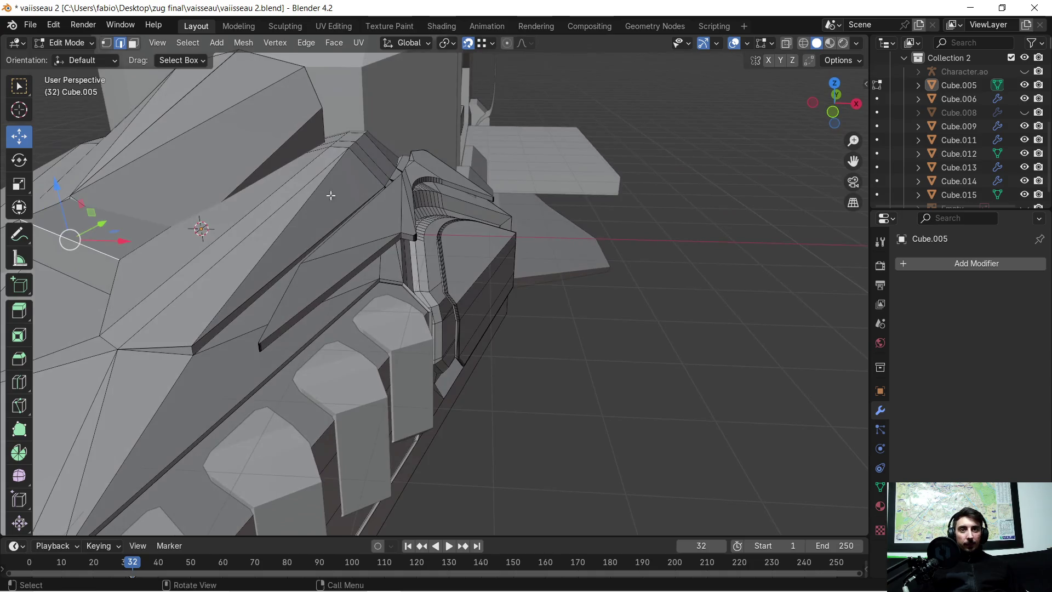
# Step: Save the blend file and re-enter Edit Mode on the hull Cube.005
pyautogui.click(34, 24)
pyautogui.click(44, 109)
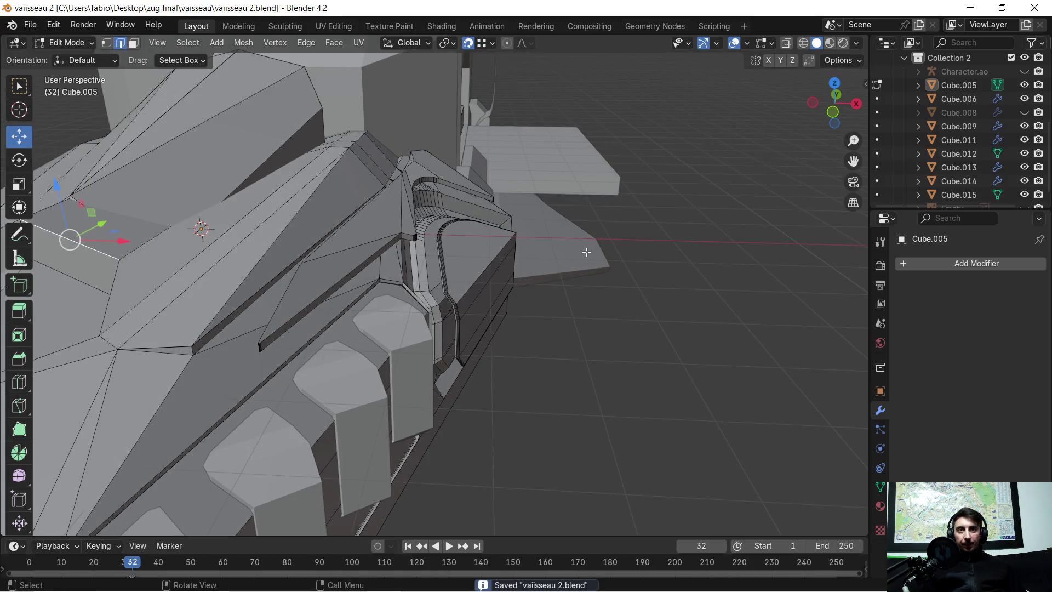
pyautogui.press('Tab')
pyautogui.click(387, 221)
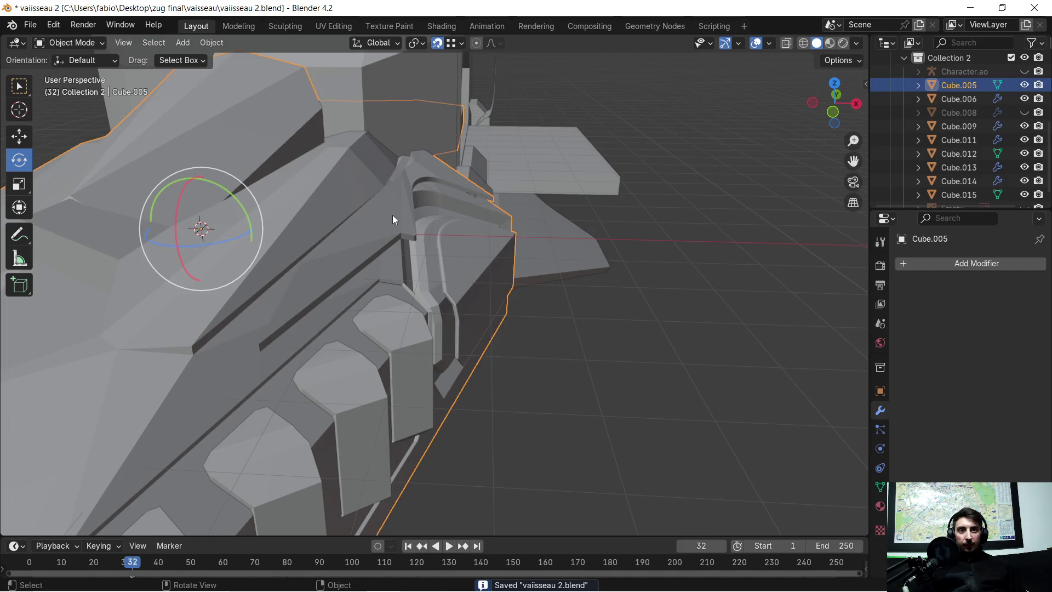
pyautogui.press('Tab')
# Step: Separate the connected fin piece into its own object, Cube.007, and select it
pyautogui.click(392, 213)
pyautogui.hotkey('ctrl', 'l')
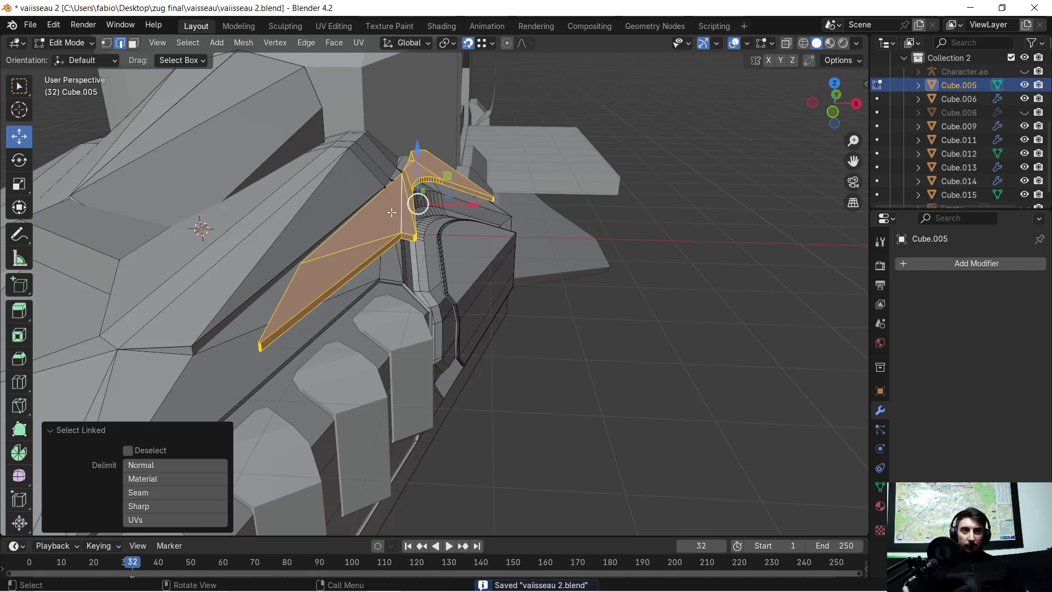
pyautogui.press('p')
pyautogui.click(391, 212)
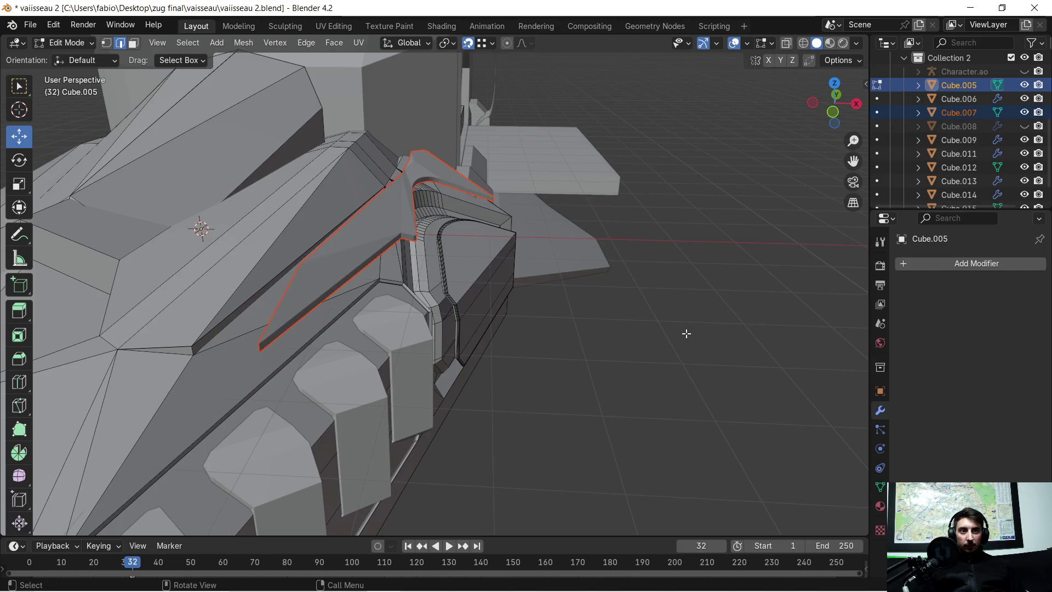
pyautogui.press('Tab')
pyautogui.click(610, 317)
pyautogui.click(412, 222)
pyautogui.moveTo(412, 222)
pyautogui.mouseDown(button='middle')
pyautogui.moveTo(523, 251)
pyautogui.moveTo(518, 235)
pyautogui.moveTo(528, 232)
pyautogui.mouseUp(button='middle')
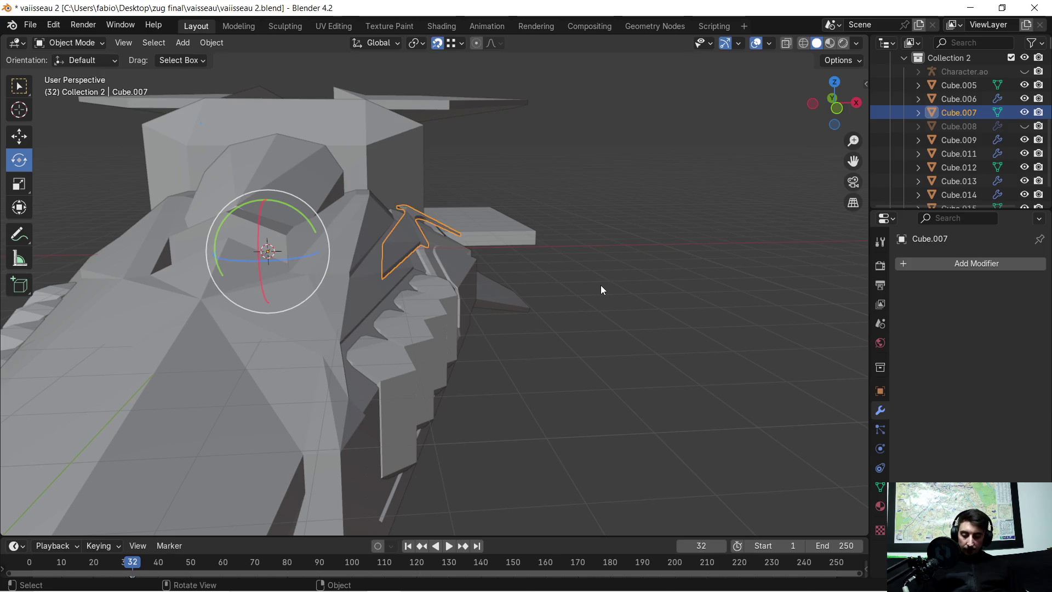
# Step: Tilt Cube.007 about 4.65° around the global Y axis, redoing a first attempt
pyautogui.press('r')
pyautogui.press('y')
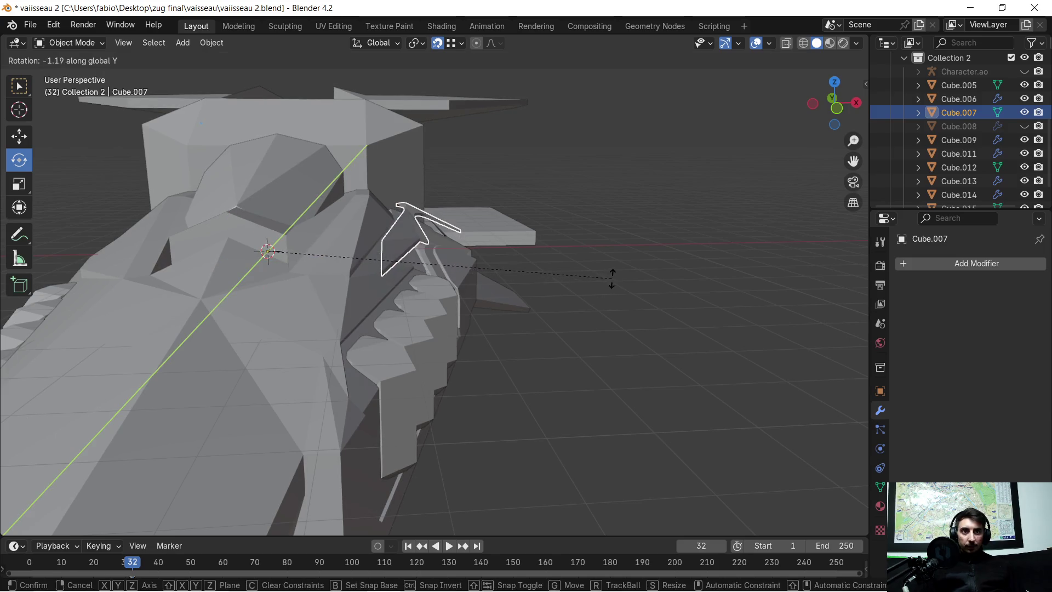
pyautogui.click(88, 213)
pyautogui.moveTo(473, 254)
pyautogui.mouseDown(button='middle')
pyautogui.moveTo(509, 246)
pyautogui.moveTo(399, 255)
pyautogui.moveTo(379, 237)
pyautogui.moveTo(489, 248)
pyautogui.moveTo(517, 241)
pyautogui.moveTo(502, 247)
pyautogui.mouseUp(button='middle')
pyautogui.hotkey('ctrl', 'z')
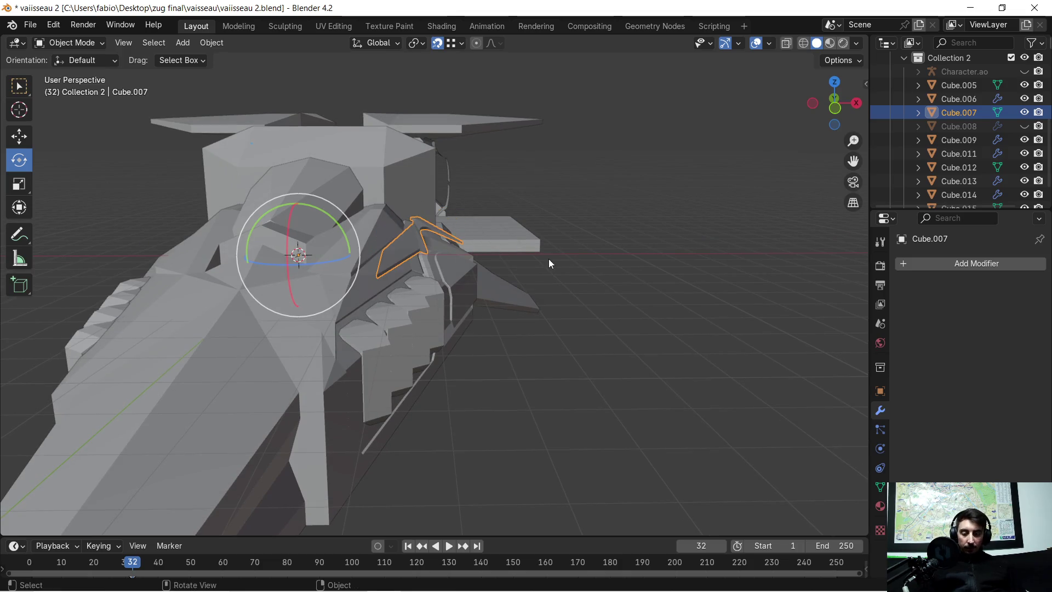
pyautogui.press('r')
pyautogui.press('y')
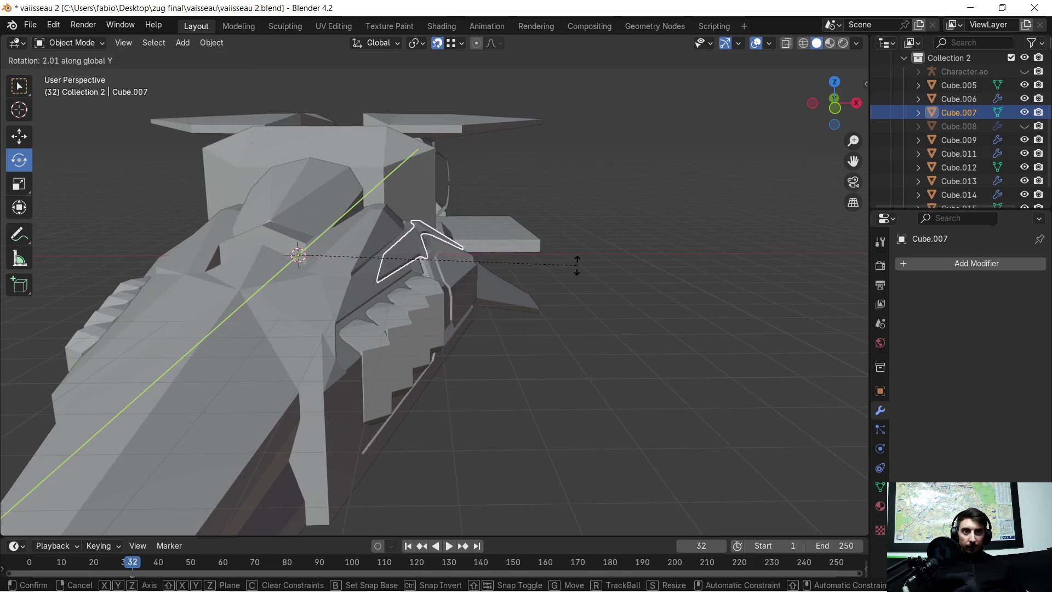
pyautogui.click(599, 281)
pyautogui.scroll(4, 600, 287)
pyautogui.moveTo(600, 287)
pyautogui.mouseDown(button='middle')
pyautogui.moveTo(376, 297)
pyautogui.moveTo(579, 318)
pyautogui.moveTo(623, 259)
pyautogui.moveTo(578, 271)
pyautogui.moveTo(373, 228)
pyautogui.moveTo(594, 281)
pyautogui.moveTo(614, 270)
pyautogui.mouseUp(button='middle')
# Step: Try lifting the fin about 0.2 m along Z, then undo it
pyautogui.press('g')
pyautogui.press('z')
pyautogui.click(620, 270)
pyautogui.hotkey('ctrl', 'z')
pyautogui.hotkey('ctrl', 'z')
pyautogui.hotkey('ctrl', 'z')
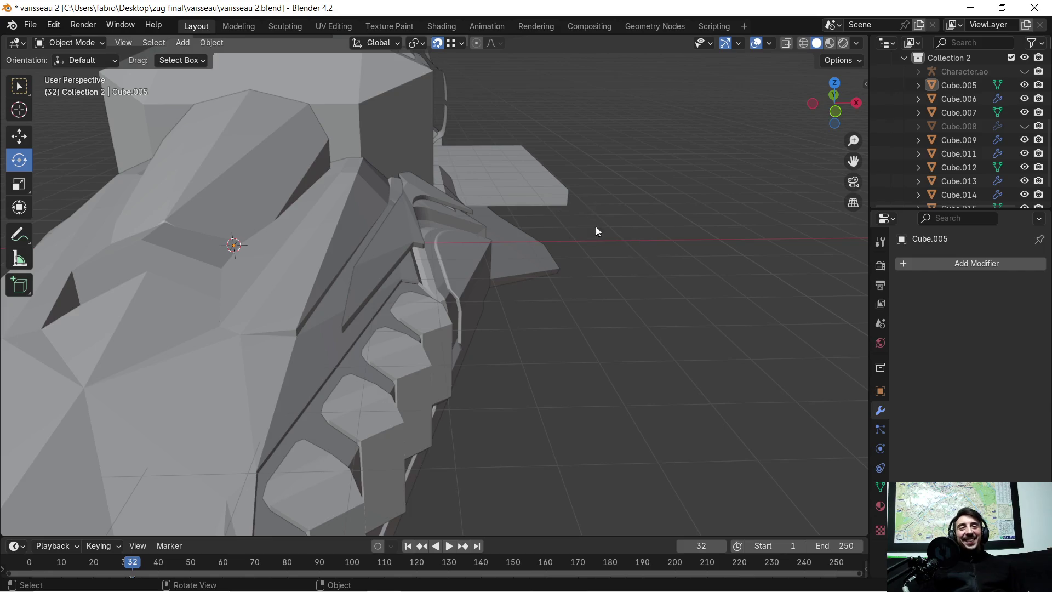
# Step: Bring the hull's side panel into close view and enter Edit Mode on Cube.005
pyautogui.scroll(3, 624, 315)
pyautogui.moveTo(613, 296)
pyautogui.mouseDown(button='middle')
pyautogui.moveTo(486, 302)
pyautogui.moveTo(491, 273)
pyautogui.mouseUp(button='middle')
pyautogui.scroll(-3, 624, 268)
pyautogui.moveTo(623, 270)
pyautogui.mouseDown(button='middle')
pyautogui.moveTo(510, 263)
pyautogui.moveTo(602, 280)
pyautogui.moveTo(631, 248)
pyautogui.moveTo(650, 195)
pyautogui.moveTo(718, 232)
pyautogui.moveTo(721, 244)
pyautogui.mouseUp(button='middle')
pyautogui.moveTo(526, 339)
pyautogui.mouseDown(button='middle')
pyautogui.moveTo(479, 350)
pyautogui.moveTo(508, 273)
pyautogui.moveTo(491, 283)
pyautogui.moveTo(519, 290)
pyautogui.moveTo(426, 282)
pyautogui.moveTo(537, 268)
pyautogui.moveTo(570, 281)
pyautogui.moveTo(327, 254)
pyautogui.moveTo(353, 279)
pyautogui.moveTo(350, 292)
pyautogui.moveTo(415, 278)
pyautogui.moveTo(453, 232)
pyautogui.moveTo(512, 224)
pyautogui.mouseUp(button='middle')
pyautogui.press('Tab')
pyautogui.scroll(-4, 354, 287)
pyautogui.moveTo(598, 251); pyautogui.dragTo(542, 276, button='middle')
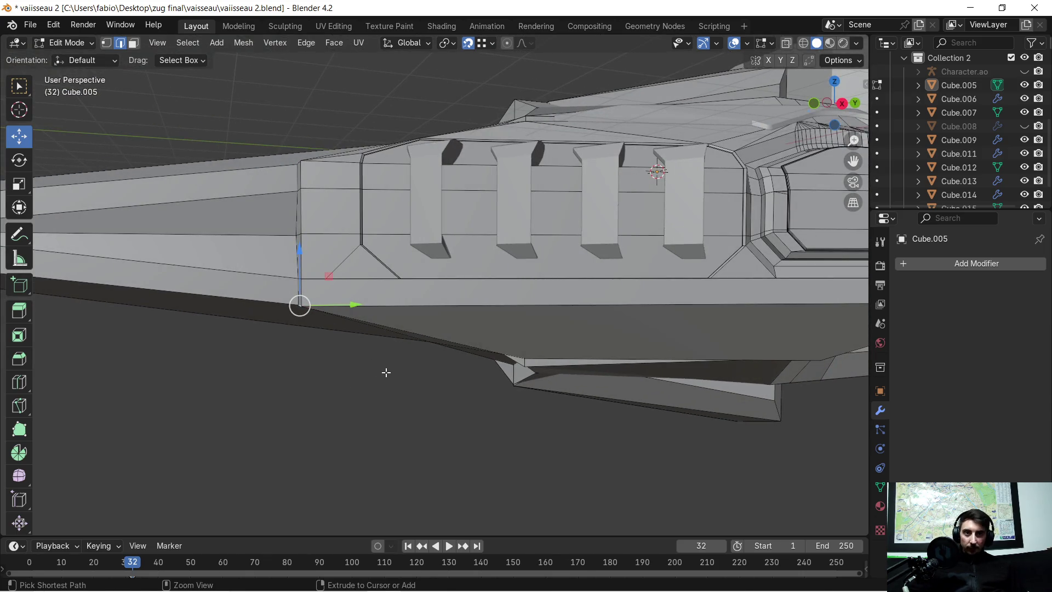
# Step: Bevel the side panel's lower front corner edge with 12 segments
pyautogui.hotkey('ctrl', 'b')
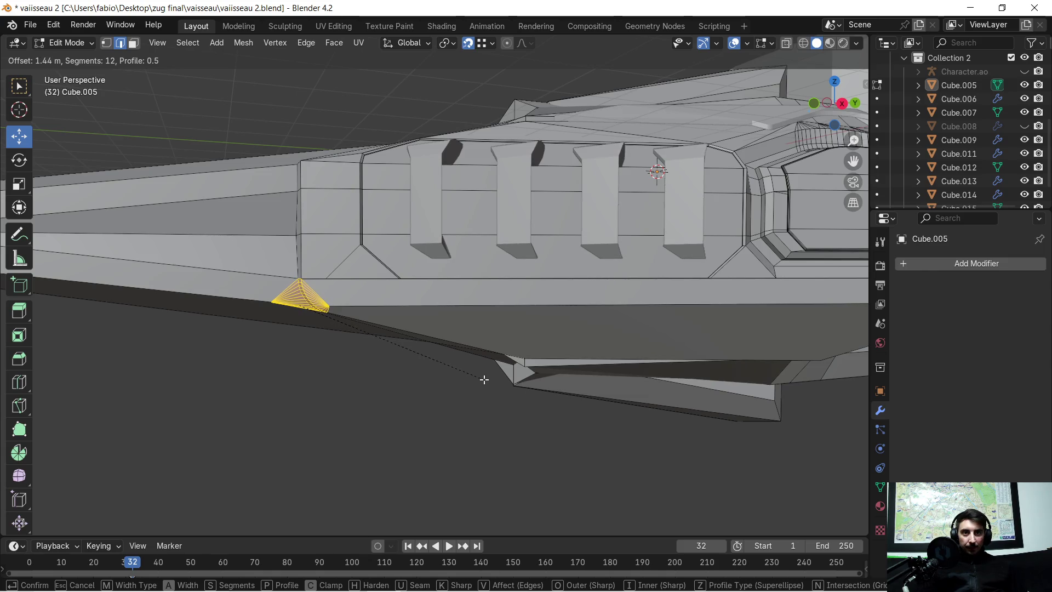
pyautogui.click(484, 379)
pyautogui.moveTo(347, 366); pyautogui.dragTo(395, 371, button='middle')
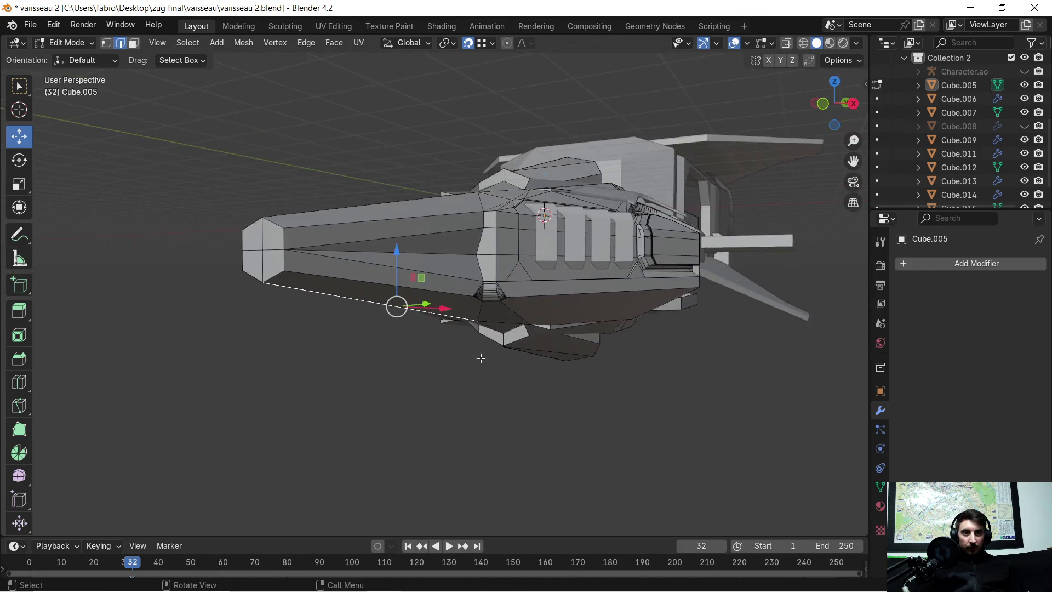
pyautogui.scroll(5, 481, 357)
pyautogui.moveTo(481, 358)
pyautogui.mouseDown(button='middle')
pyautogui.moveTo(575, 370)
pyautogui.moveTo(540, 373)
pyautogui.moveTo(395, 284)
pyautogui.moveTo(438, 285)
pyautogui.moveTo(394, 304)
pyautogui.moveTo(403, 300)
pyautogui.mouseUp(button='middle')
pyautogui.scroll(3, 395, 284)
pyautogui.scroll(-6, 403, 299)
# Step: Bevel the side panel's upper front corner edge with 12 segments too
pyautogui.moveTo(458, 330)
pyautogui.mouseDown(button='middle')
pyautogui.moveTo(416, 328)
pyautogui.moveTo(456, 332)
pyautogui.mouseUp(button='middle')
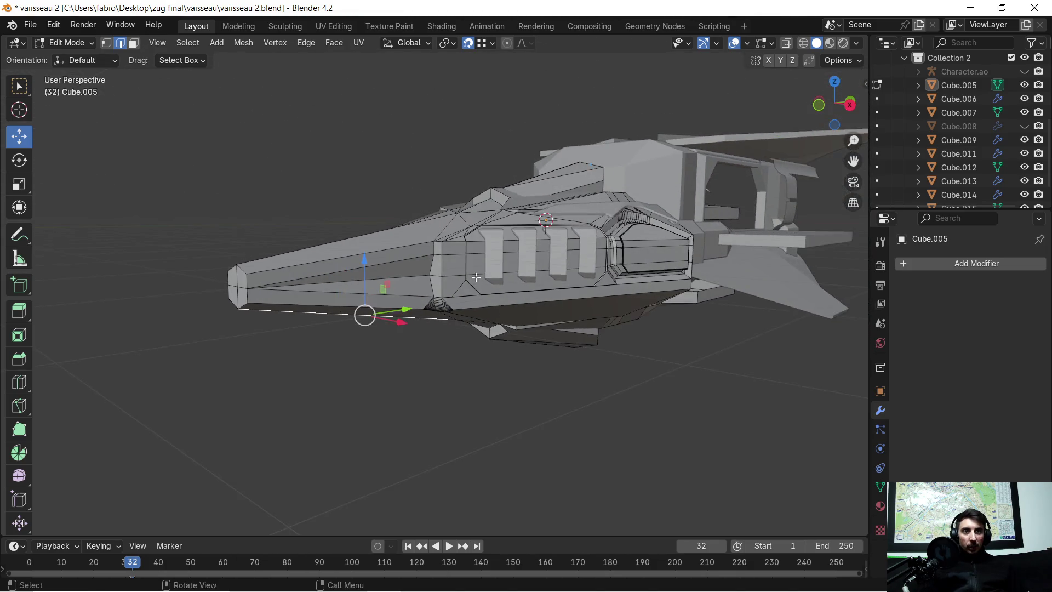
pyautogui.scroll(5, 475, 277)
pyautogui.moveTo(479, 241); pyautogui.dragTo(475, 257, button='middle')
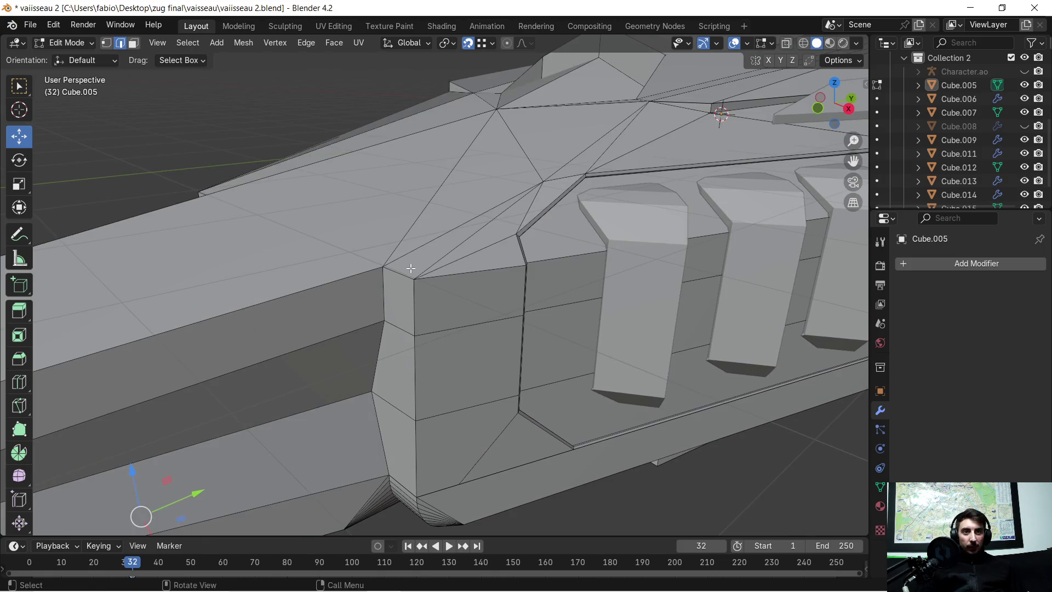
pyautogui.scroll(-5, 411, 270)
pyautogui.moveTo(412, 271); pyautogui.dragTo(408, 300, button='middle')
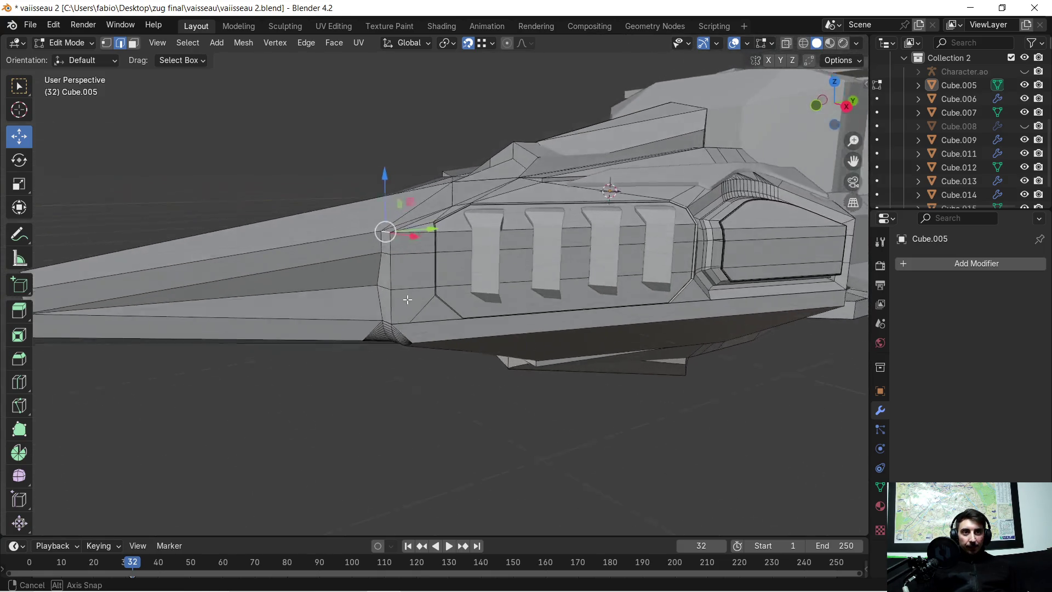
pyautogui.scroll(2, 500, 413)
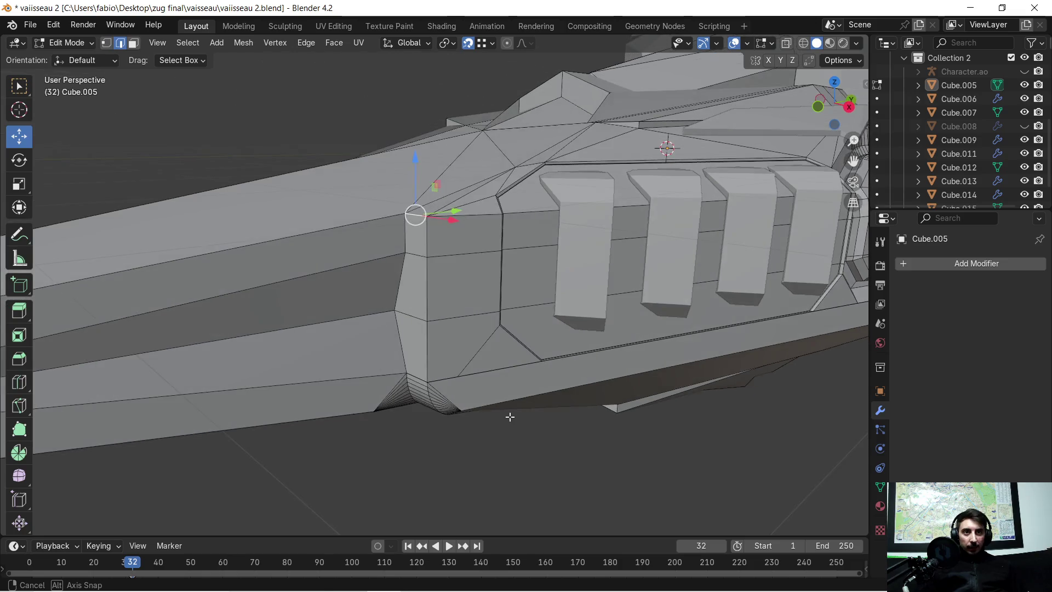
pyautogui.scroll(-3, 509, 420)
pyautogui.moveTo(510, 423); pyautogui.dragTo(515, 421, button='middle')
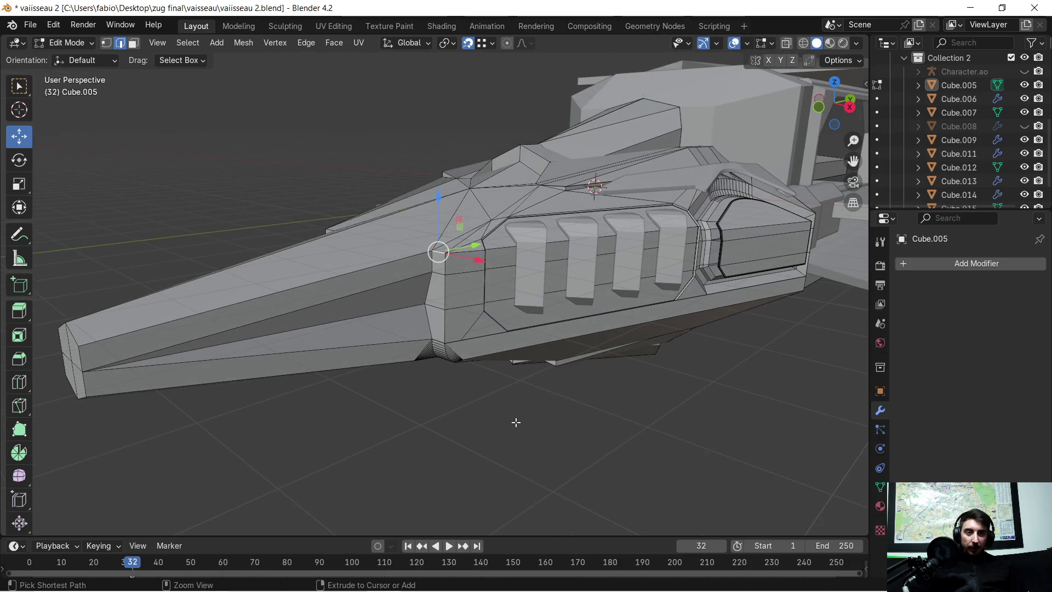
pyautogui.hotkey('ctrl', 'b')
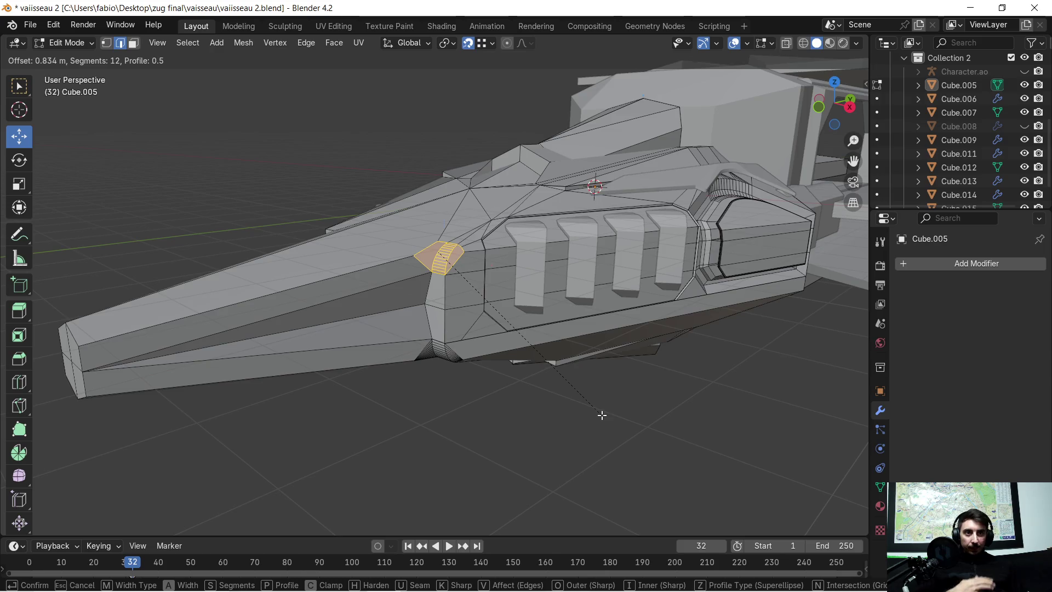
pyautogui.click(602, 414)
pyautogui.scroll(4, 548, 405)
pyautogui.moveTo(547, 404)
pyautogui.mouseDown(button='middle')
pyautogui.moveTo(532, 408)
pyautogui.moveTo(504, 388)
pyautogui.moveTo(608, 408)
pyautogui.moveTo(511, 382)
pyautogui.mouseUp(button='middle')
pyautogui.scroll(-5, 511, 383)
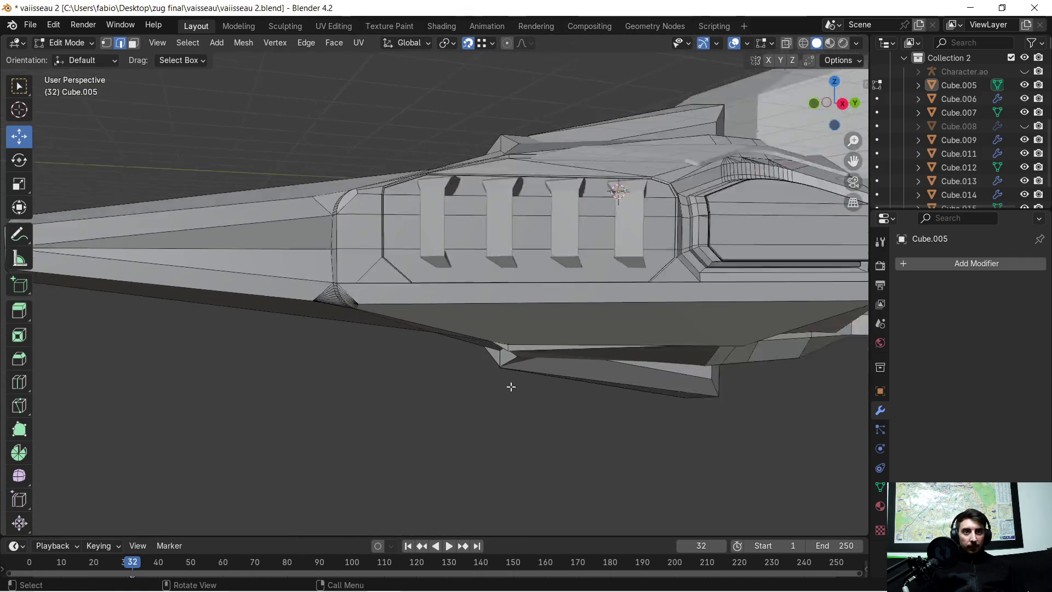
# Step: Orbit the view to look low along the ship's nose and top panels
pyautogui.scroll(2, 479, 373)
pyautogui.moveTo(463, 369); pyautogui.dragTo(541, 381, button='middle')
pyautogui.moveTo(635, 344)
pyautogui.mouseDown(button='middle')
pyautogui.moveTo(589, 351)
pyautogui.moveTo(582, 332)
pyautogui.moveTo(674, 347)
pyautogui.mouseUp(button='middle')
pyautogui.scroll(-3, 637, 327)
pyautogui.scroll(5, 607, 308)
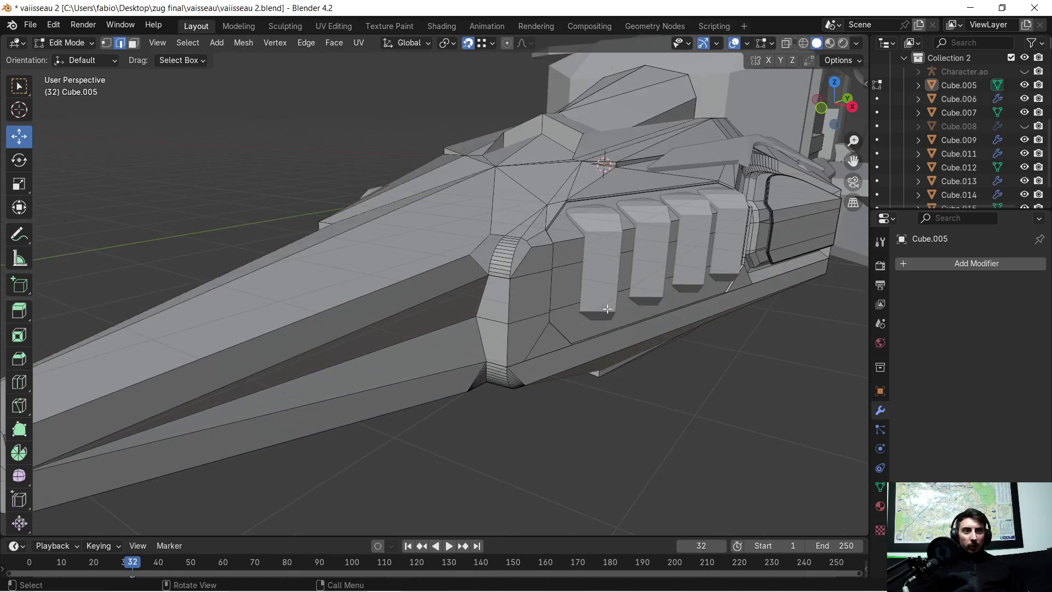
pyautogui.moveTo(518, 327)
pyautogui.mouseDown(button='middle')
pyautogui.moveTo(563, 347)
pyautogui.moveTo(622, 352)
pyautogui.moveTo(542, 359)
pyautogui.moveTo(571, 358)
pyautogui.mouseUp(button='middle')
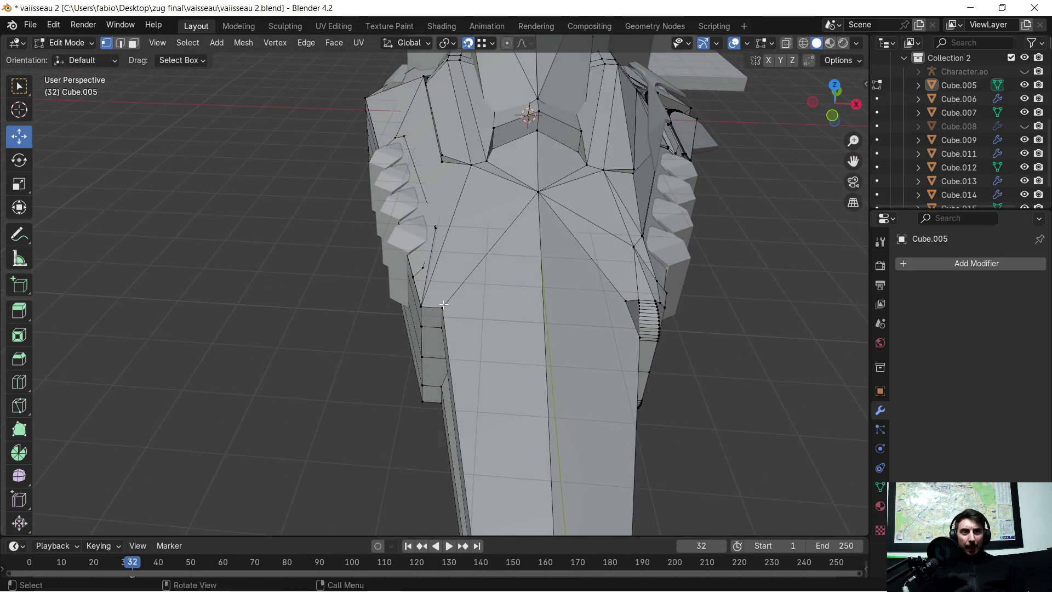
pyautogui.scroll(2, 602, 333)
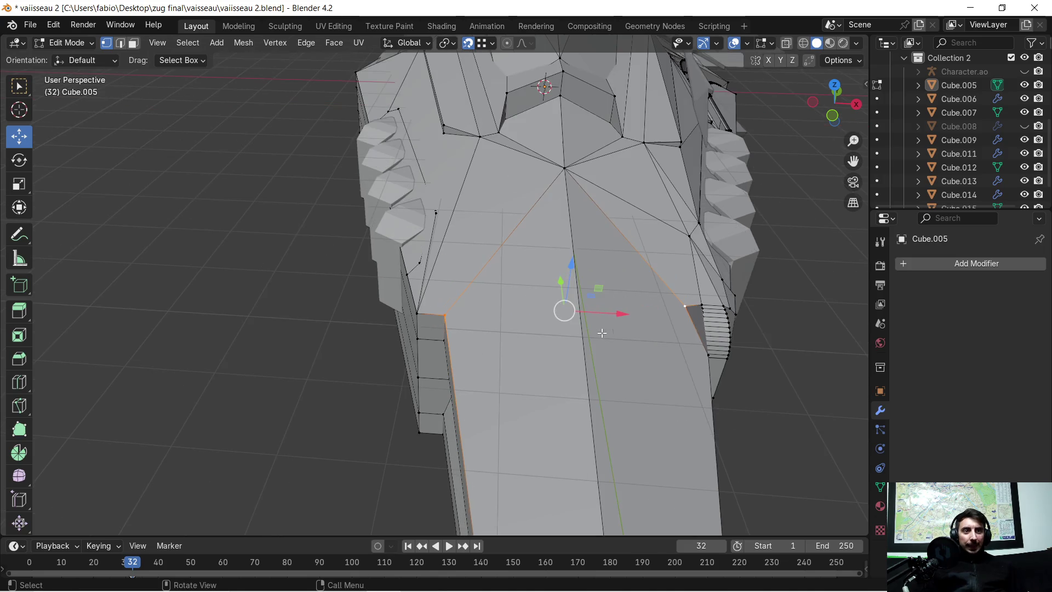
pyautogui.moveTo(602, 349)
pyautogui.mouseDown(button='middle')
pyautogui.moveTo(554, 329)
pyautogui.moveTo(592, 338)
pyautogui.mouseUp(button='middle')
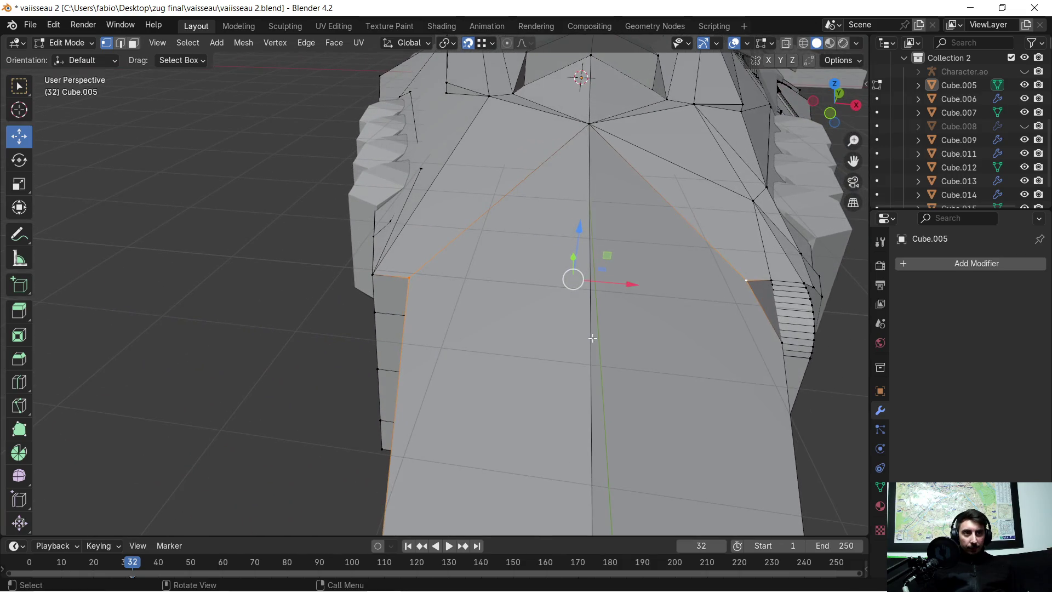